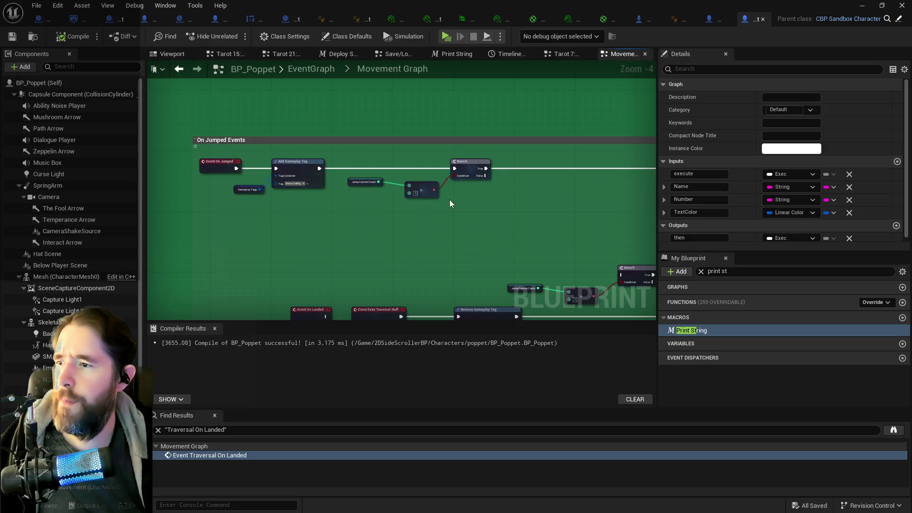
Step: Move the On Jumped nodes right and down, and shift the Branch group slightly right
mouse_move(449, 200)
mouse_down()
mouse_move(240, 168)
mouse_move(475, 196)
mouse_up()
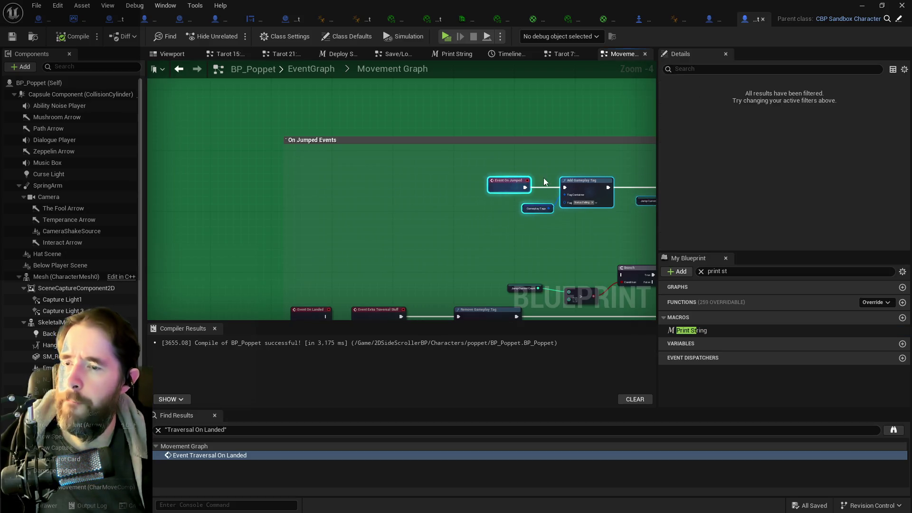
shift+click(338, 177)
drag(337, 175, 391, 168)
Step: Pan across the graph to inspect the Play Montage, Timeline and Set Scalar nodes
drag(466, 206, 315, 180)
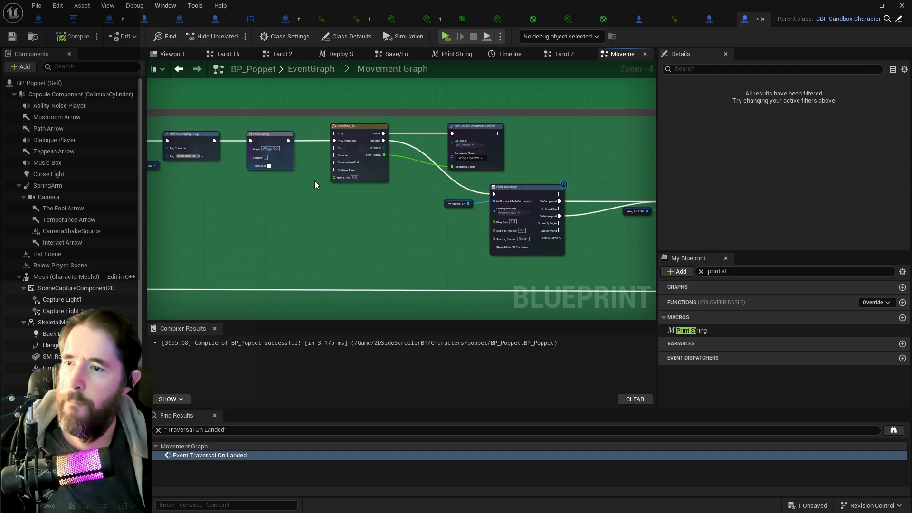
scroll(435, 196, up, 1)
drag(435, 196, 225, 183)
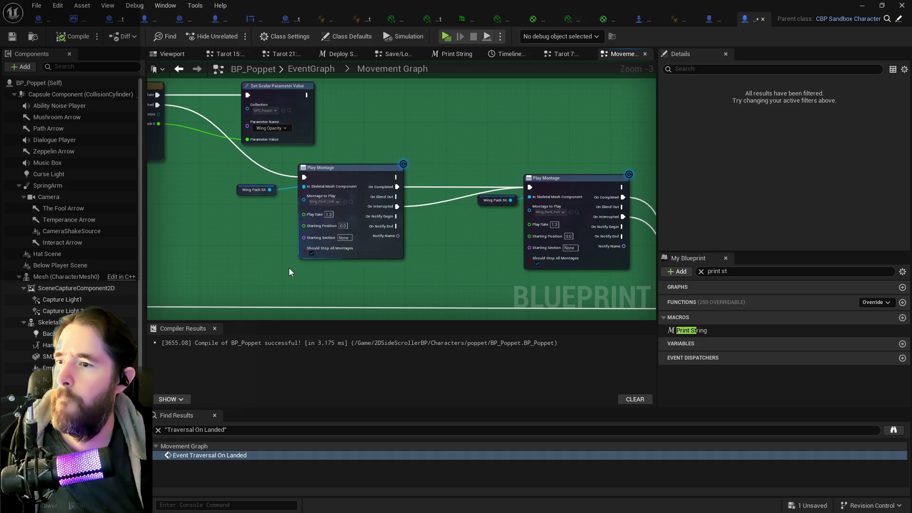
scroll(332, 250, up, 1)
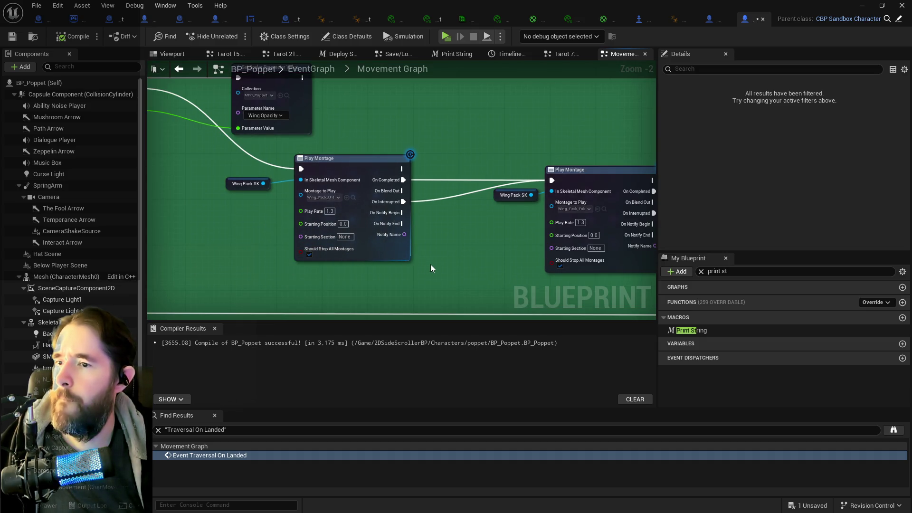
scroll(431, 264, down, 1)
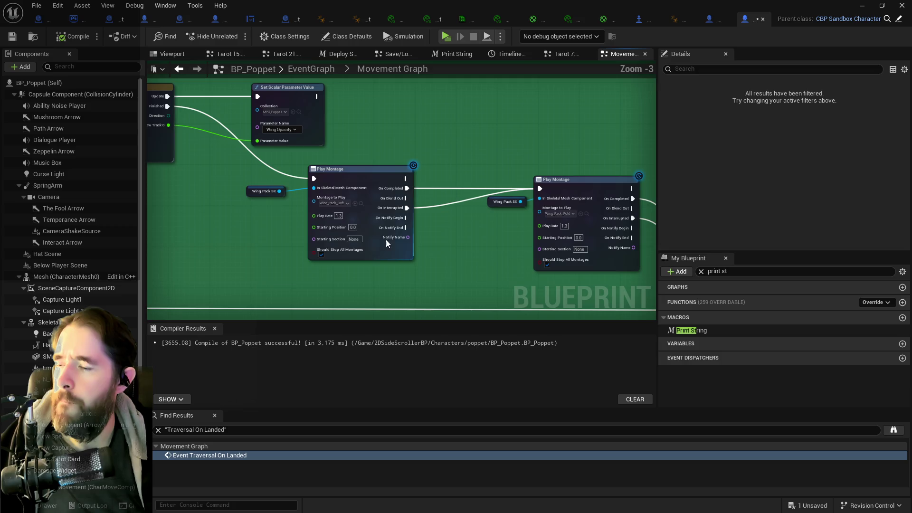
scroll(386, 240, up, 1)
drag(438, 230, 360, 230)
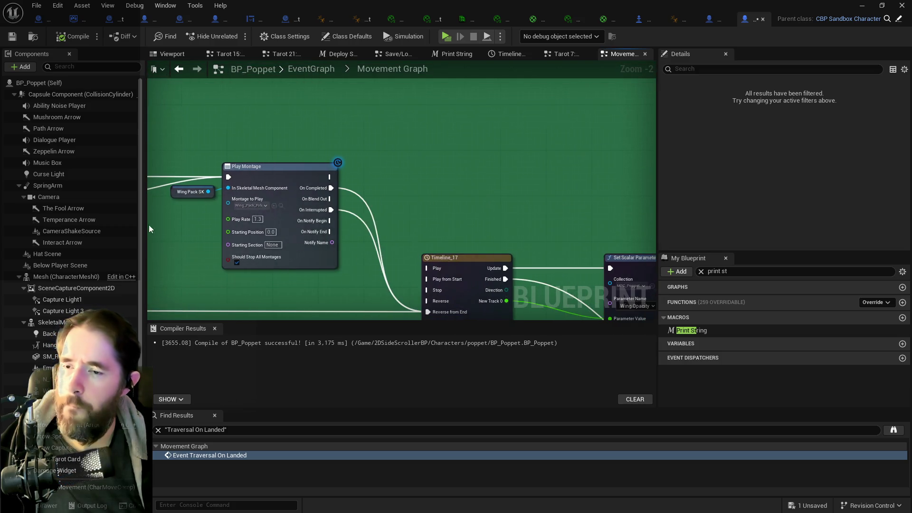
scroll(392, 241, down, 2)
scroll(414, 285, up, 3)
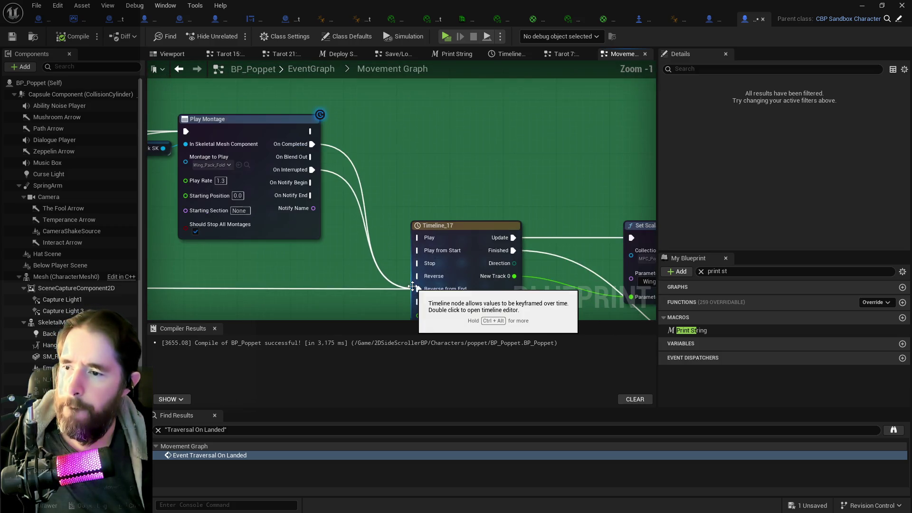
Step: Reposition the Print String node beside Timeline_17 and Add Gameplay Tag
mouse_move(446, 293)
mouse_down()
mouse_move(483, 216)
mouse_move(355, 187)
mouse_move(346, 201)
mouse_move(252, 201)
mouse_up()
scroll(387, 204, down, 2)
mouse_move(519, 217)
mouse_down()
mouse_move(367, 244)
mouse_move(609, 215)
mouse_up()
scroll(484, 217, down, 2)
drag(441, 199, 406, 211)
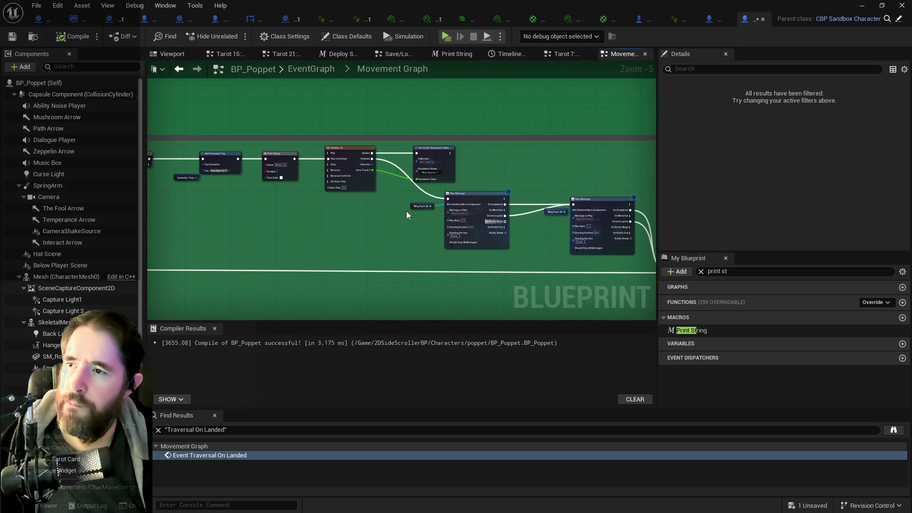
drag(350, 212, 246, 172)
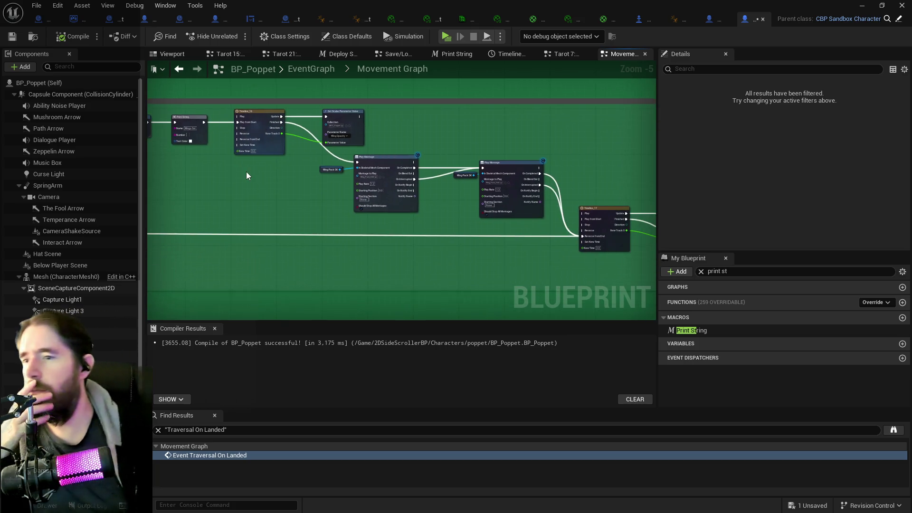
Step: Change the Play Rate on both wing Play Montage nodes from 1.3 to 1
scroll(345, 195, up, 3)
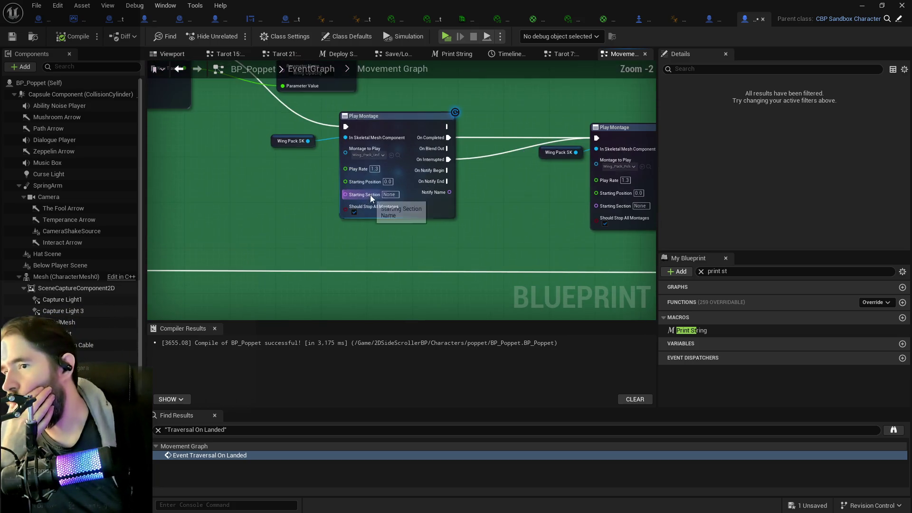
click(375, 169)
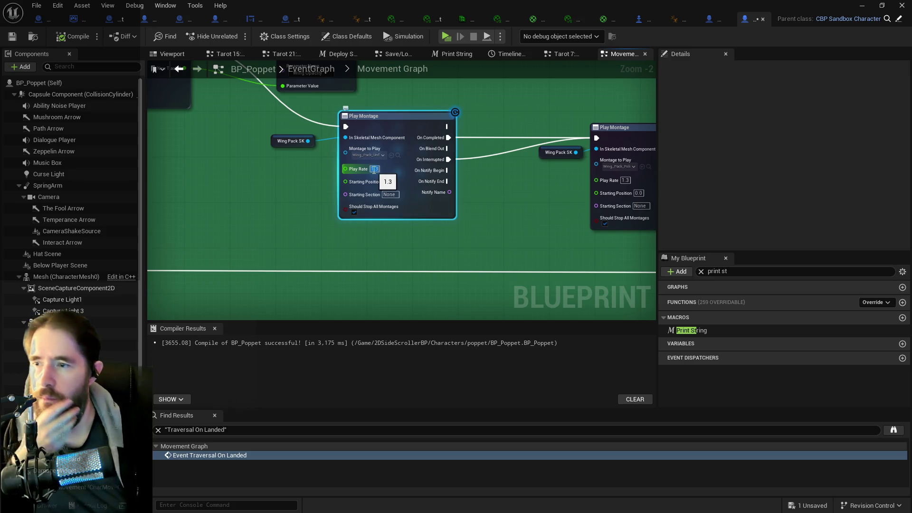
text(1)
key(Return)
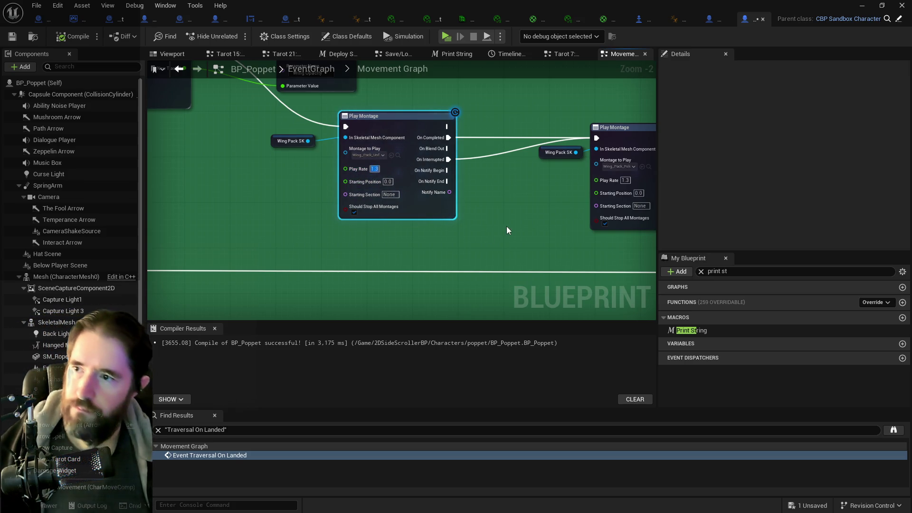
click(626, 181)
text(1)
key(Return)
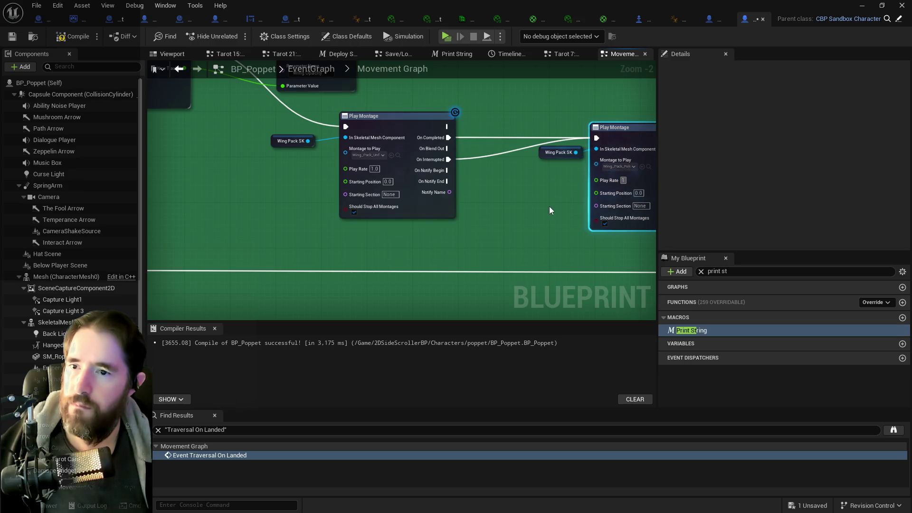
click(550, 204)
drag(632, 214, 247, 216)
scroll(246, 216, down, 3)
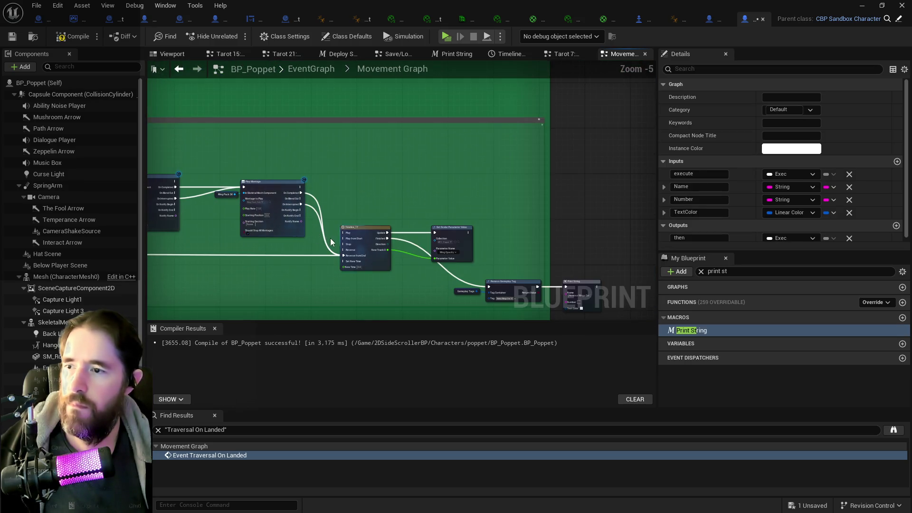
scroll(331, 243, up, 3)
Step: Extend Timeline_17's length and end key to 1.0, then compile and save BP_Poppet
double_click(417, 278)
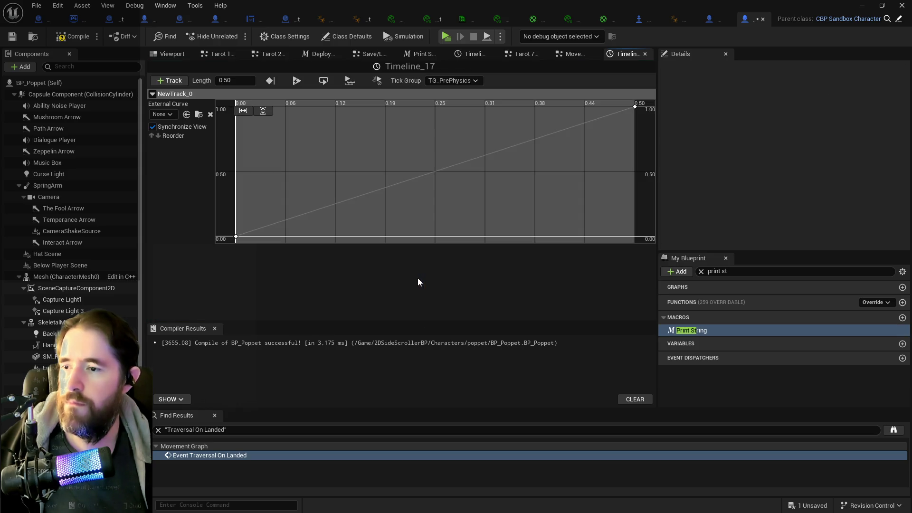
click(636, 109)
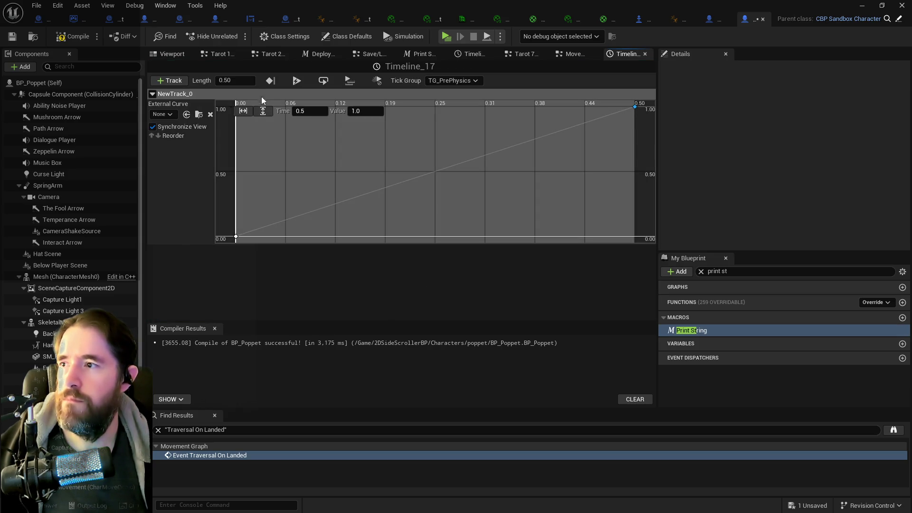
text(1)
key(Return)
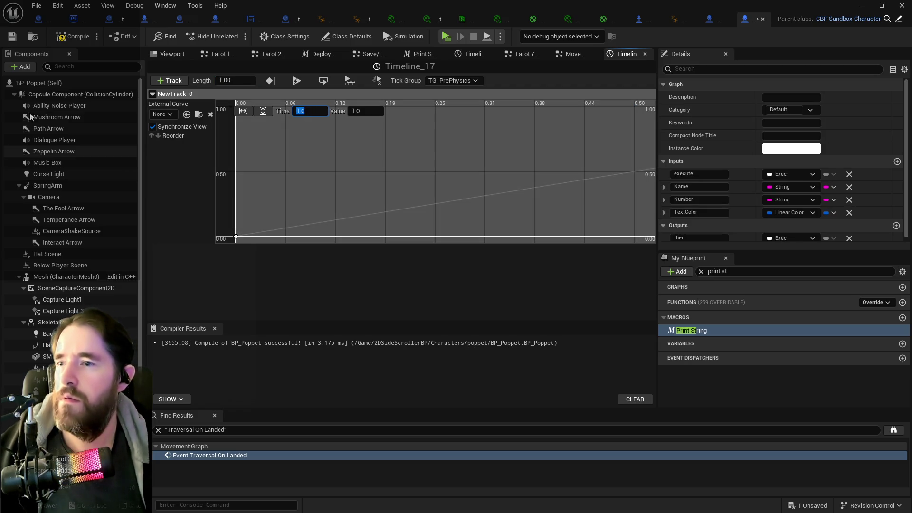
click(68, 38)
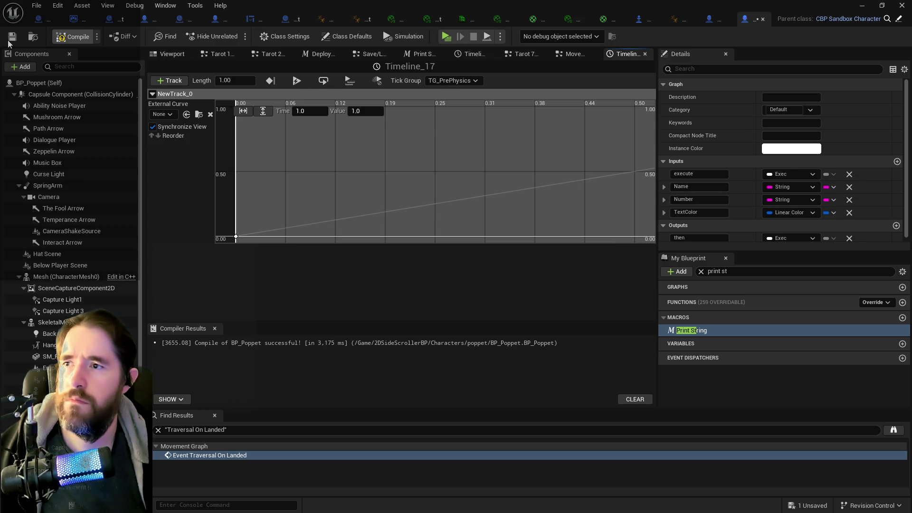
click(12, 37)
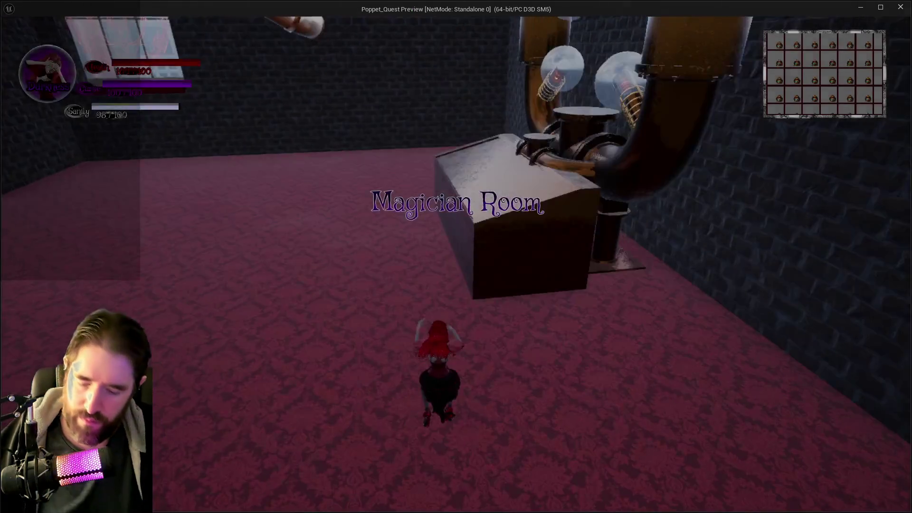
key(w)
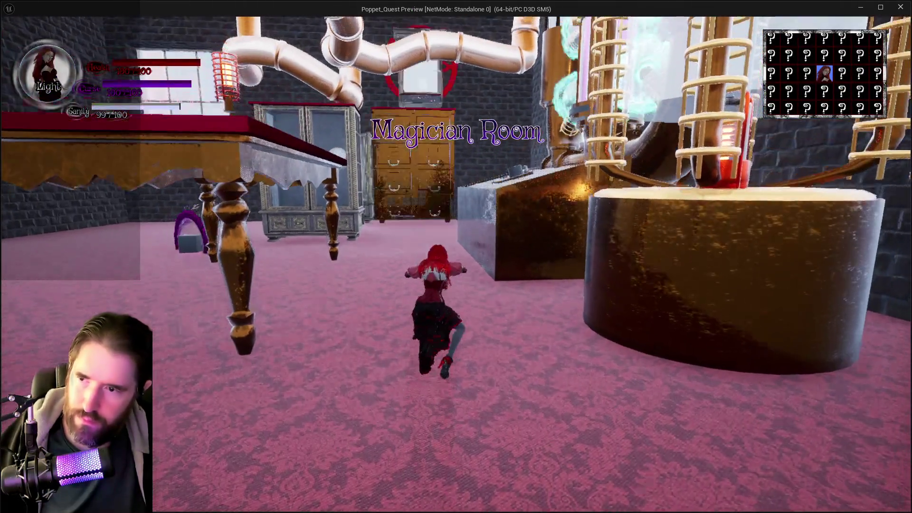
key(space)
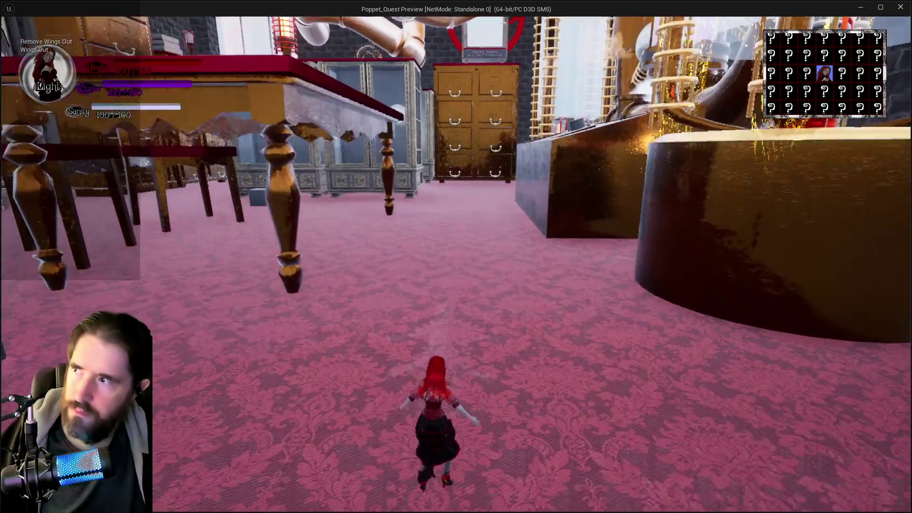
key(space)
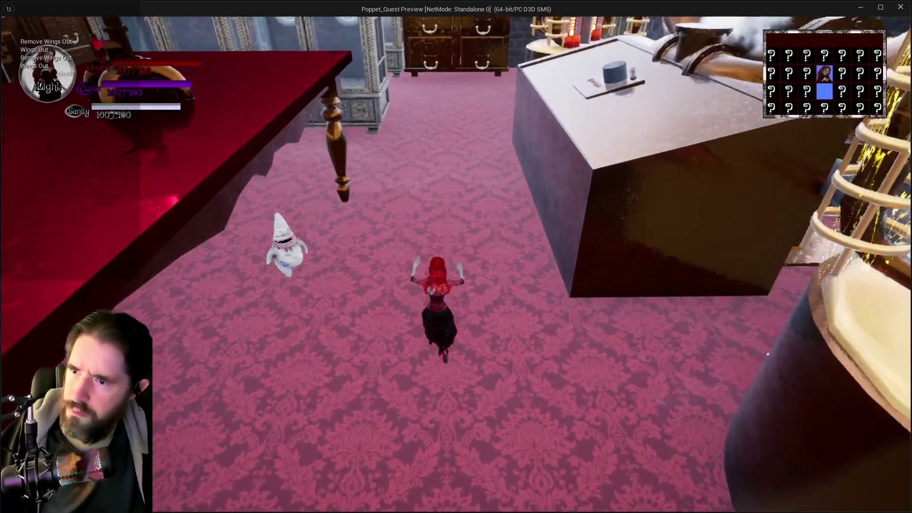
key(space)
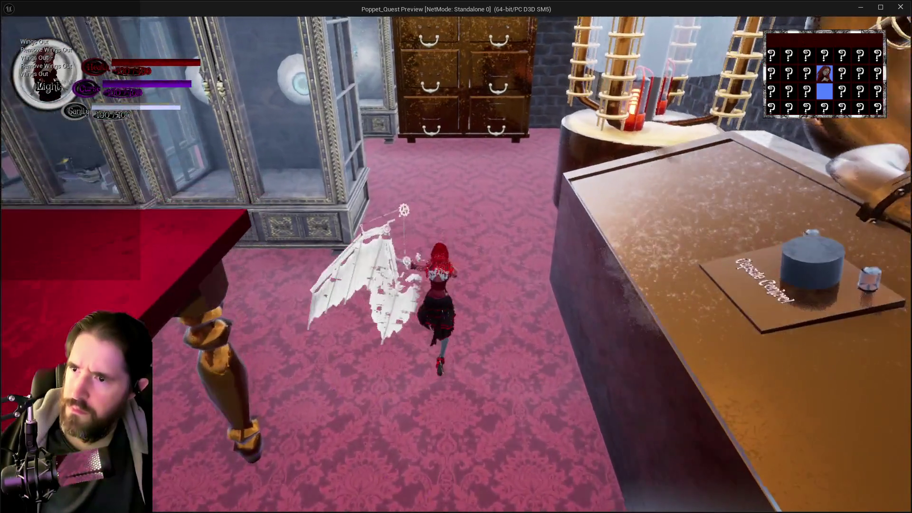
key(space)
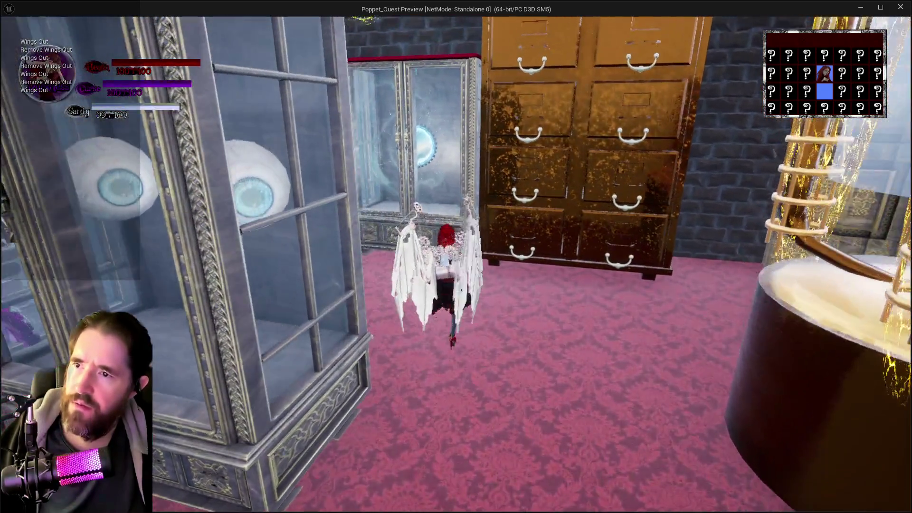
key(space)
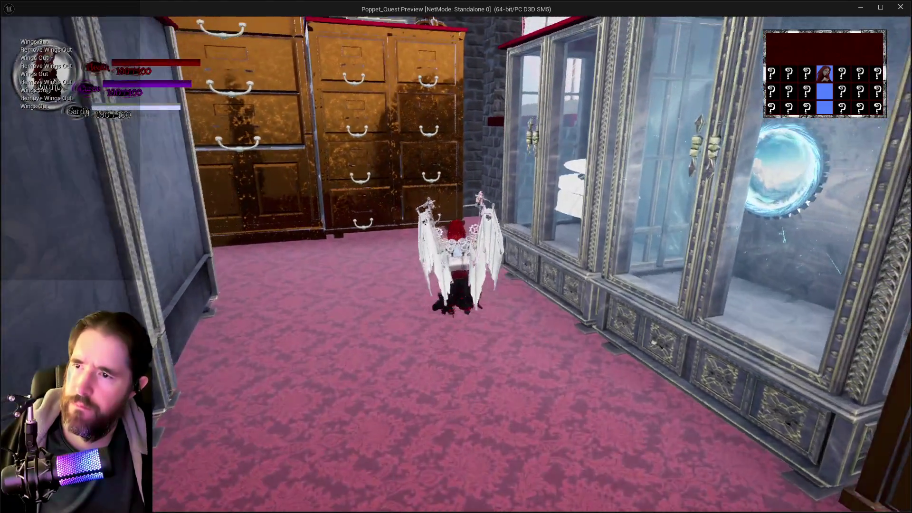
key(space)
key(space)
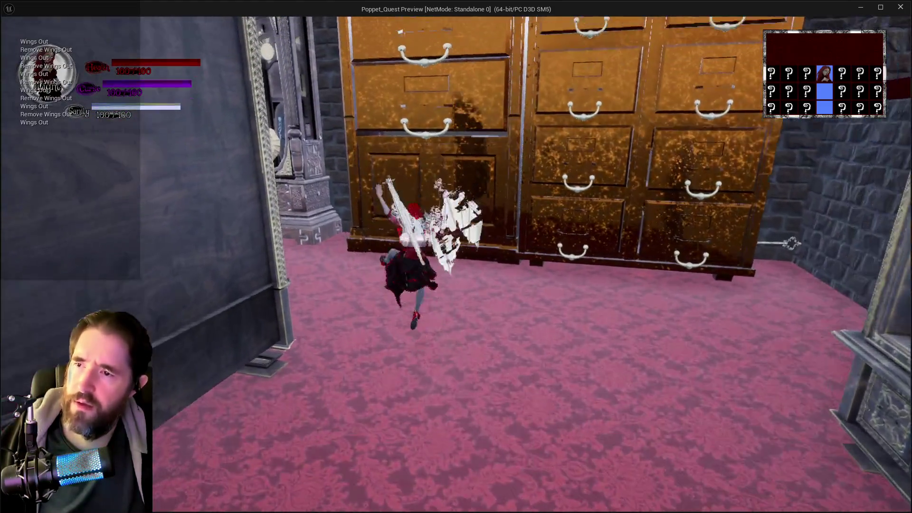
key(space)
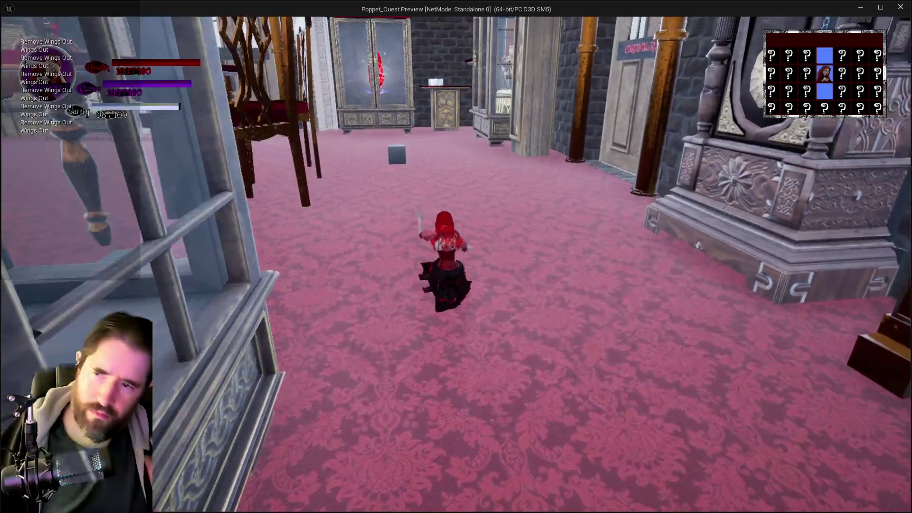
key(space)
key(space)
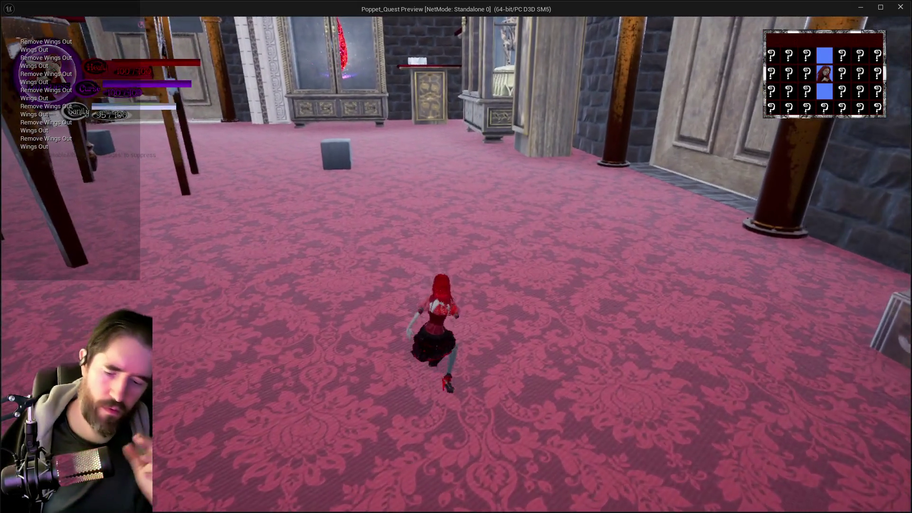
key(space)
key(space)
key(Escape)
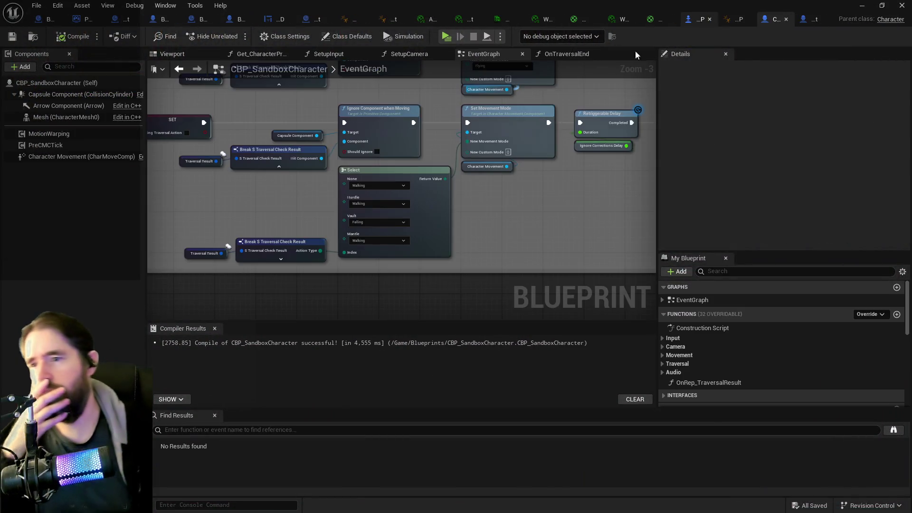
Step: Flip between the Flight Pack blueprint, BP_Poppet's Movement Graph and the Tarot 7 tab
click(665, 18)
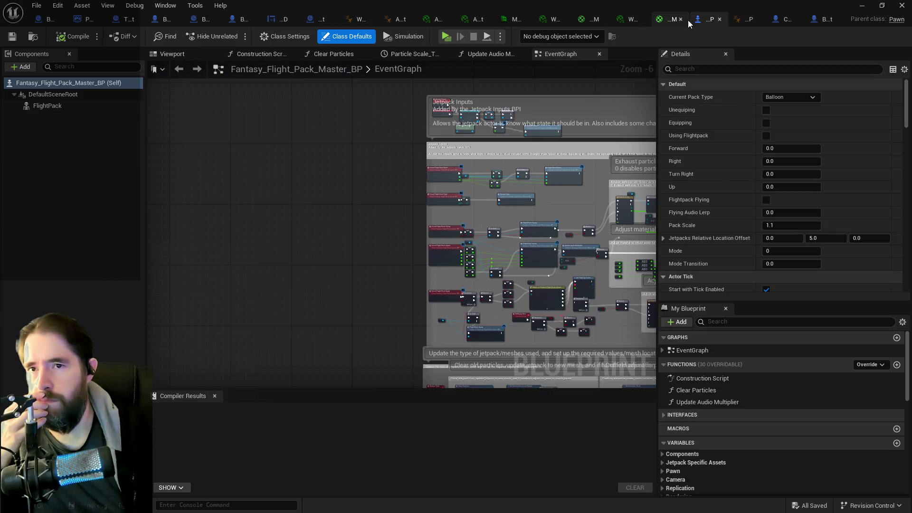
click(814, 18)
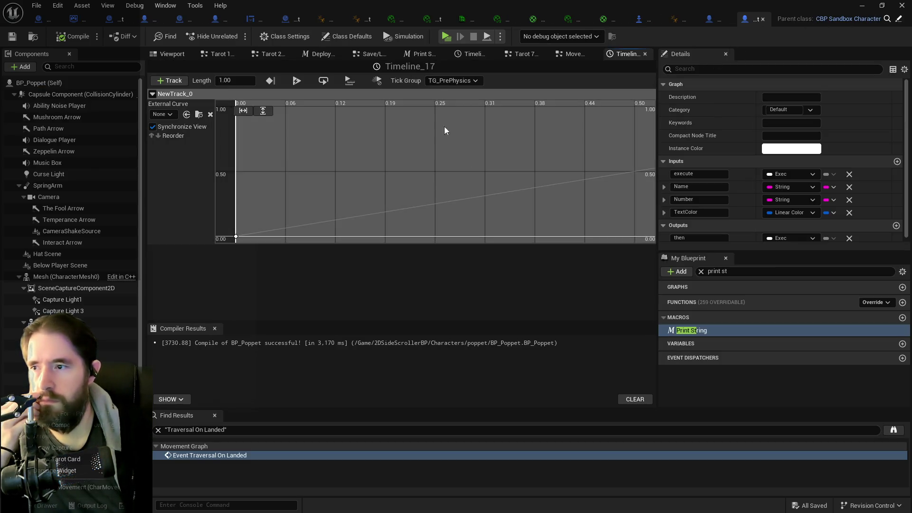
click(566, 53)
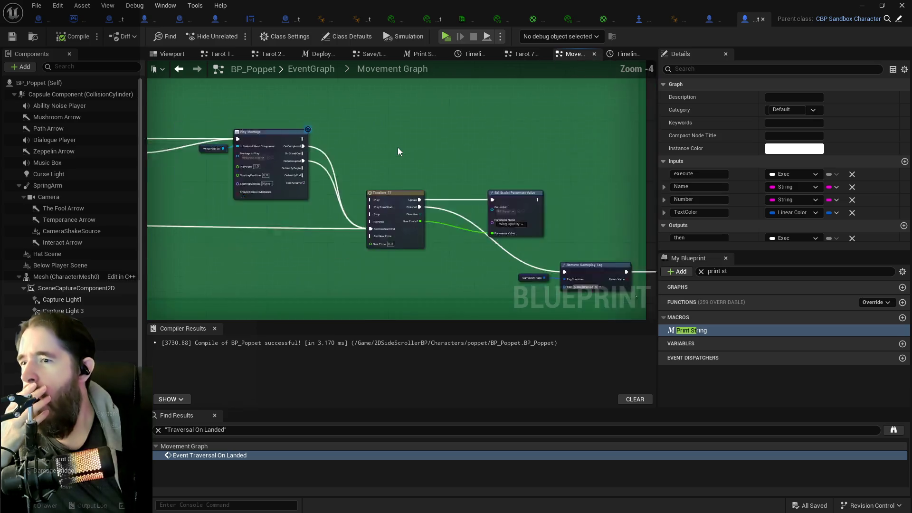
scroll(398, 147, down, 1)
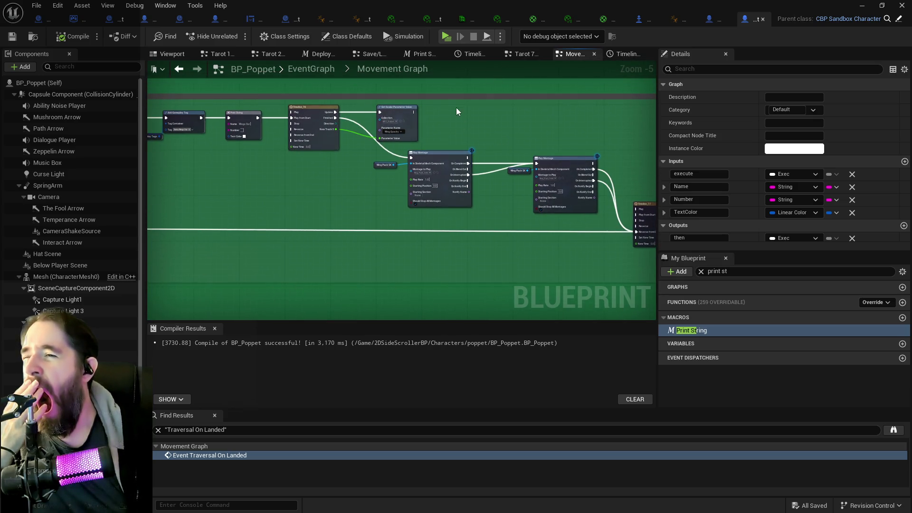
click(523, 54)
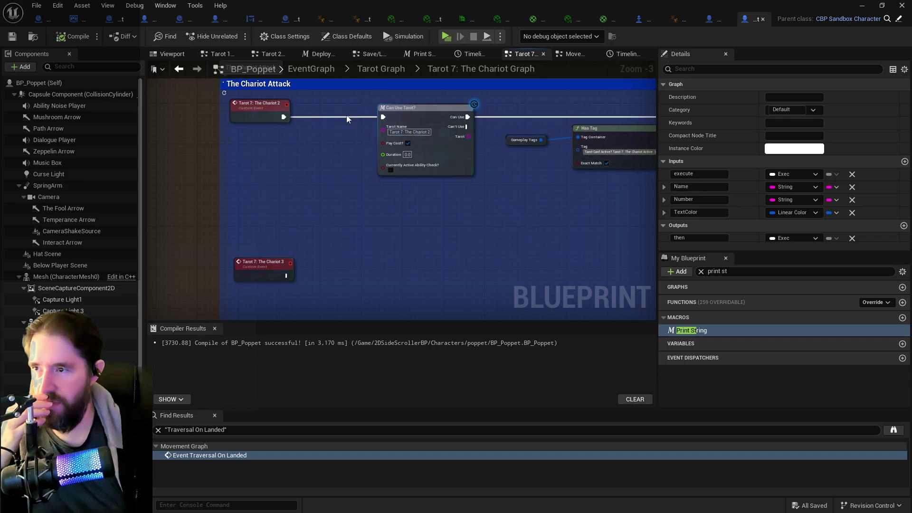
Step: Open Tarot 7: The Chariot Graph from the Tarot Graph, review its Can Use Tarot logic, and return
click(376, 70)
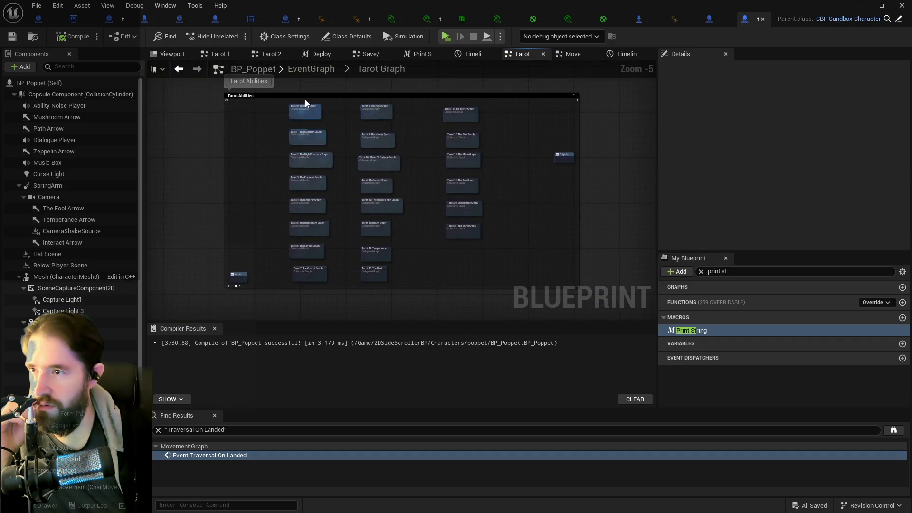
drag(383, 190, 386, 60)
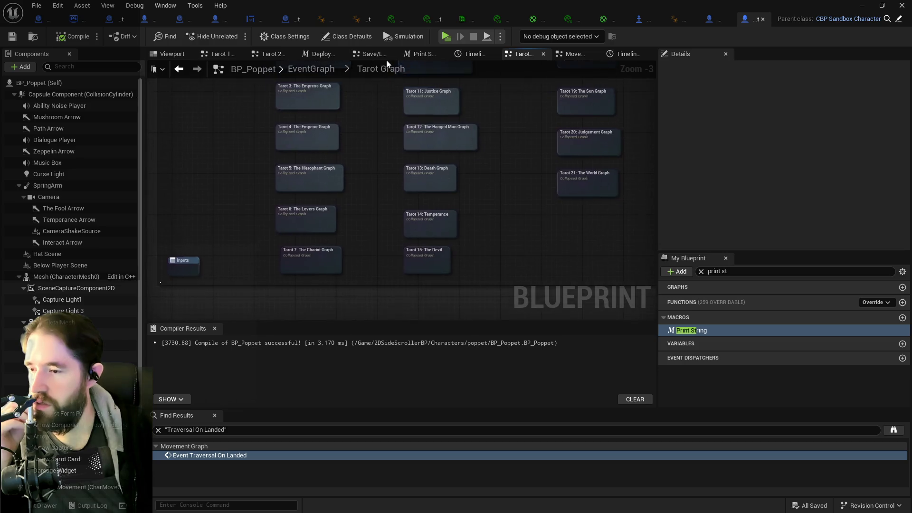
double_click(325, 258)
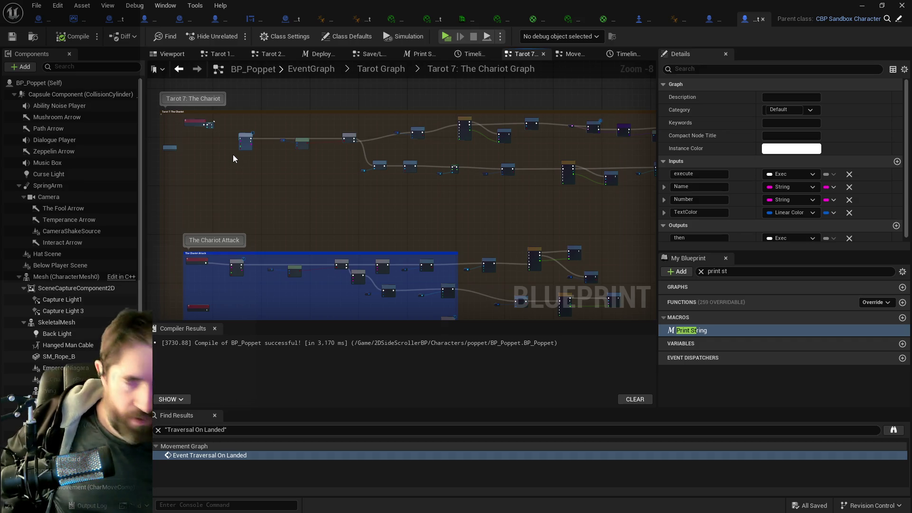
scroll(232, 156, up, 3)
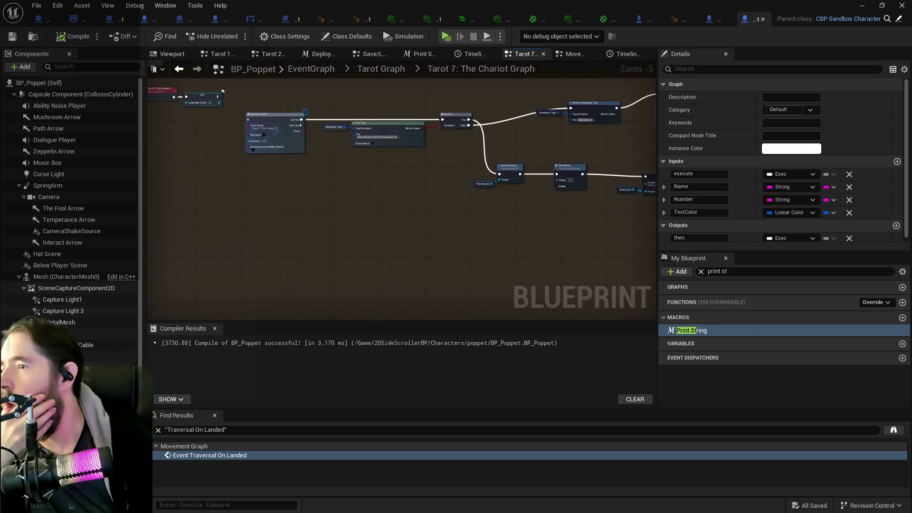
drag(232, 156, 359, 162)
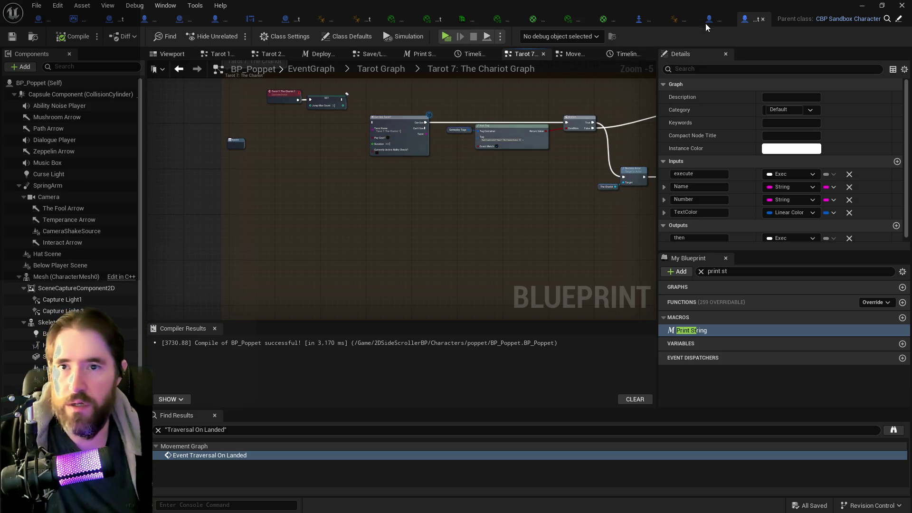
click(391, 73)
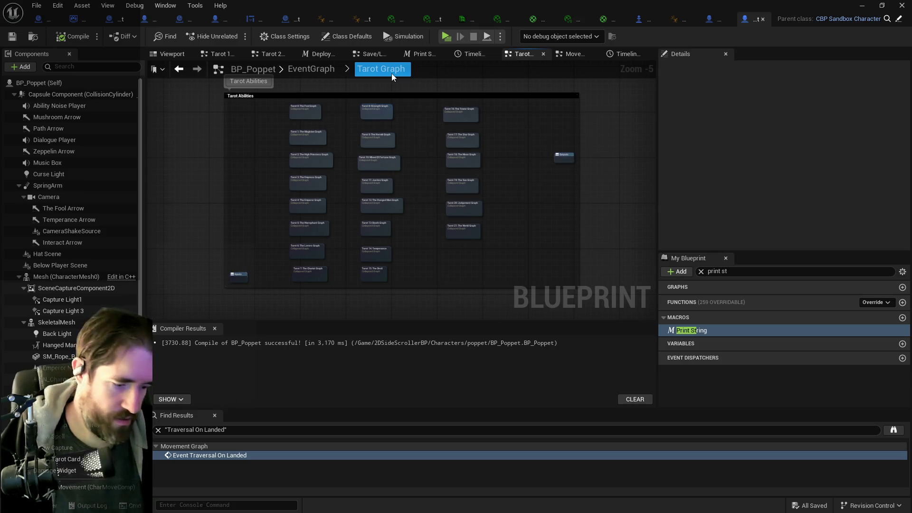
Step: Rearrange the Print String, Timeline_17 and Set Scalar Parameter Value nodes
click(574, 54)
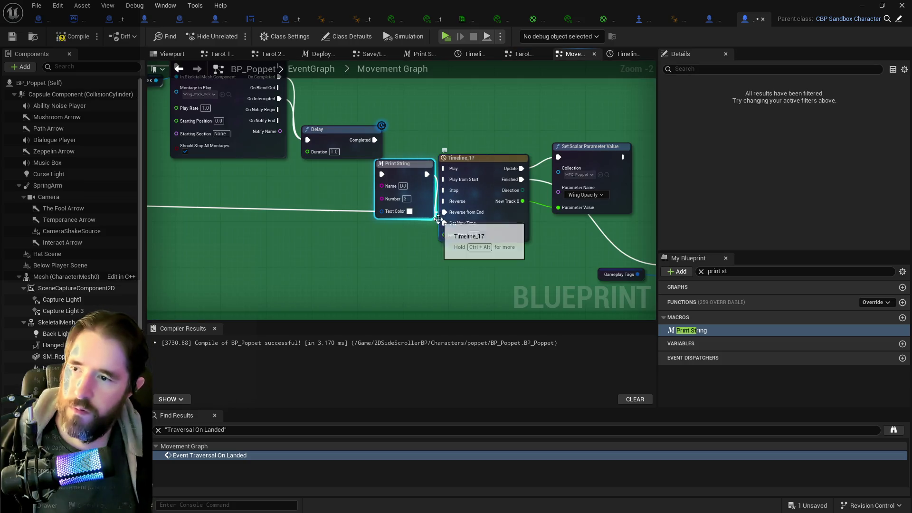
click(428, 185)
ctrl+click(511, 229)
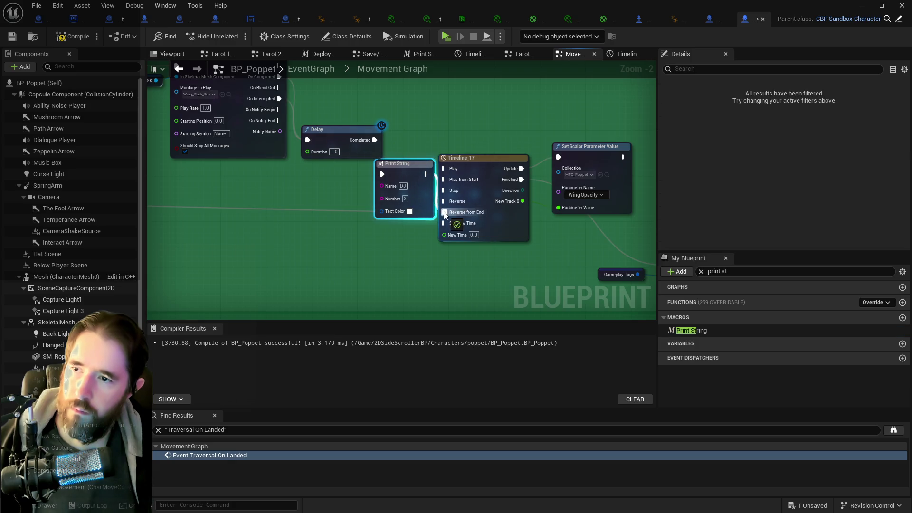
drag(512, 231, 441, 227)
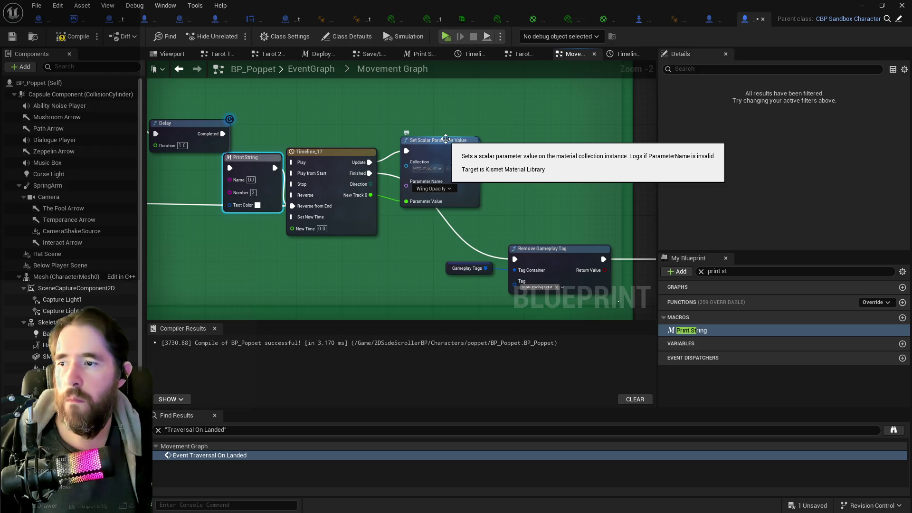
drag(445, 138, 497, 155)
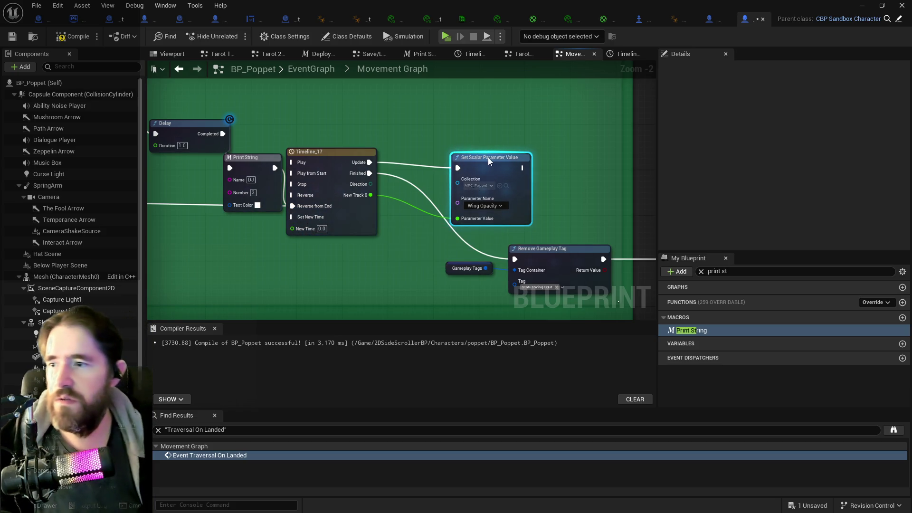
drag(488, 157, 492, 153)
drag(375, 190, 362, 163)
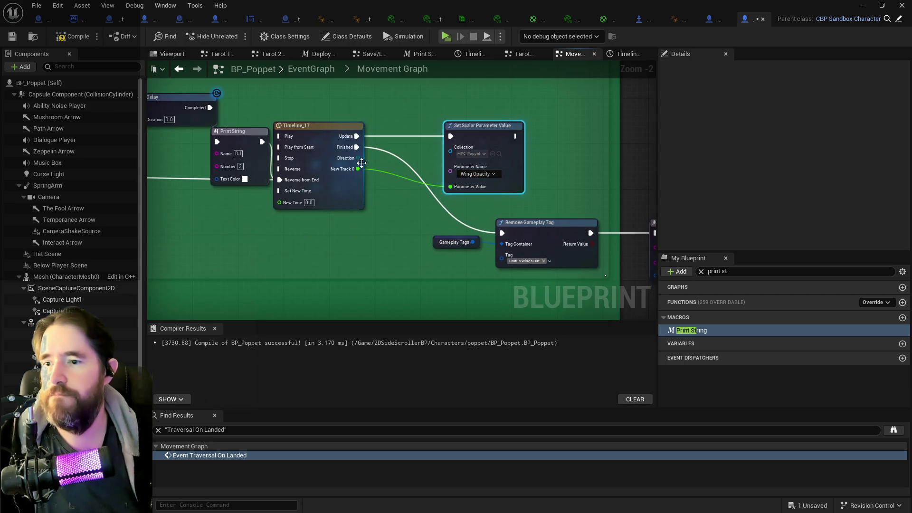
Step: Paste a Print String onto the wire after the second Branch, named Extra Travel with blue text
scroll(362, 163, down, 2)
drag(288, 158, 403, 158)
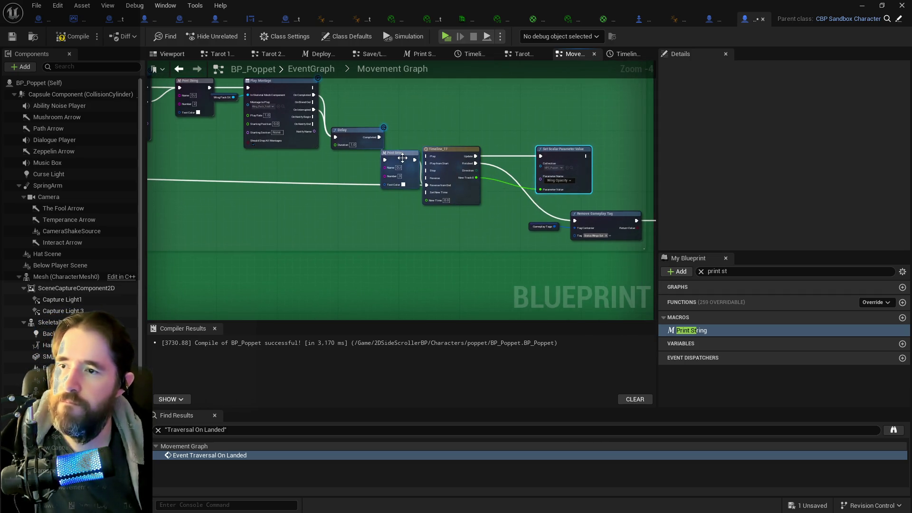
scroll(473, 183, down, 4)
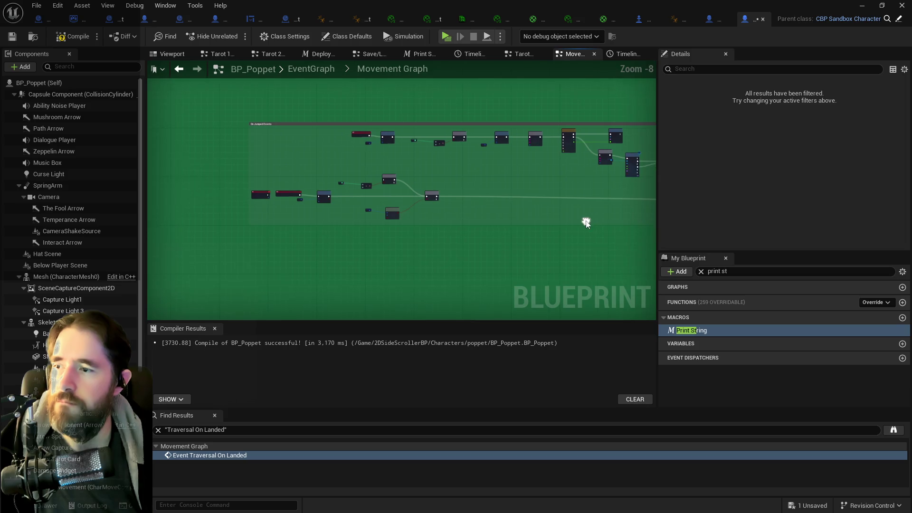
scroll(586, 224, up, 5)
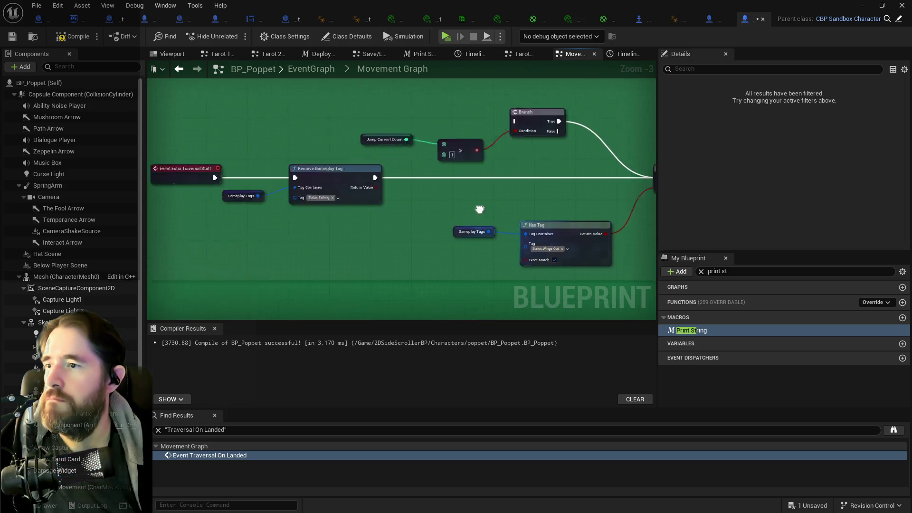
mouse_move(479, 209)
mouse_down()
mouse_move(582, 224)
mouse_move(460, 222)
mouse_move(431, 232)
mouse_up()
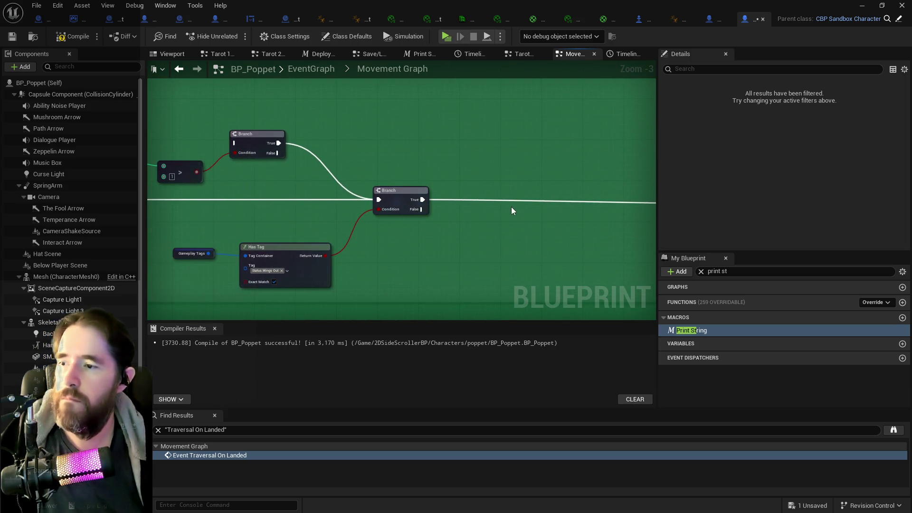
key(ctrl+v)
drag(518, 224, 506, 202)
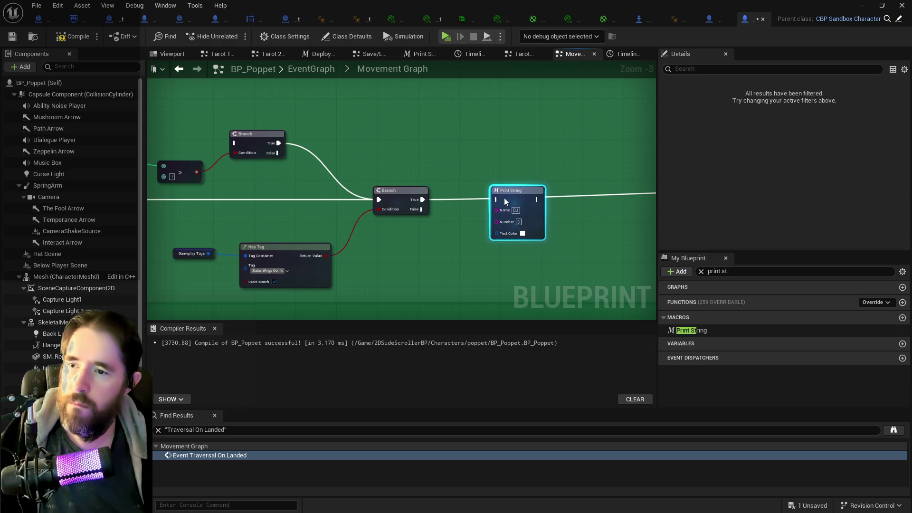
click(516, 211)
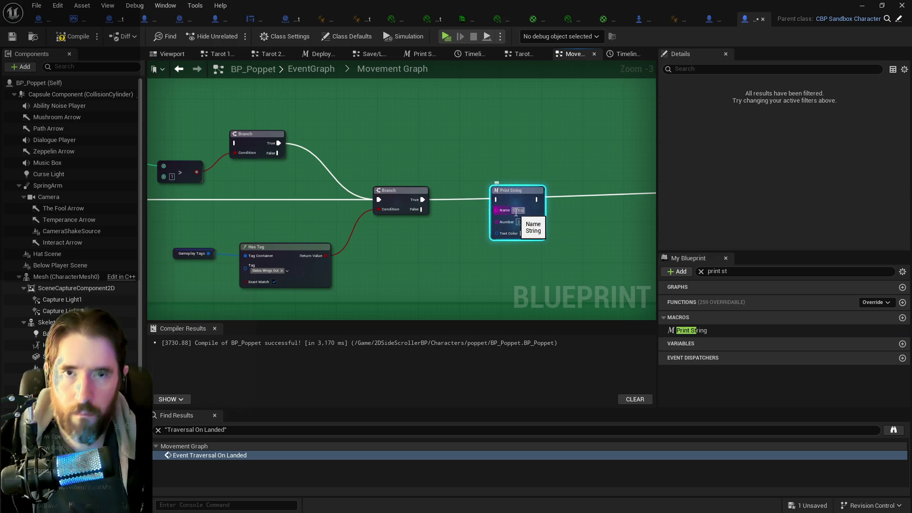
text(ravel)
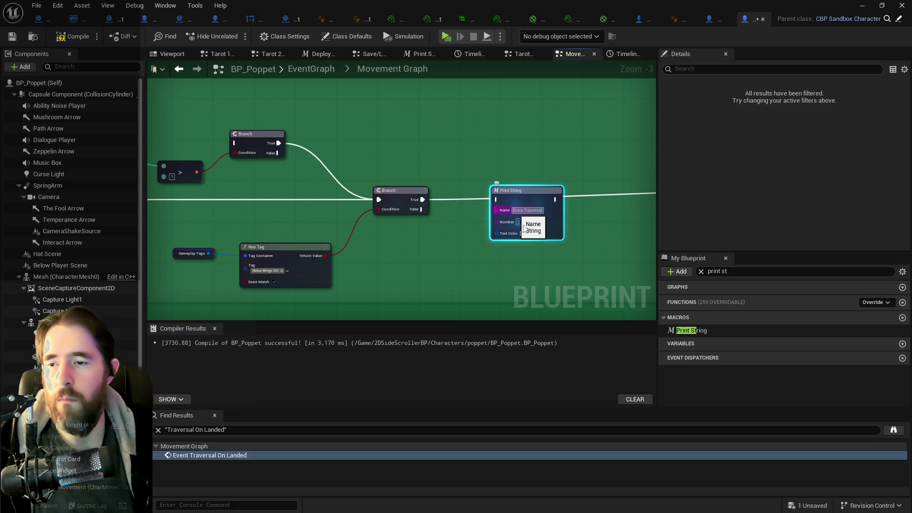
click(523, 233)
mouse_move(578, 307)
mouse_down()
mouse_move(549, 272)
mouse_move(212, 283)
mouse_move(269, 203)
mouse_move(222, 202)
mouse_move(496, 215)
mouse_move(250, 186)
mouse_move(295, 193)
mouse_move(272, 175)
mouse_move(432, 62)
mouse_up()
click(654, 452)
Step: Pull a new connection from the Branch's True output toward the Add Gameplay Tag area
scroll(251, 185, down, 1)
click(345, 193)
click(251, 195)
mouse_move(266, 200)
mouse_down()
mouse_move(857, 216)
mouse_move(409, 187)
mouse_move(468, 184)
mouse_move(507, 218)
mouse_move(563, 205)
mouse_move(560, 213)
mouse_move(438, 223)
mouse_move(213, 199)
mouse_up()
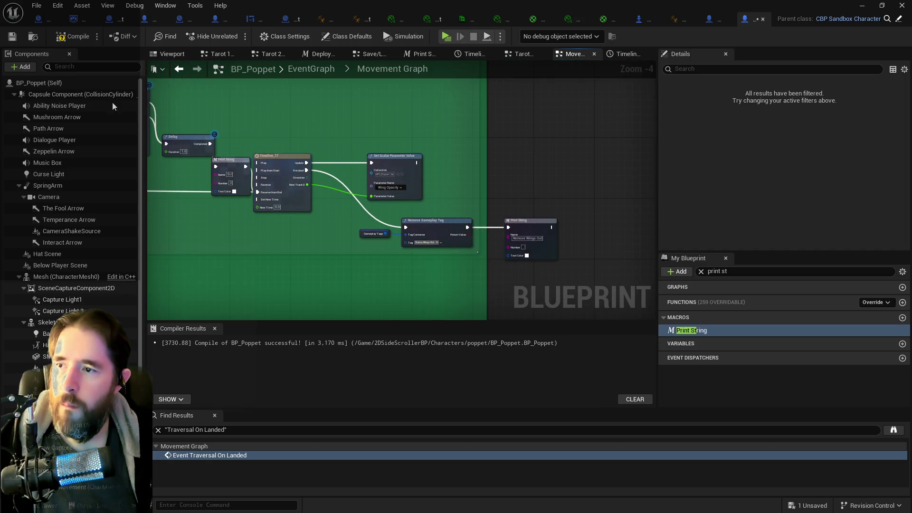
mouse_move(332, 199)
mouse_down()
mouse_move(608, 307)
mouse_move(477, 236)
mouse_move(656, 200)
mouse_up()
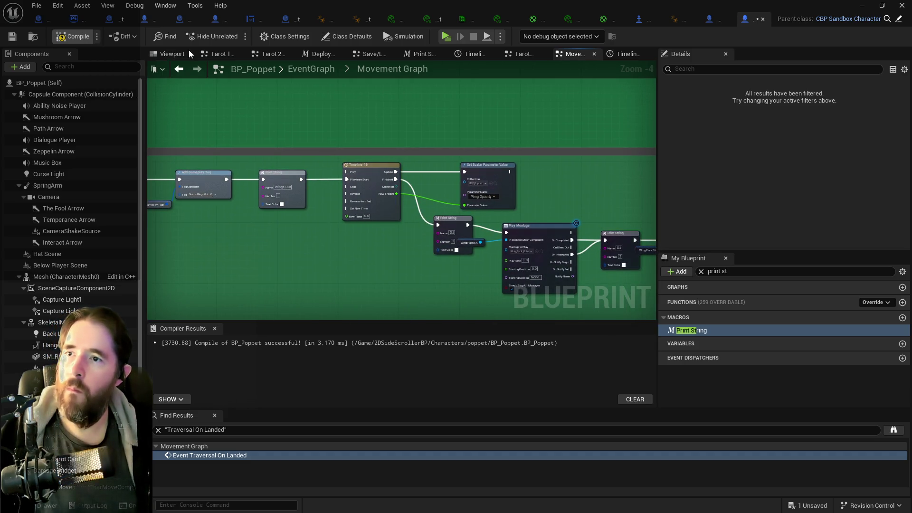
Step: Open the Tarot 7: The Chariot Graph from the Tarot Graph
click(520, 59)
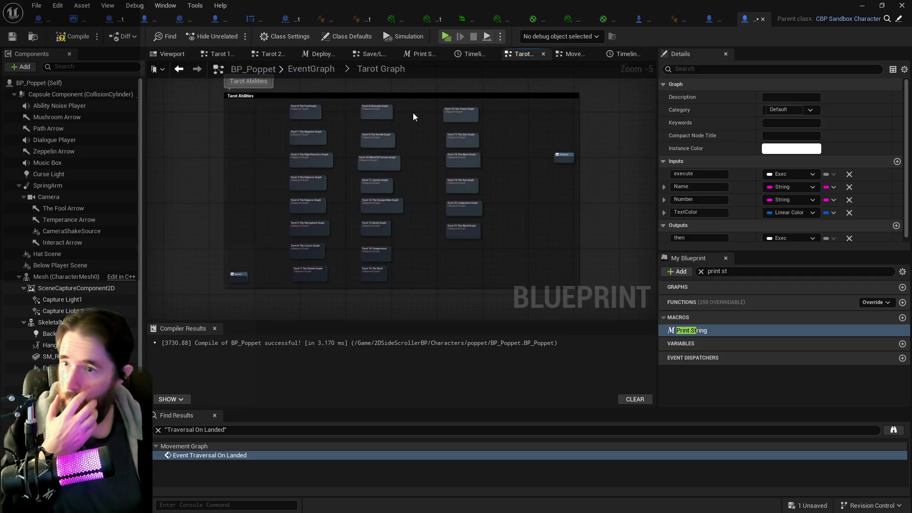
scroll(306, 181, up, 5)
scroll(397, 188, down, 1)
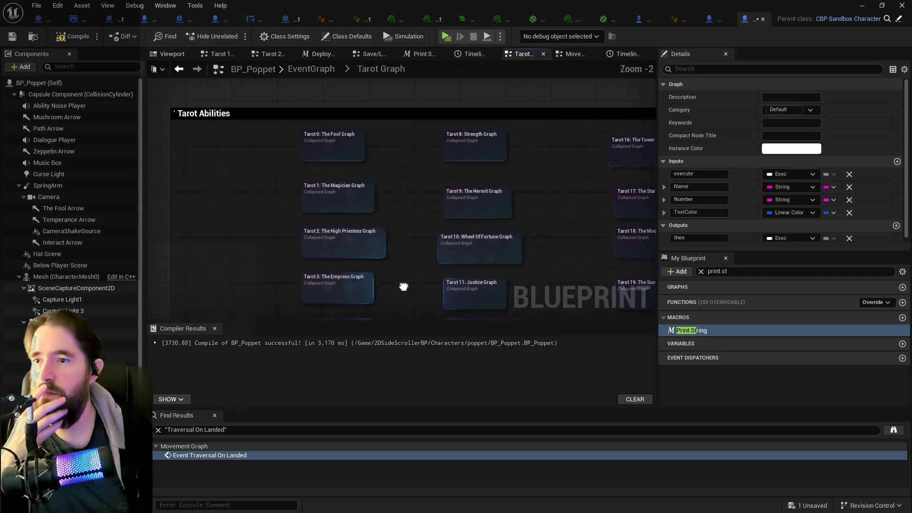
click(398, 179)
double_click(398, 179)
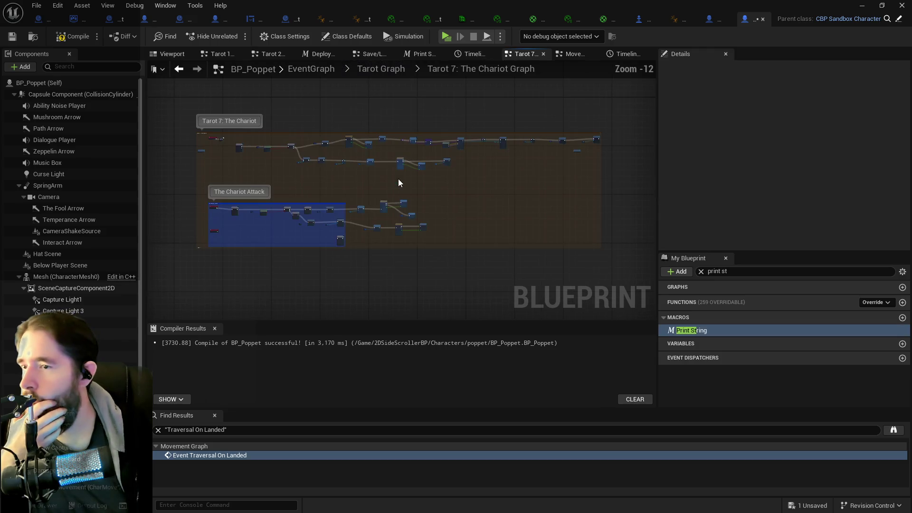
Step: Survey The Chariot Attack comment and its nodes, selecting a group of them
scroll(294, 170, up, 4)
mouse_move(445, 176)
mouse_down()
mouse_move(403, 239)
mouse_move(484, 120)
mouse_move(340, 111)
mouse_up()
scroll(340, 111, up, 4)
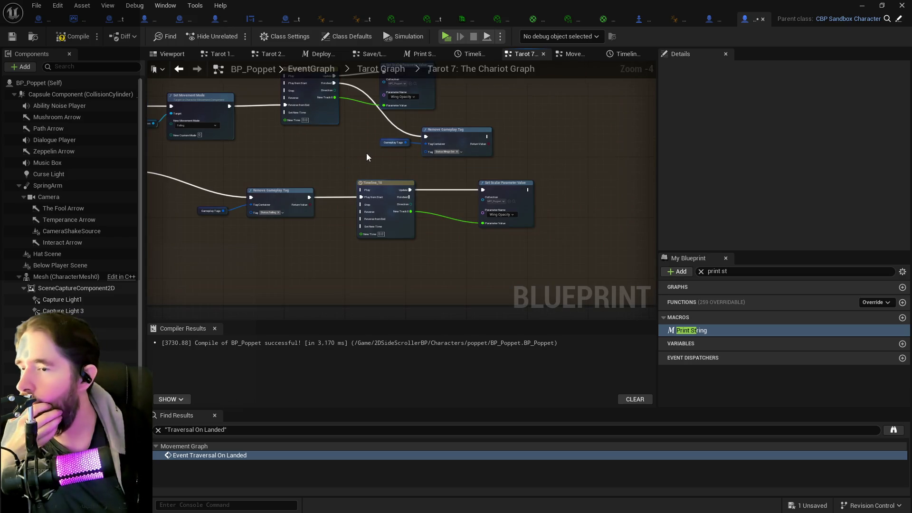
drag(366, 158, 520, 178)
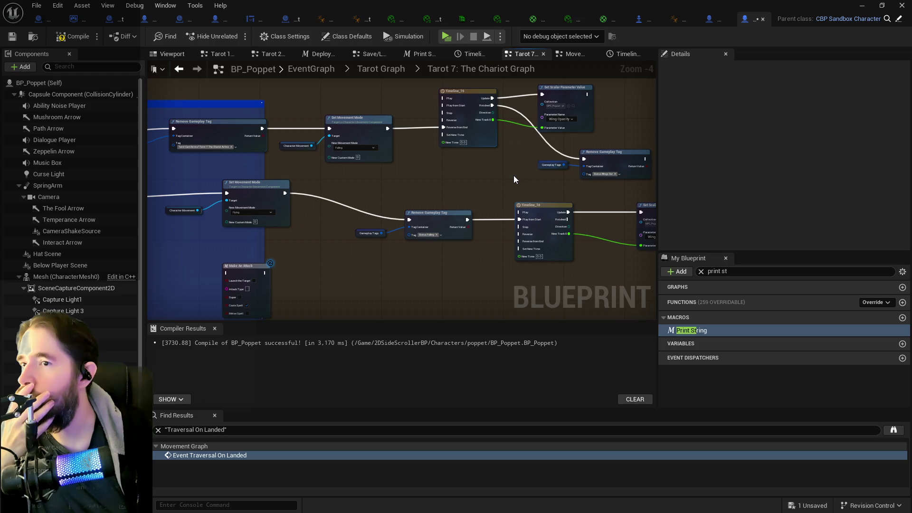
mouse_move(468, 179)
mouse_down()
mouse_move(508, 120)
mouse_move(264, 141)
mouse_up()
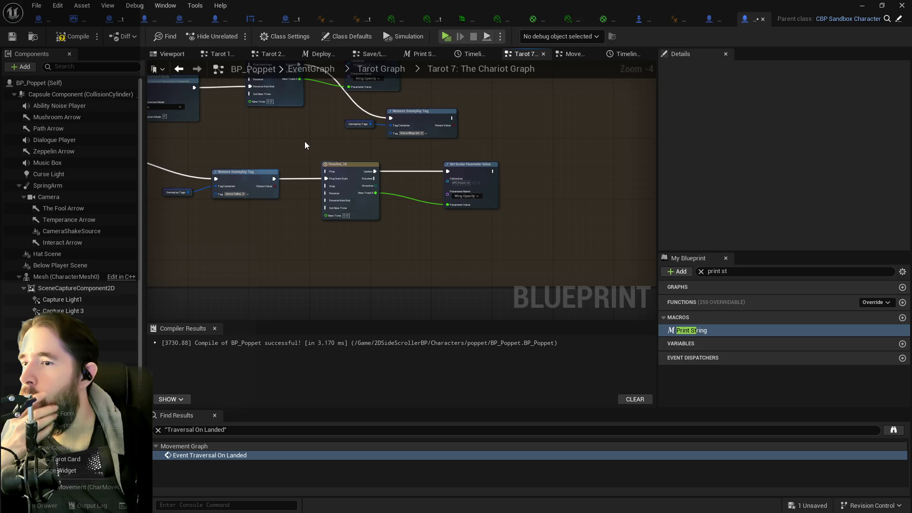
mouse_move(418, 138)
mouse_down()
mouse_move(317, 147)
mouse_move(338, 159)
mouse_move(591, 156)
mouse_up()
drag(401, 160, 394, 211)
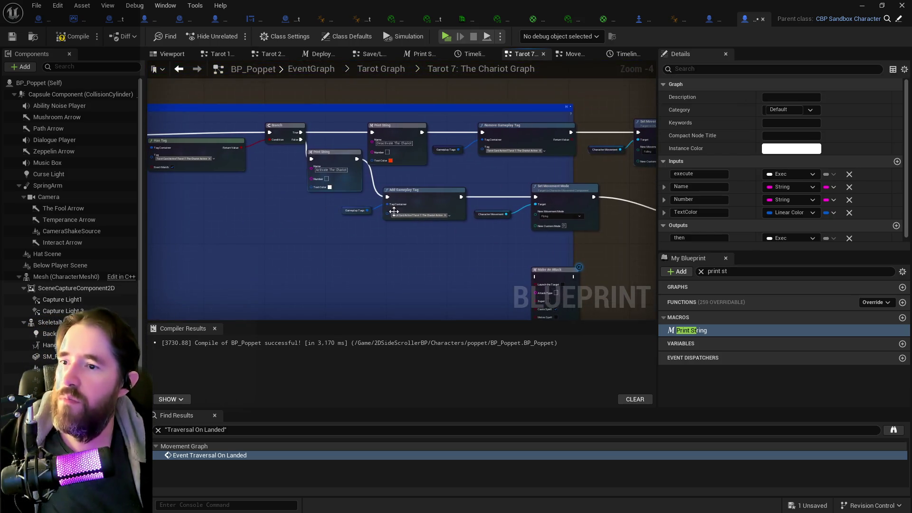
Step: Look over Can Use Tarot, the Print Strings and Timeline nodes, then save with Ctrl+S
drag(289, 226, 508, 228)
scroll(593, 230, up, 1)
mouse_move(461, 210)
mouse_down()
mouse_move(361, 208)
mouse_move(265, 240)
mouse_up()
scroll(342, 258, down, 1)
mouse_move(342, 258)
mouse_down()
mouse_move(412, 251)
mouse_move(242, 209)
mouse_up()
scroll(412, 251, down, 1)
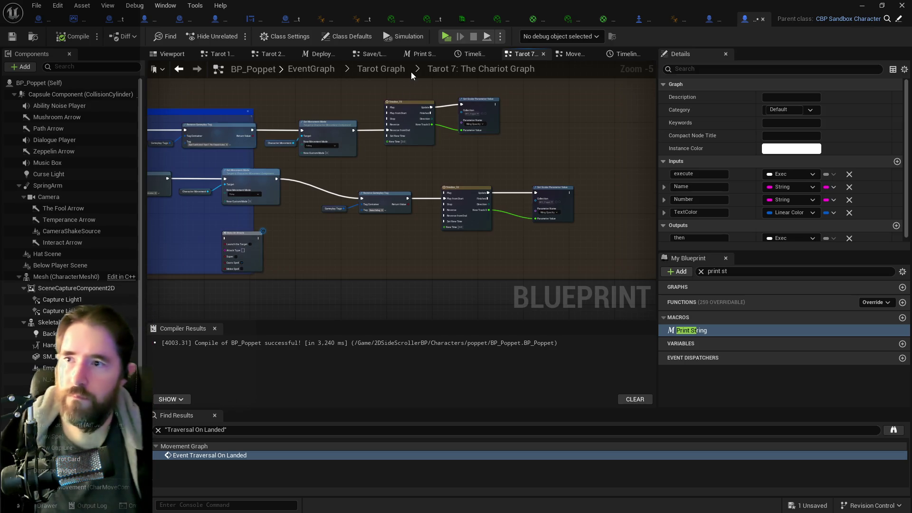
key(ctrl+s)
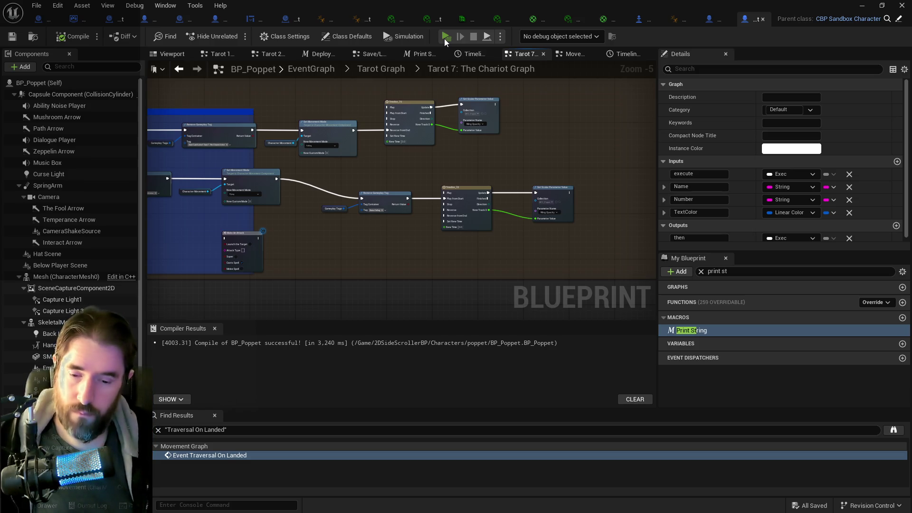
click(445, 38)
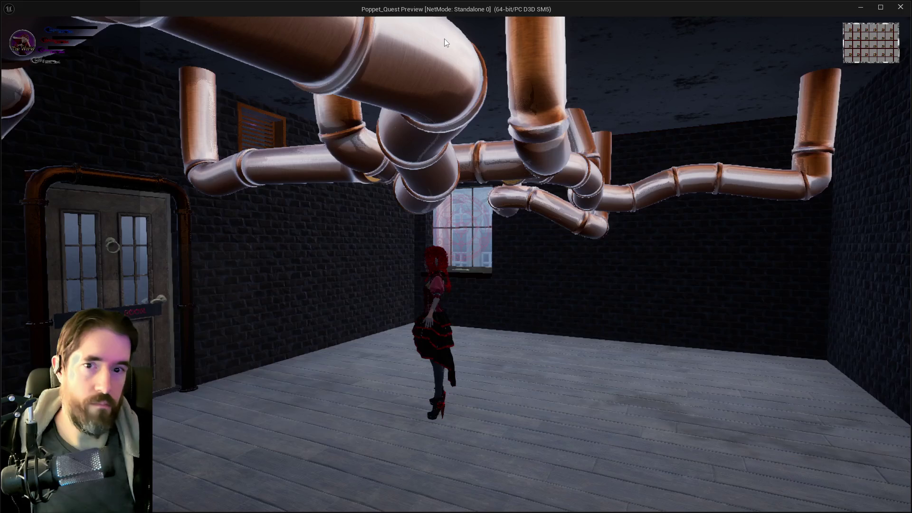
key(w)
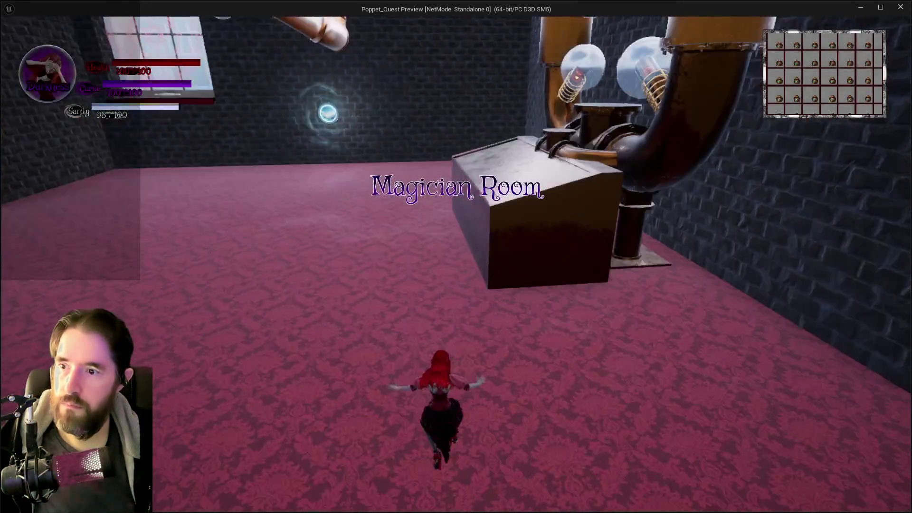
key(w)
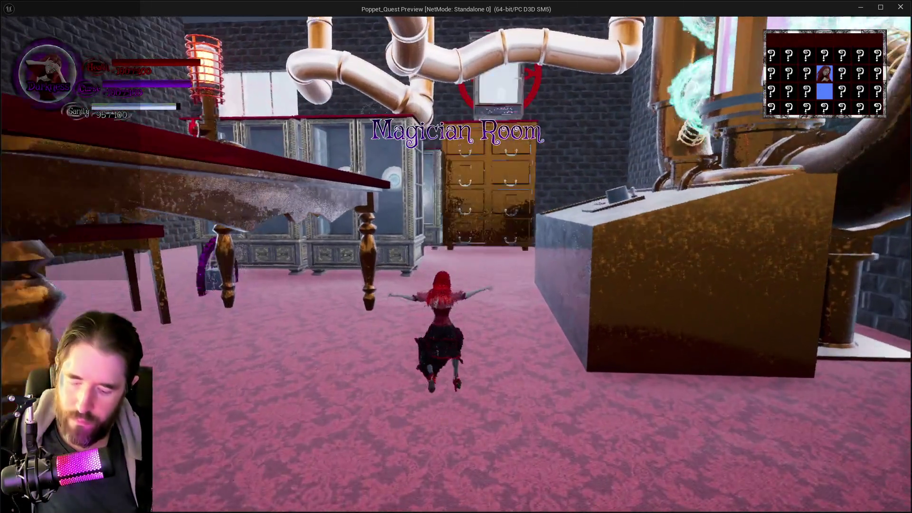
key(w)
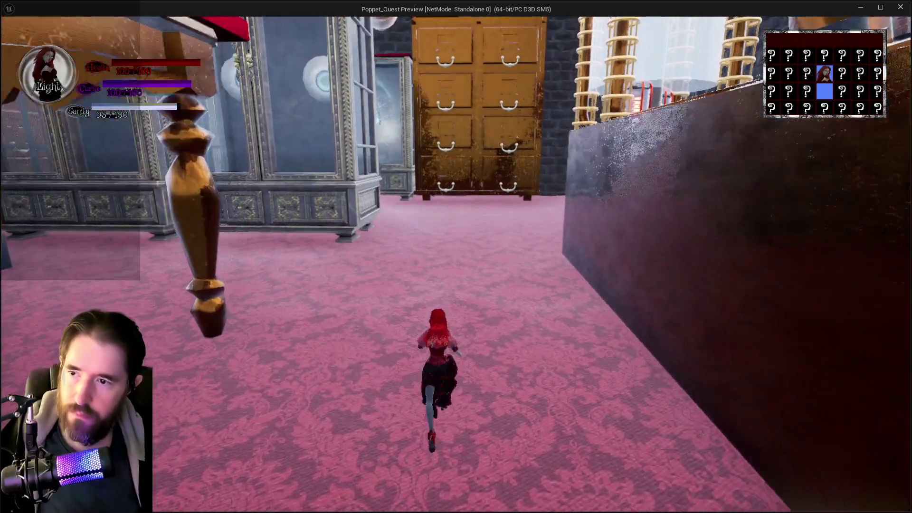
key(space)
key(w)
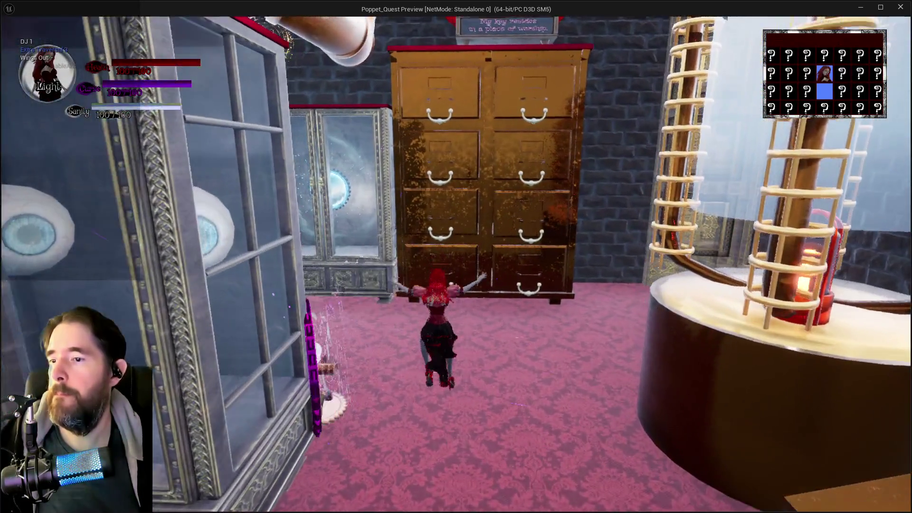
key(w)
key(space)
key(space)
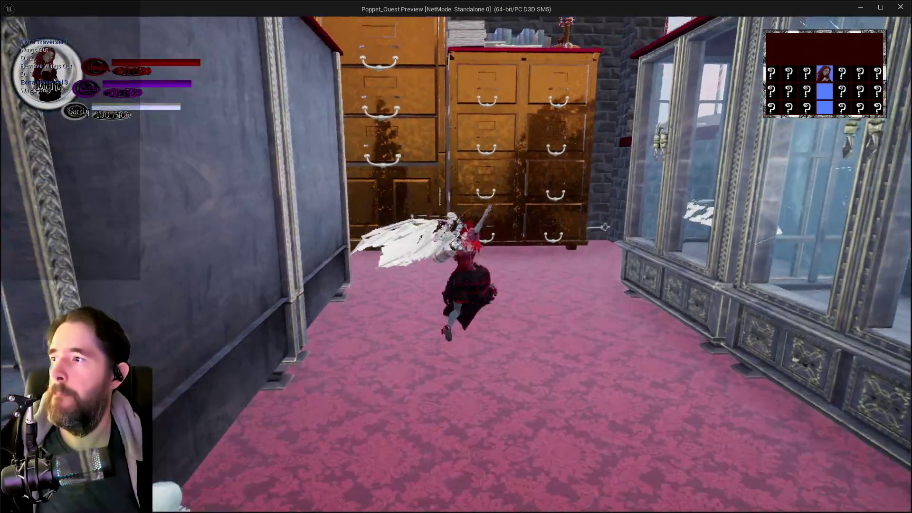
key(w)
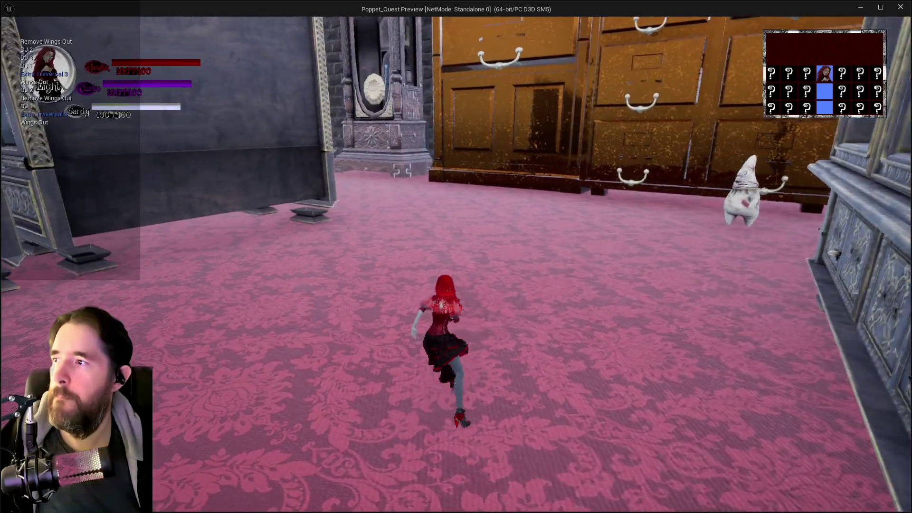
key(space)
key(space)
key(w)
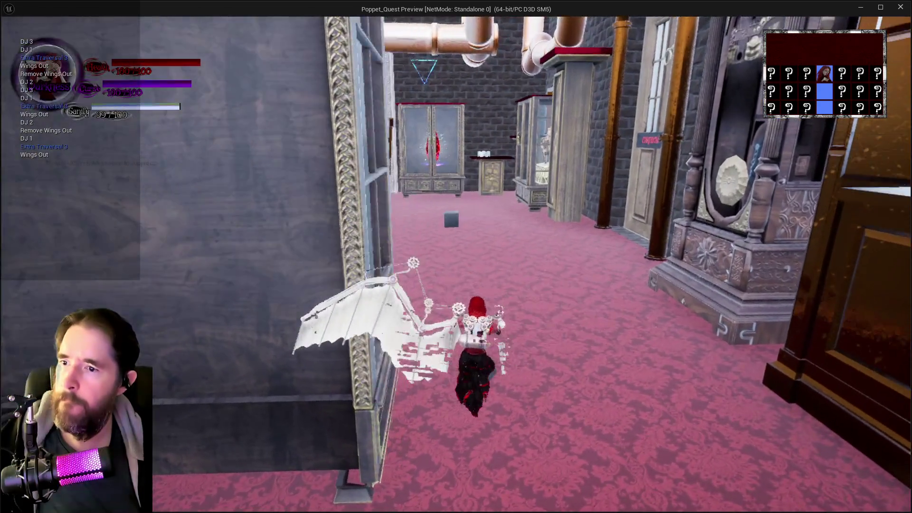
key(space)
key(space)
key(w)
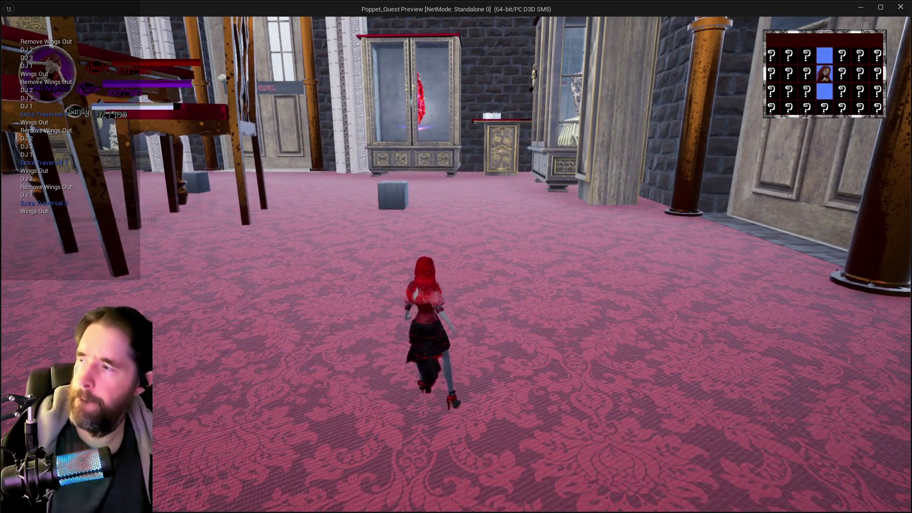
key(space)
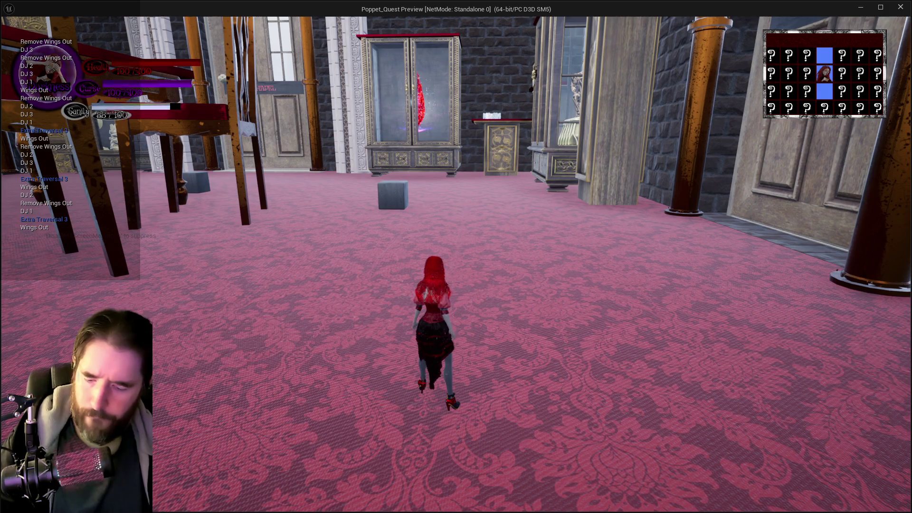
key(alt+Tab)
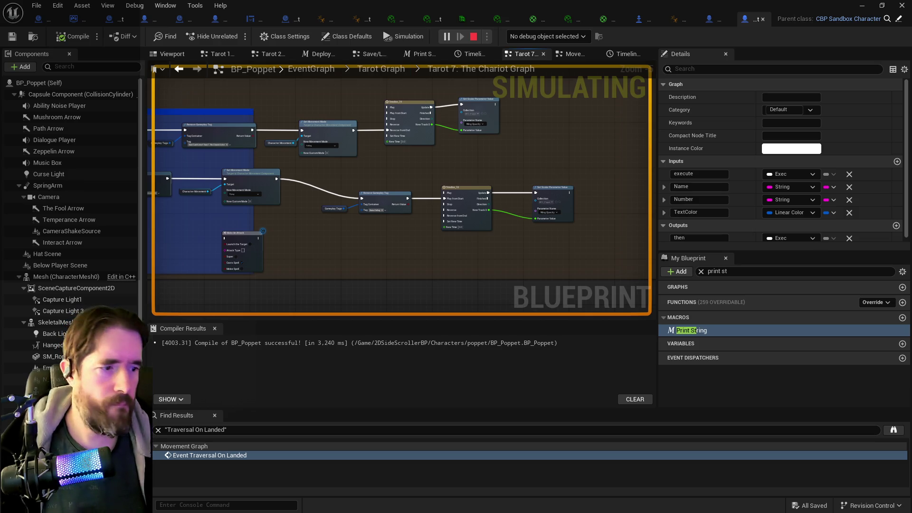
key(alt+Tab)
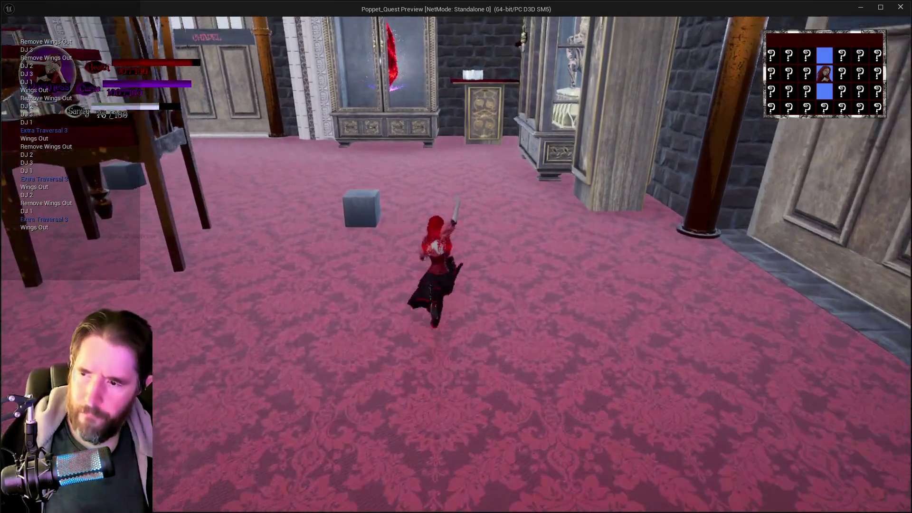
key(Tab)
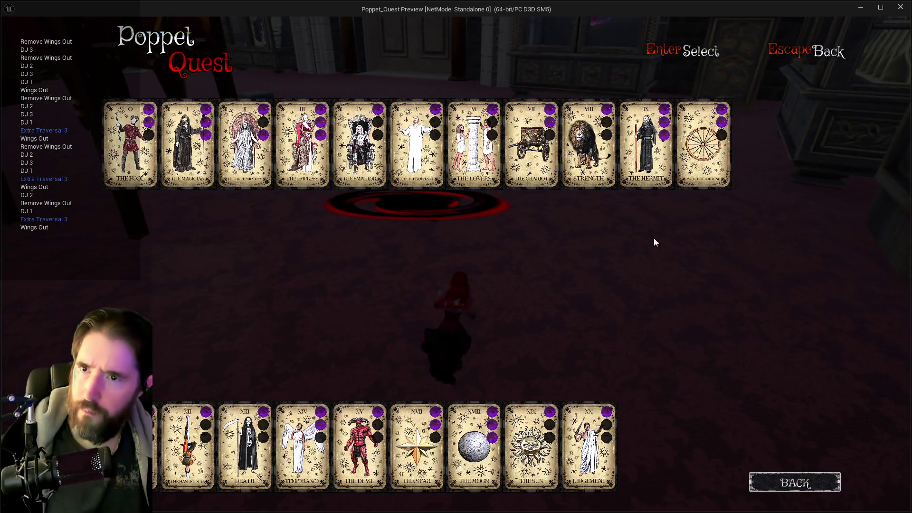
click(523, 155)
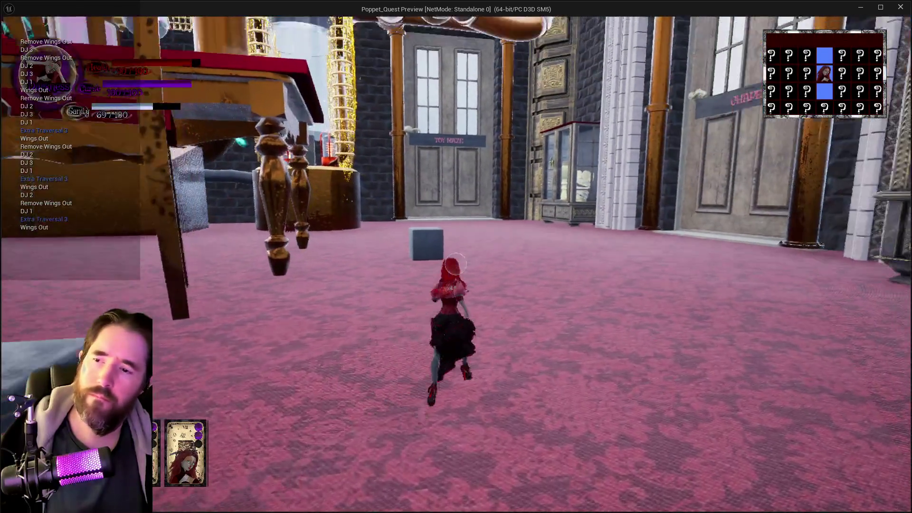
key(q)
key(w)
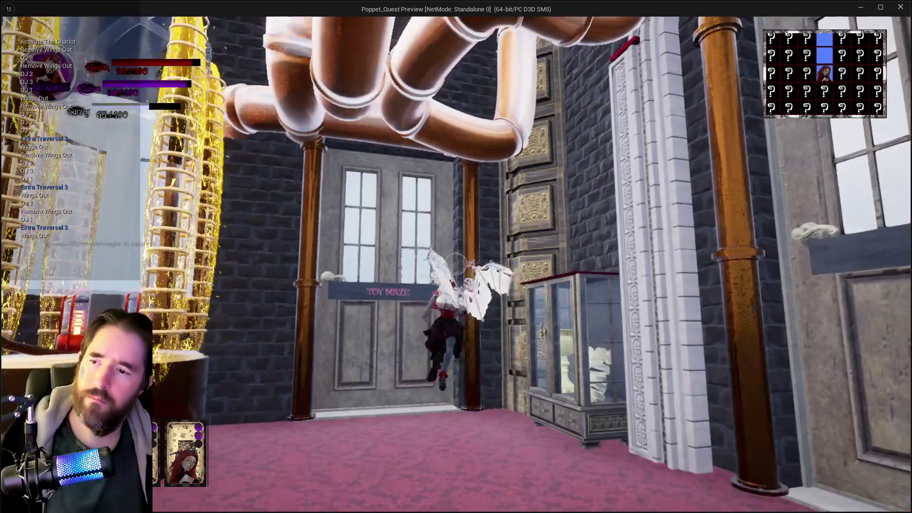
key(w)
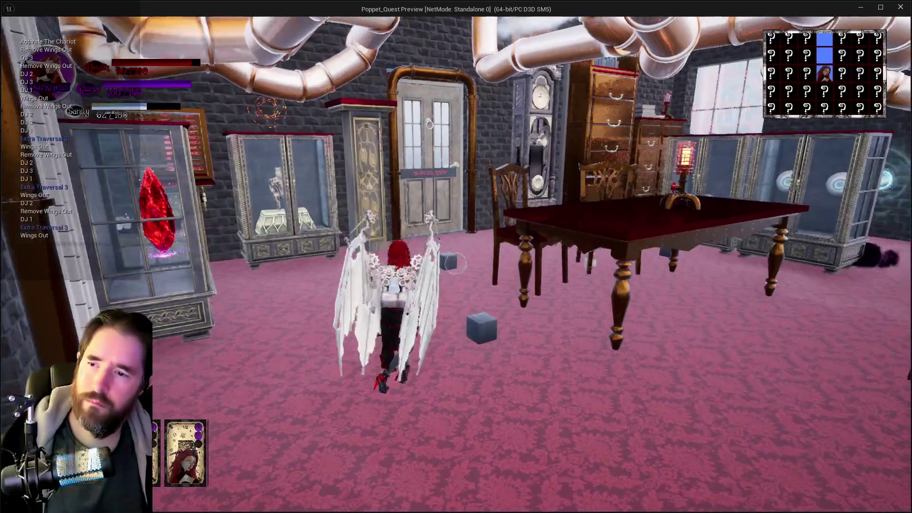
key(w)
key(q)
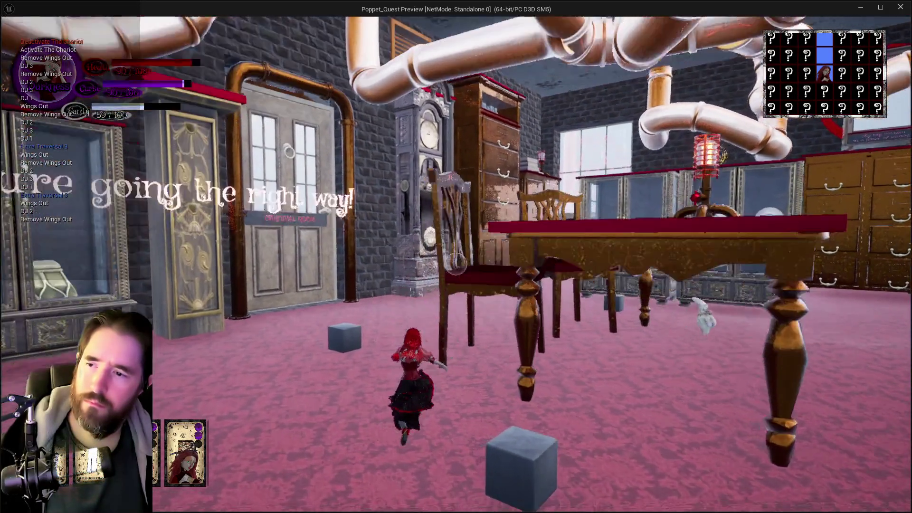
key(w)
key(q)
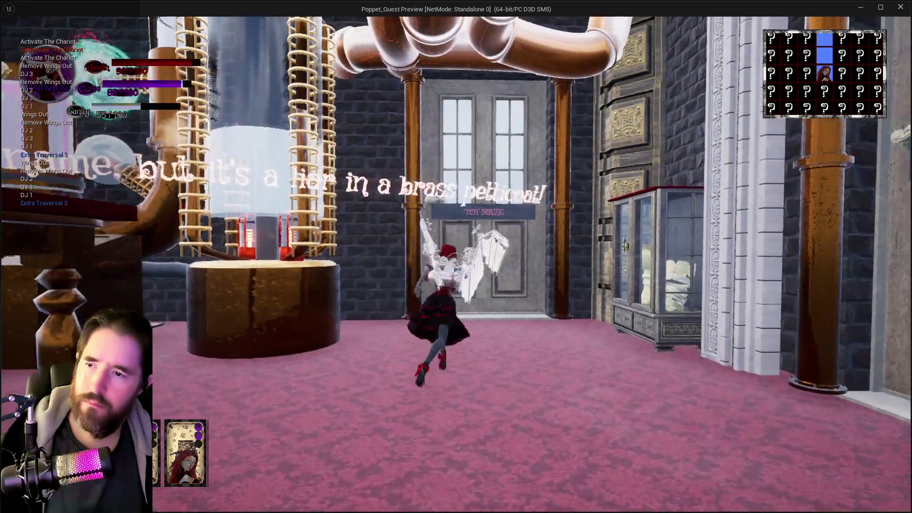
key(q)
key(w)
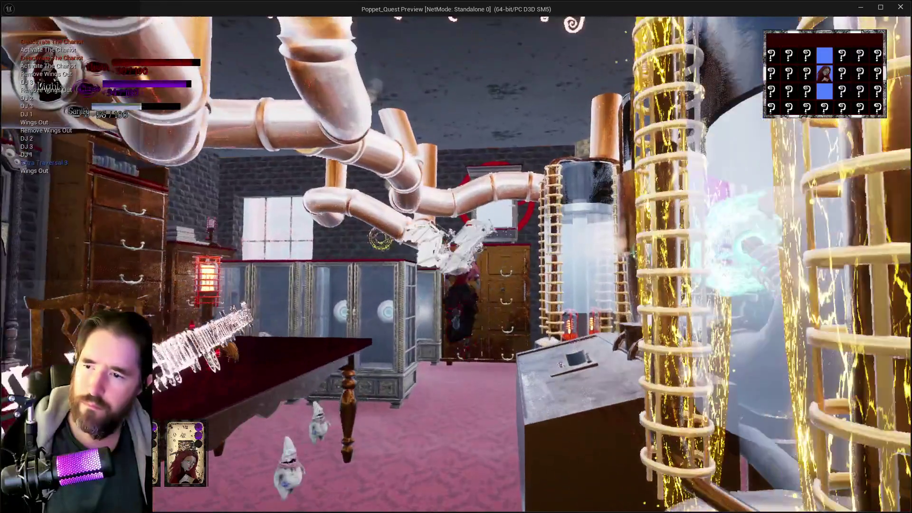
key(q)
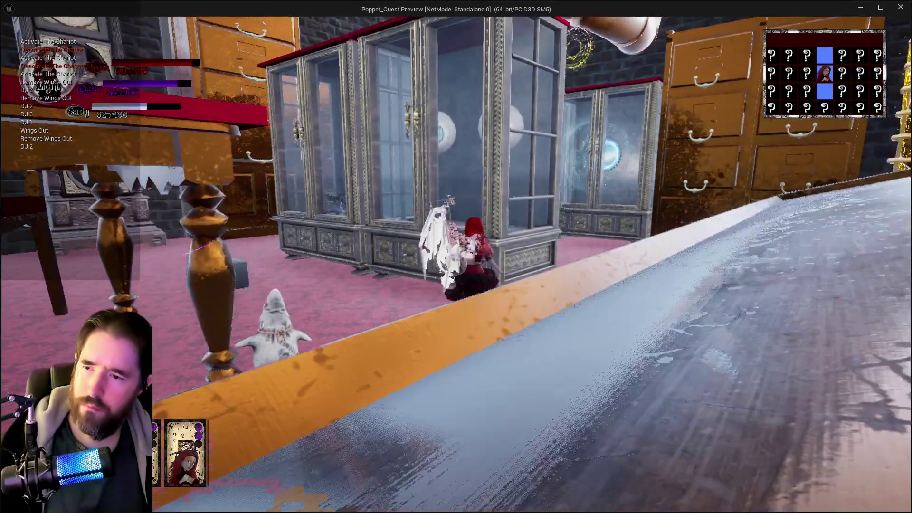
key(space)
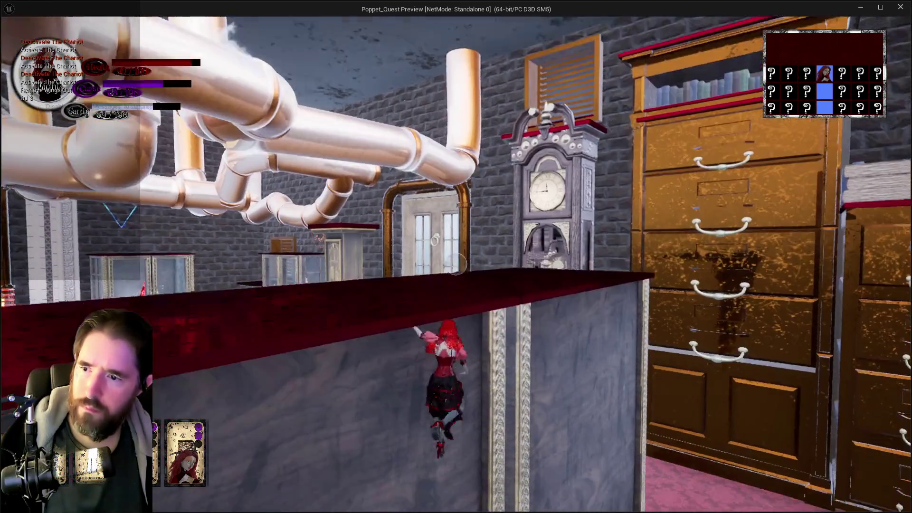
key(alt+Tab)
key(Escape)
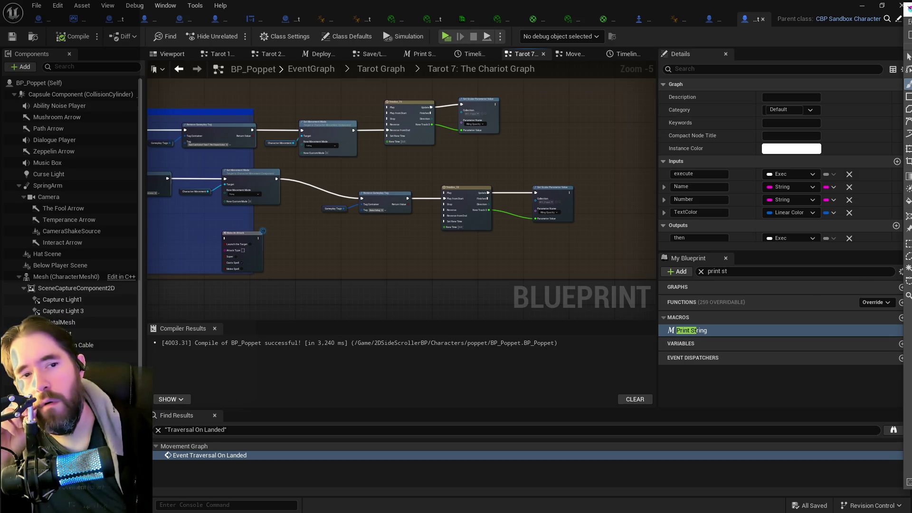
Step: Pan across the Chariot graph's nodes, then switch to the CBP_SandboxCharacter blueprint
mouse_move(531, 247)
mouse_down()
mouse_move(577, 252)
mouse_move(472, 218)
mouse_up()
mouse_move(254, 199)
mouse_down()
mouse_move(558, 198)
mouse_move(143, 195)
mouse_up()
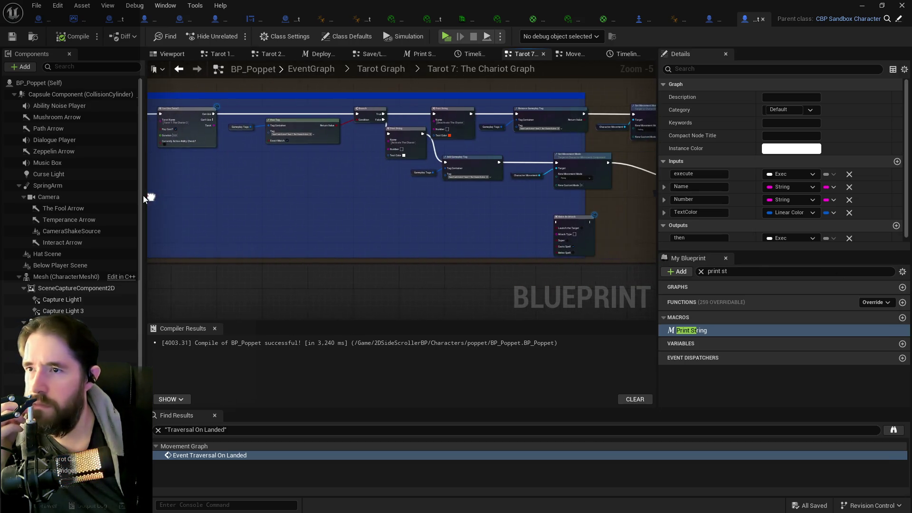
click(709, 20)
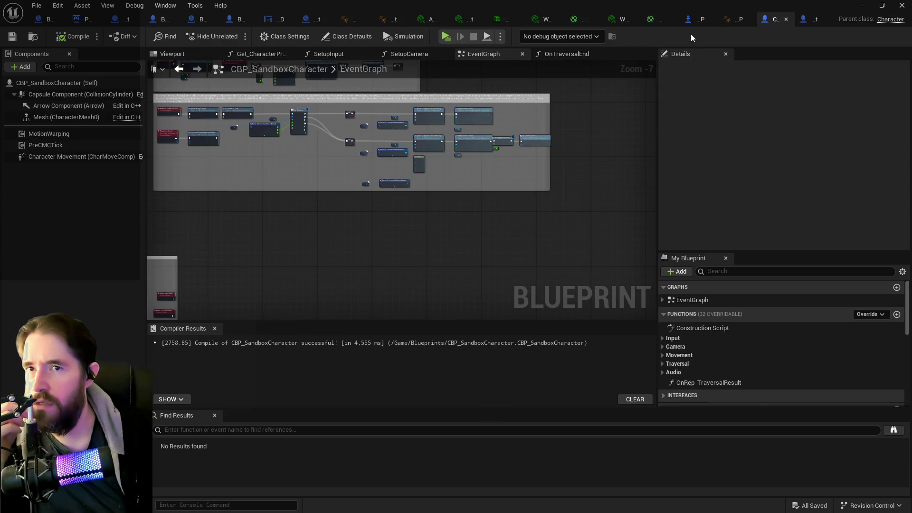
Step: Survey the EventGraph's traversal, Movement, Camera and Jump sections
drag(320, 150, 420, 173)
scroll(345, 164, up, 3)
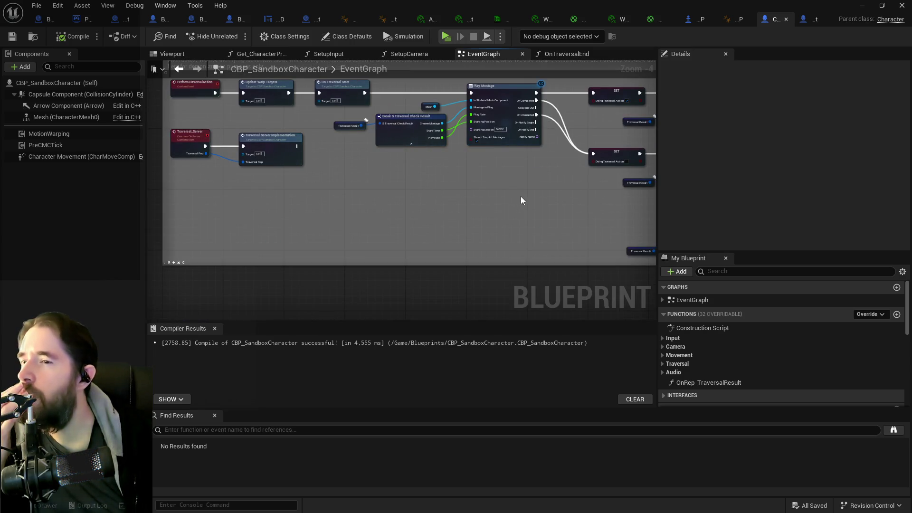
drag(521, 196, 321, 196)
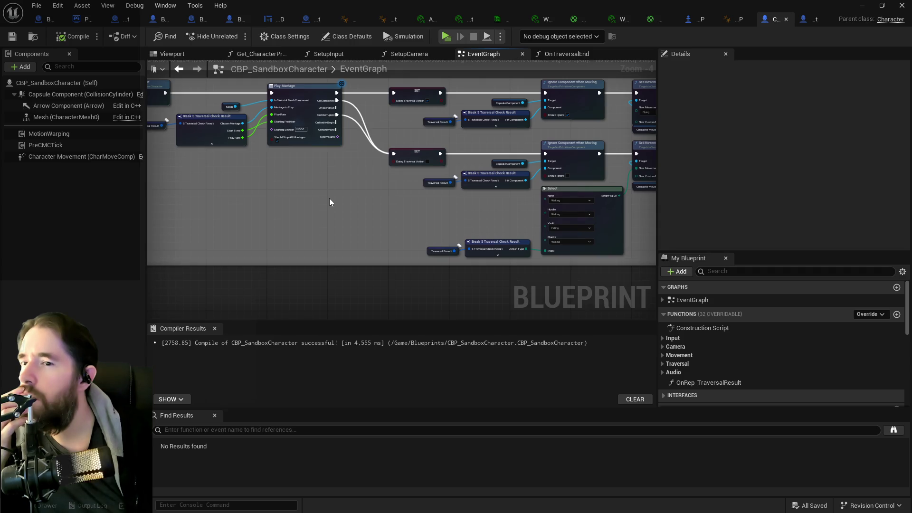
scroll(329, 198, down, 2)
mouse_move(379, 204)
mouse_down()
mouse_move(405, 197)
mouse_move(318, 185)
mouse_move(618, 152)
mouse_move(656, 97)
mouse_up()
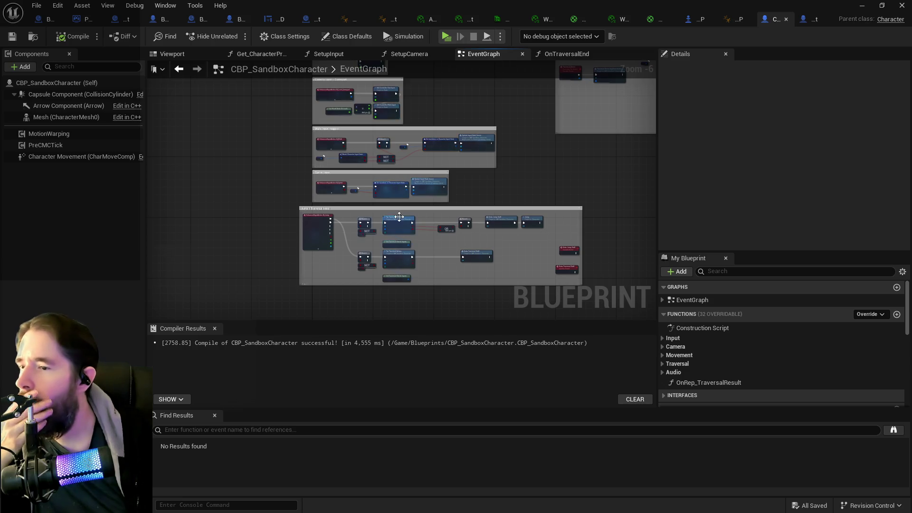
drag(397, 208, 392, 470)
drag(406, 308, 407, 117)
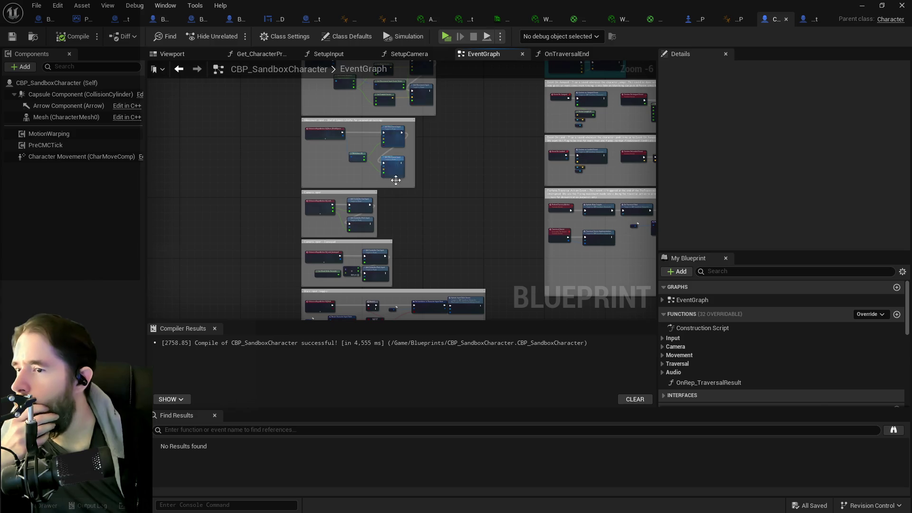
mouse_move(421, 263)
mouse_down()
mouse_move(434, 214)
mouse_move(153, 350)
mouse_up()
Step: Move the Extra Traversal Stuff node below the Try Traversal Action nodes and save the blueprint
mouse_move(333, 190)
mouse_down()
mouse_move(406, 289)
mouse_move(432, 298)
mouse_move(585, 259)
mouse_move(594, 177)
mouse_up()
scroll(272, 265, up, 5)
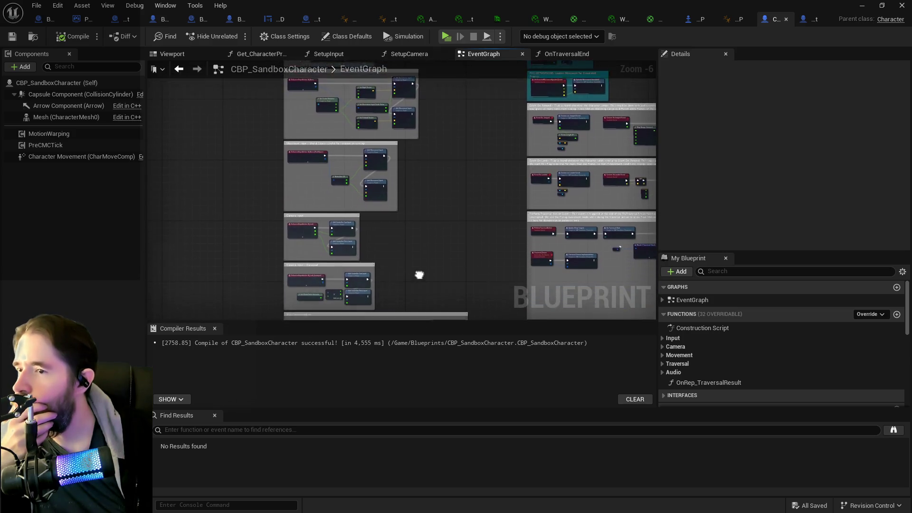
mouse_move(271, 265)
mouse_down()
mouse_move(278, 153)
mouse_move(261, 246)
mouse_move(266, 67)
mouse_up()
drag(319, 216, 319, 64)
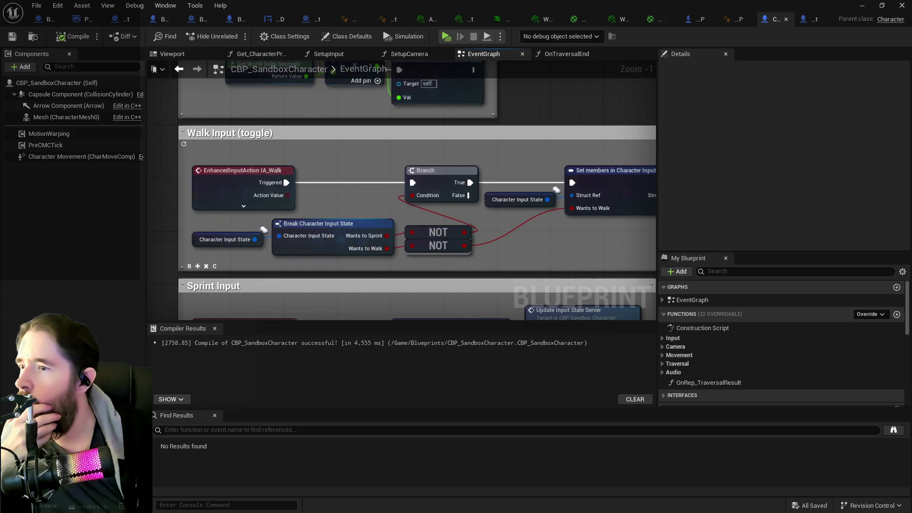
mouse_move(333, 294)
mouse_down()
mouse_move(333, 125)
mouse_move(354, 217)
mouse_up()
mouse_move(384, 249)
mouse_down()
mouse_move(374, 180)
mouse_move(275, 78)
mouse_up()
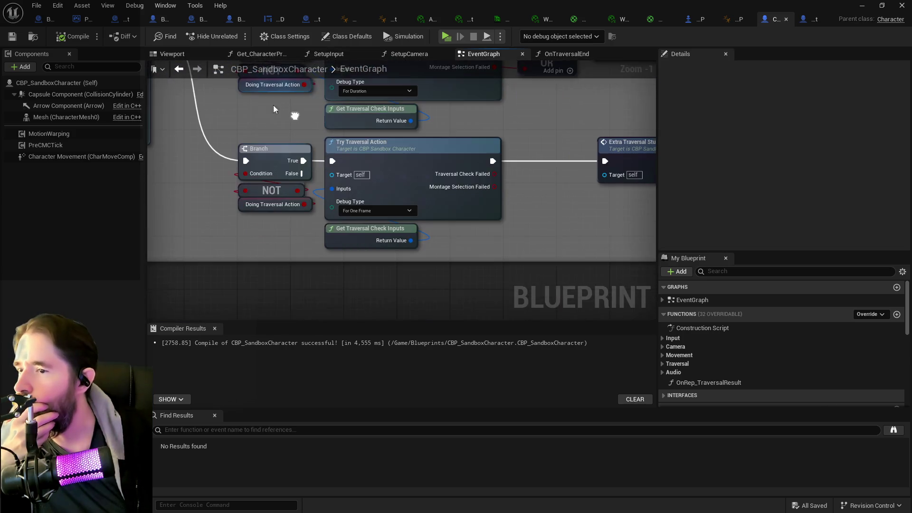
mouse_move(490, 183)
mouse_down()
mouse_move(307, 221)
mouse_move(408, 231)
mouse_up()
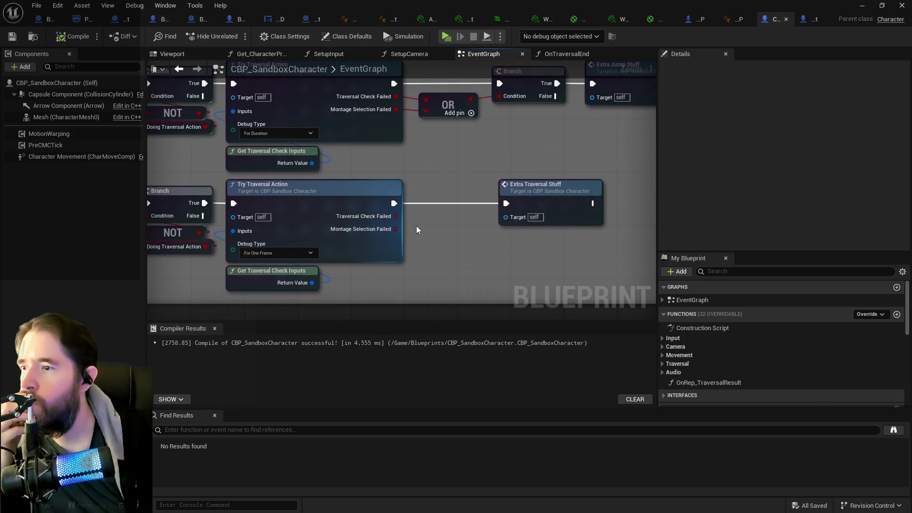
drag(549, 202, 554, 226)
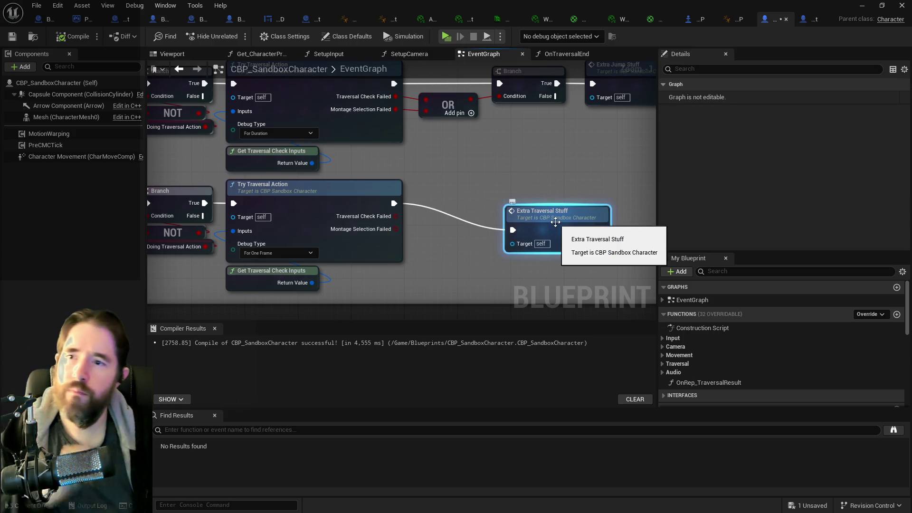
mouse_move(500, 278)
mouse_down()
mouse_move(350, 253)
mouse_move(378, 236)
mouse_move(344, 247)
mouse_up()
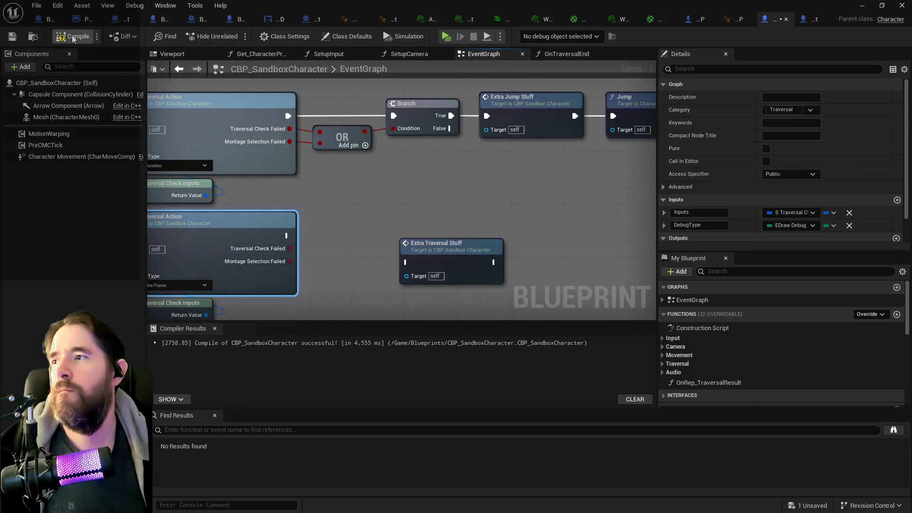
click(8, 38)
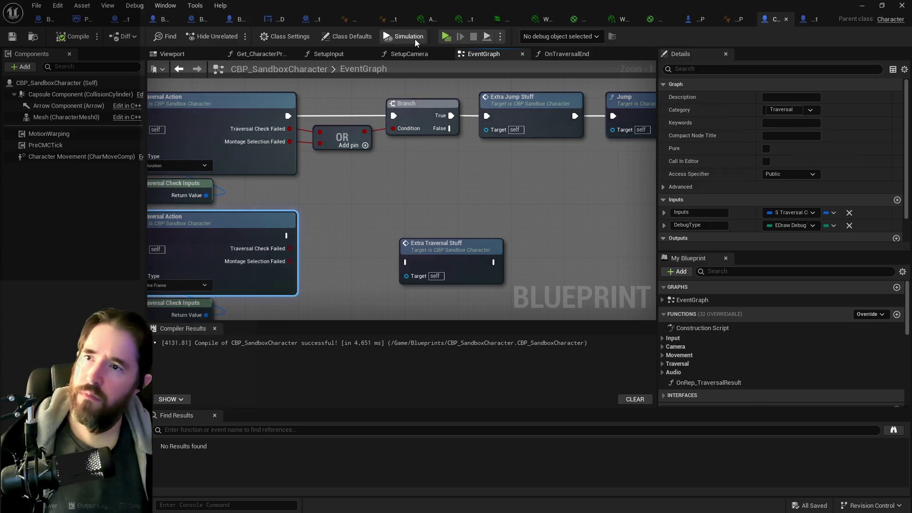
Step: Play Poppet_Quest, run forward with W and double-jump twice to test the wings, then exit with Esc
click(443, 41)
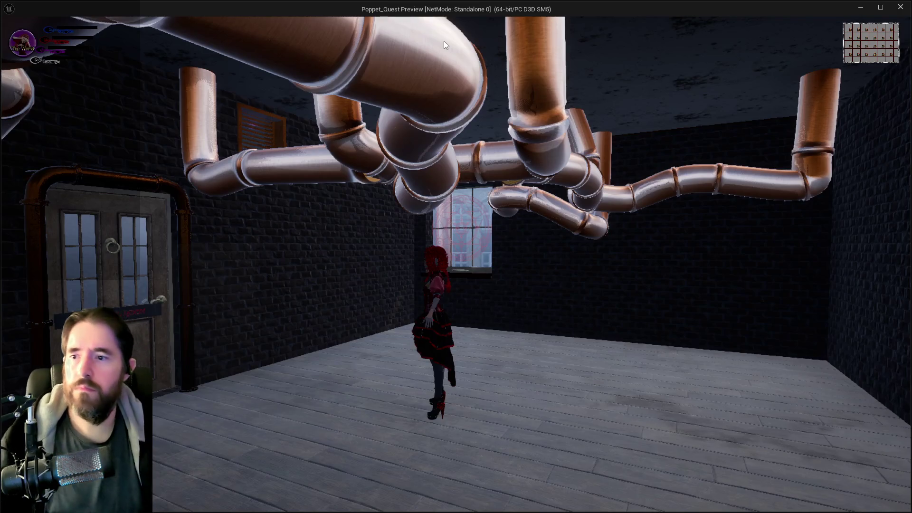
key(w)
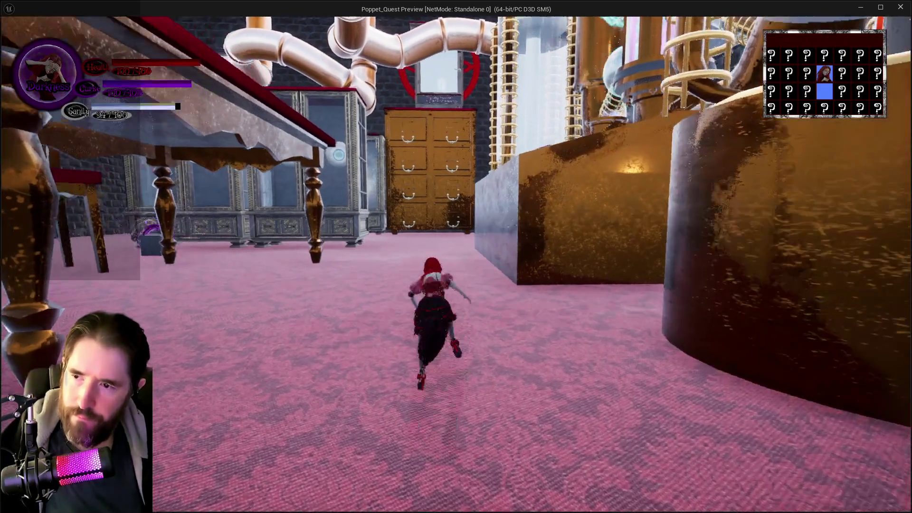
key(space)
key(space)
key(space)
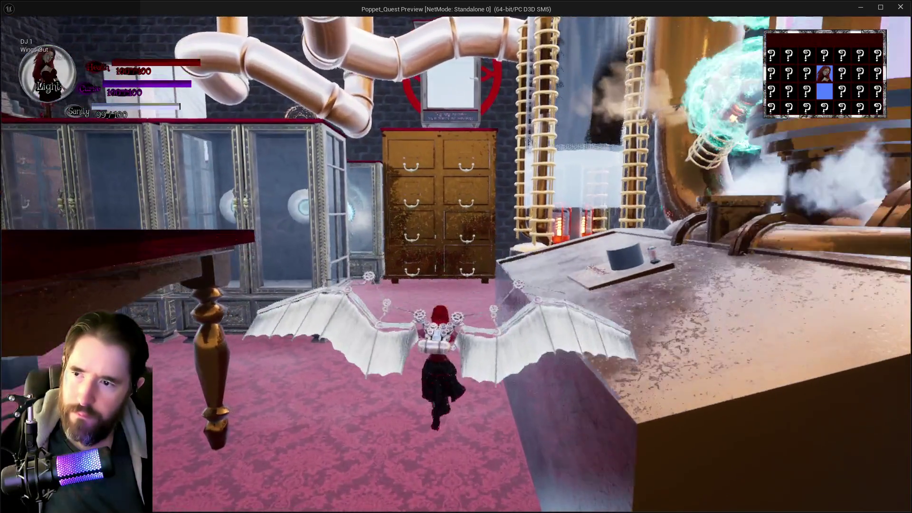
key(space)
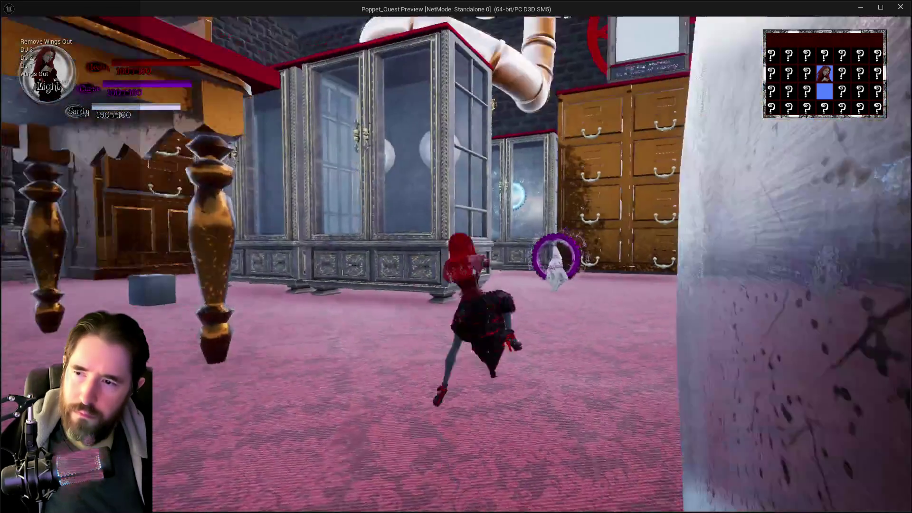
key(space)
key(space)
key(space)
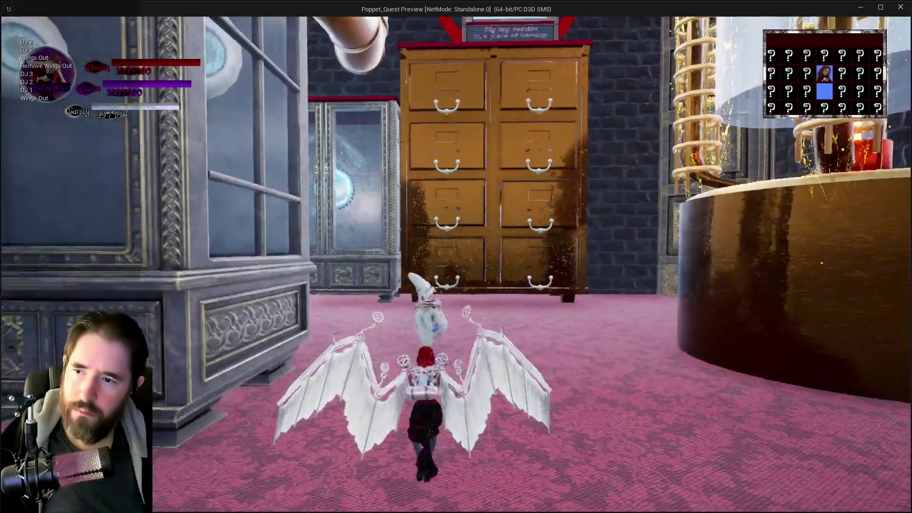
key(space)
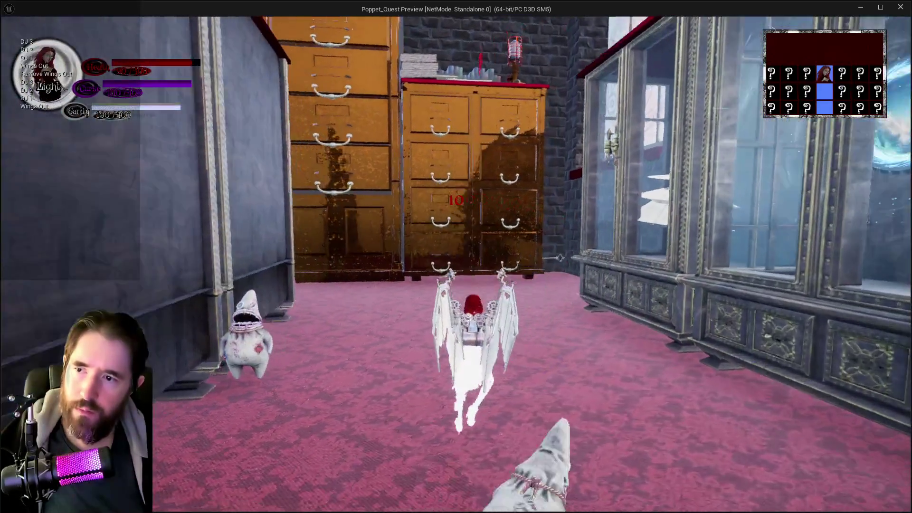
key(Escape)
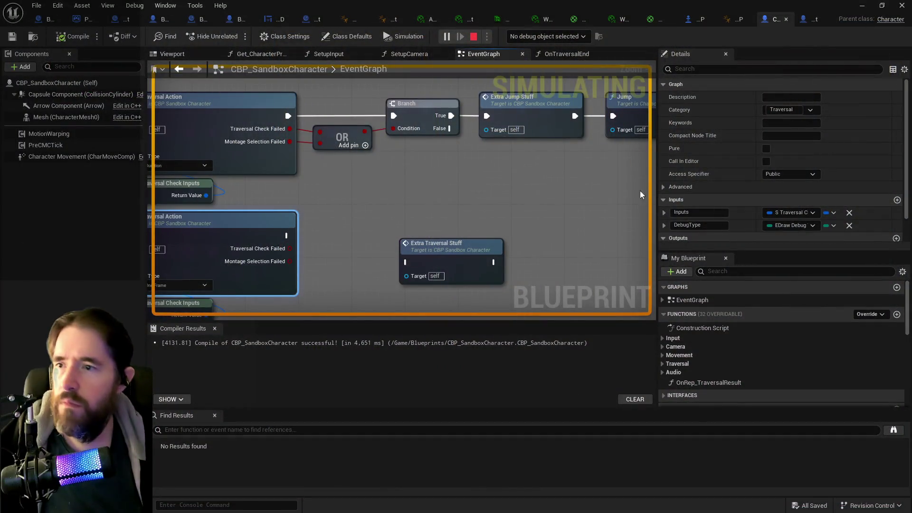
Step: Glance over the traversal section, then switch to BP_Poppet and pan through the Chariot Attack nodes
scroll(511, 201, down, 5)
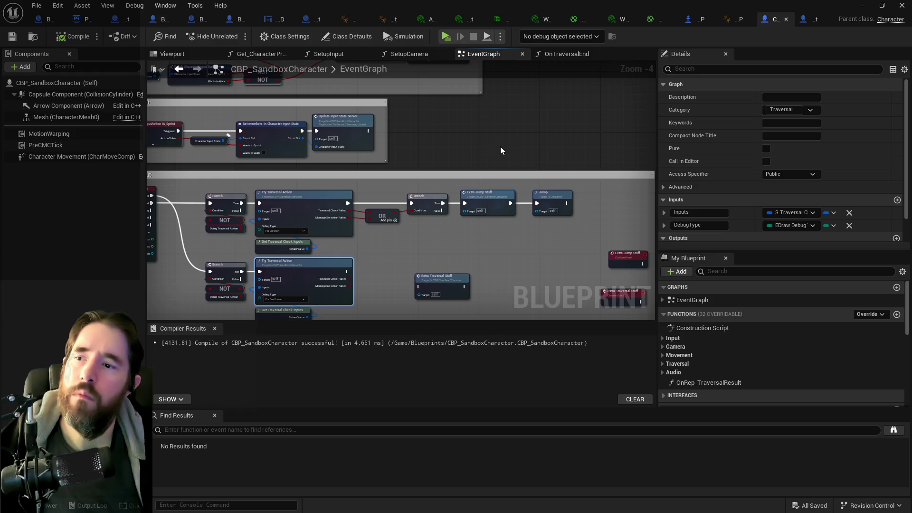
drag(501, 167, 430, 184)
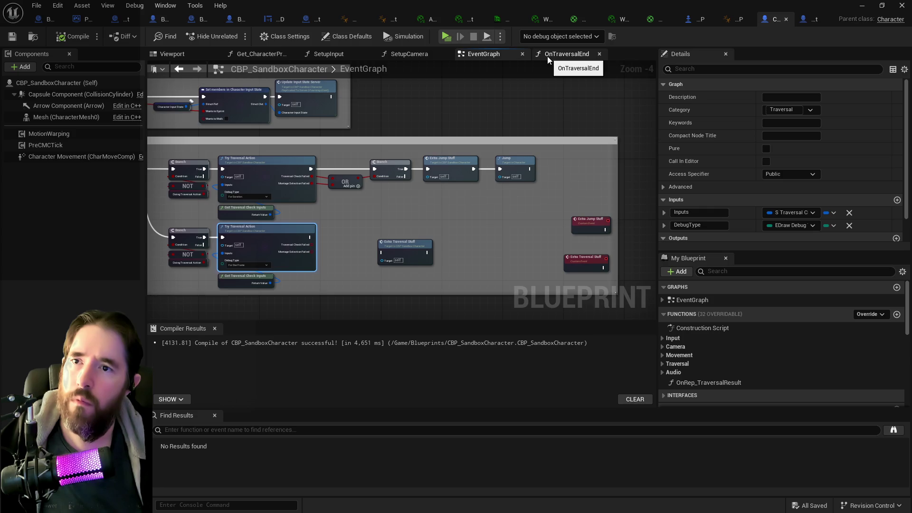
click(802, 19)
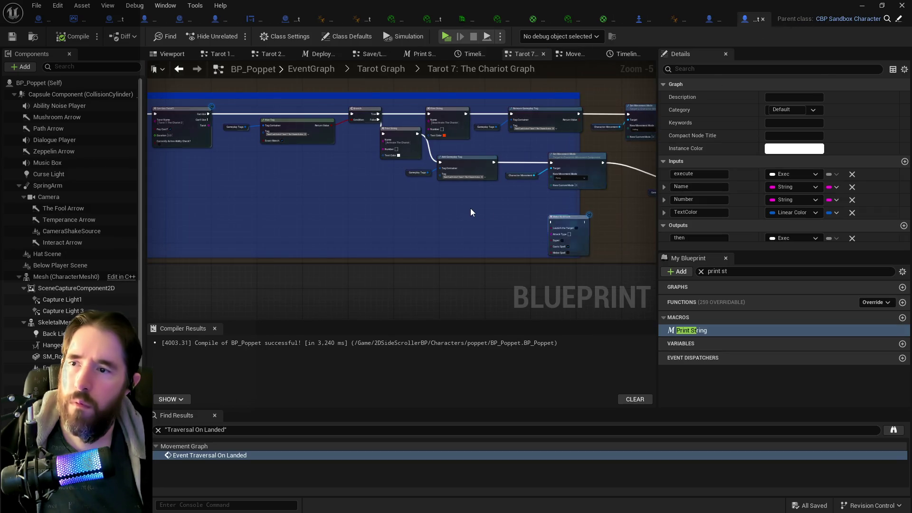
drag(418, 173, 282, 171)
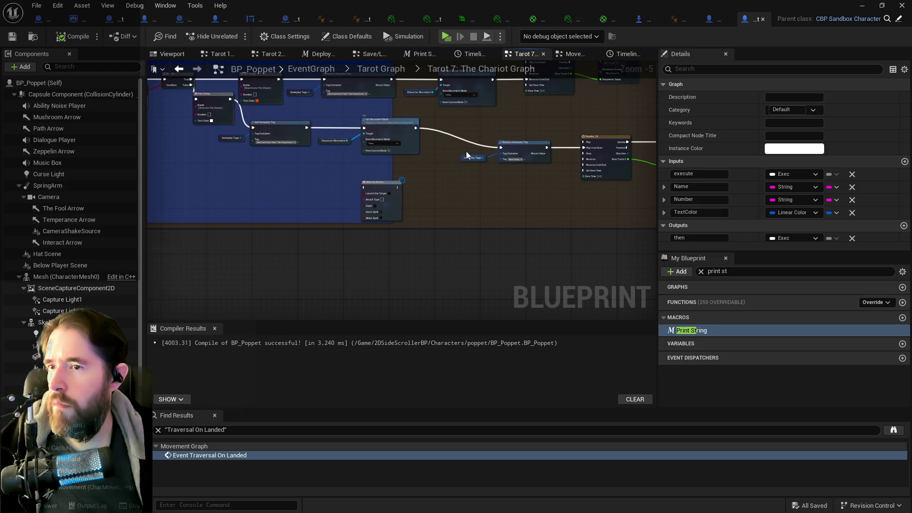
mouse_move(466, 151)
mouse_down()
mouse_move(228, 157)
mouse_move(333, 180)
mouse_move(639, 221)
mouse_up()
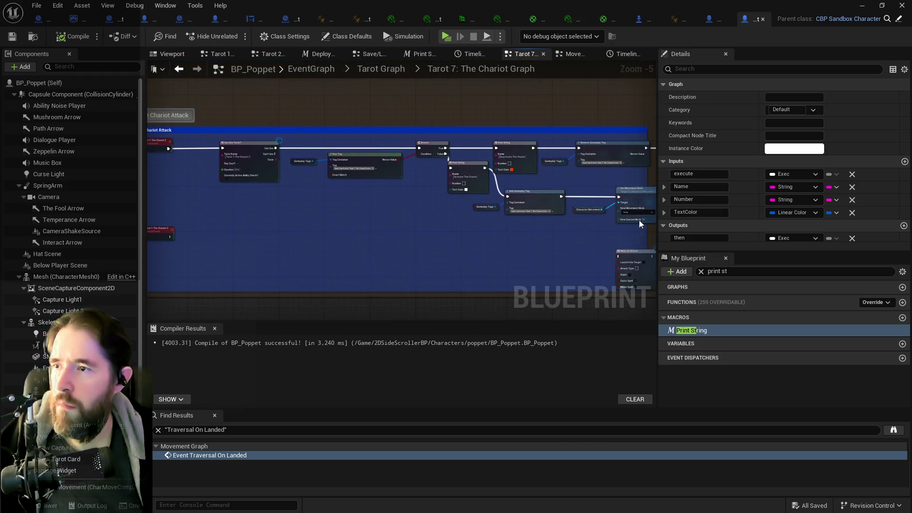
drag(419, 221, 421, 222)
mouse_move(449, 225)
mouse_down()
mouse_move(264, 208)
mouse_move(195, 218)
mouse_up()
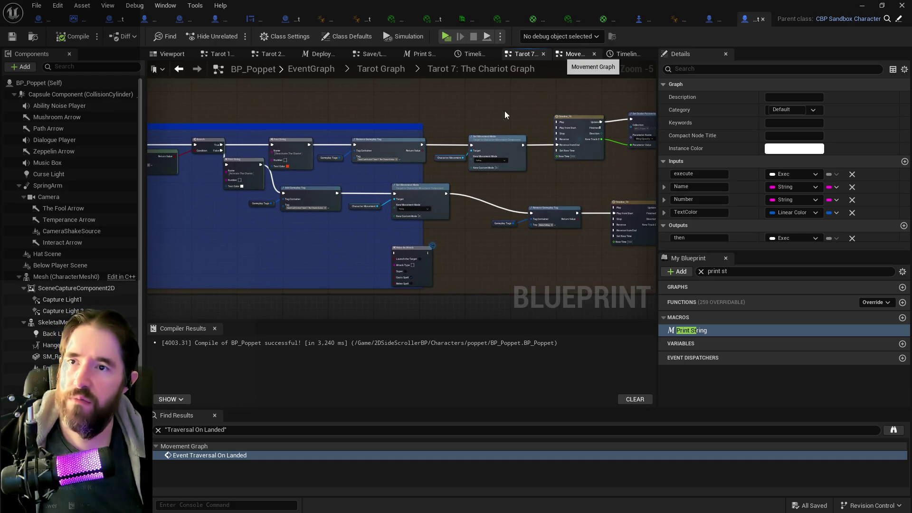
Step: Wire the wing montage's On Completed and On Interrupted to Print String and delete the Delay node
click(568, 55)
mouse_move(383, 245)
mouse_down()
mouse_move(430, 185)
mouse_move(460, 194)
mouse_move(373, 192)
mouse_move(361, 163)
mouse_move(371, 162)
mouse_up()
mouse_move(433, 216)
mouse_down()
mouse_move(293, 192)
mouse_move(192, 151)
mouse_up()
scroll(335, 126, up, 2)
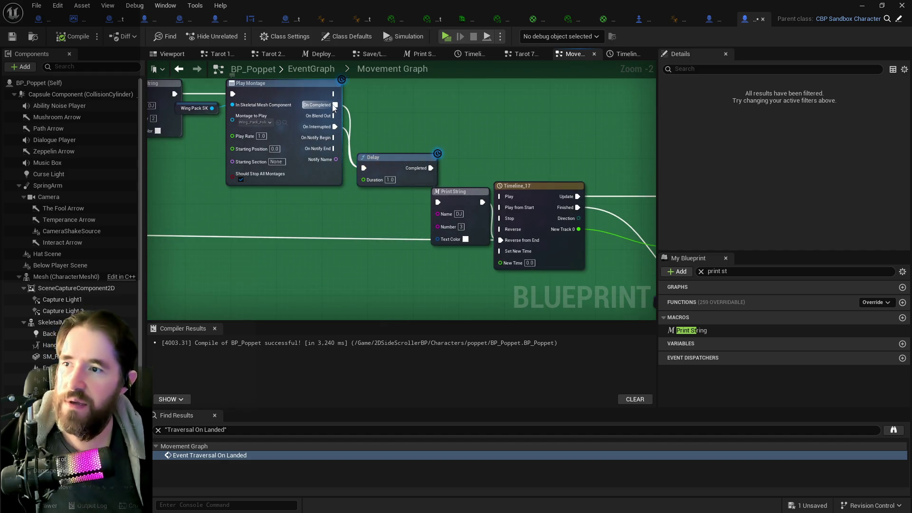
mouse_move(335, 105)
mouse_down()
mouse_move(411, 195)
mouse_move(438, 204)
mouse_up()
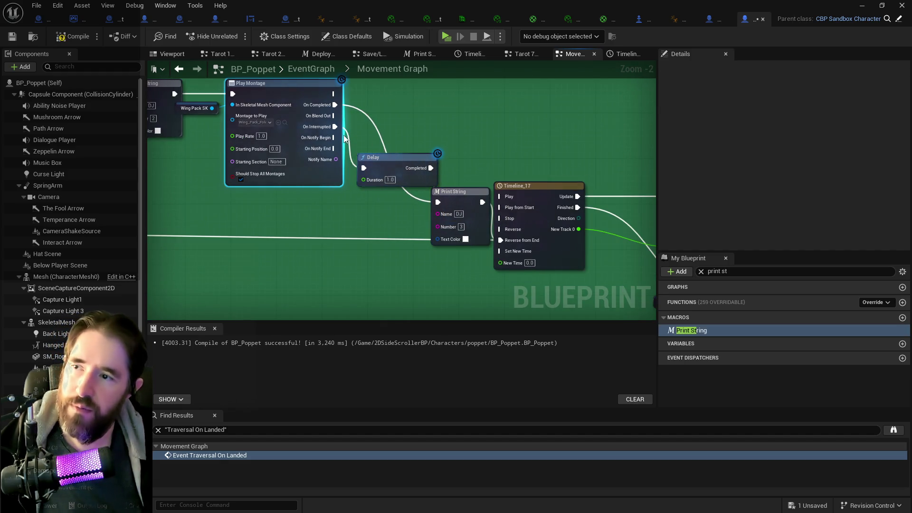
mouse_move(335, 127)
mouse_down()
mouse_move(361, 159)
mouse_move(438, 203)
mouse_up()
click(415, 169)
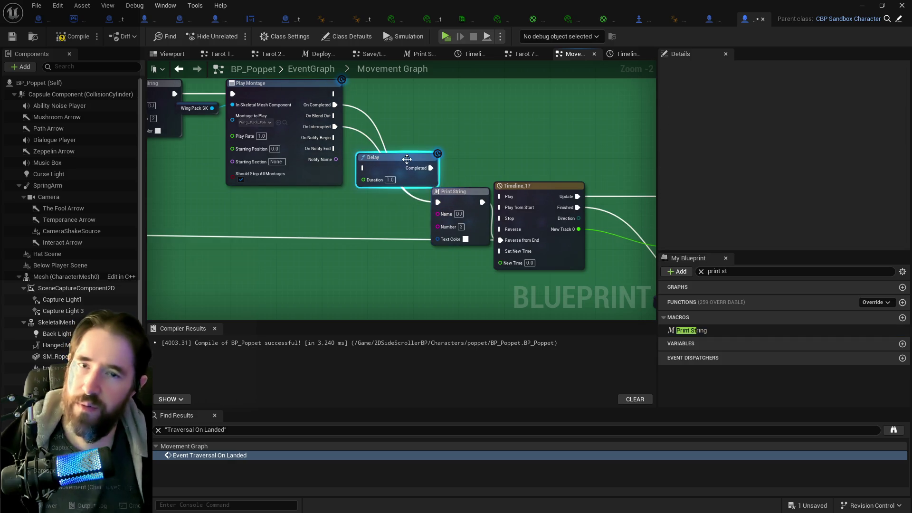
key(Delete)
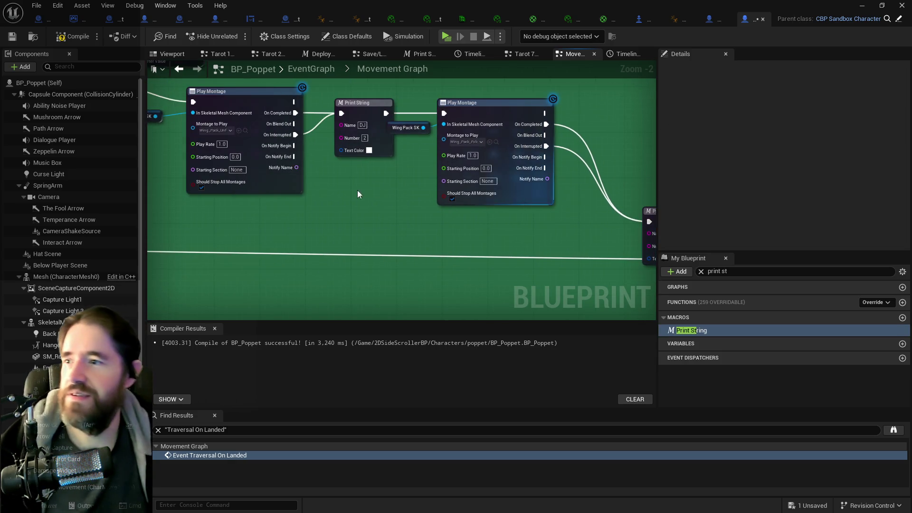
Step: Set the Play Rate of both wing Play Montage nodes to 1.3
scroll(358, 190, up, 2)
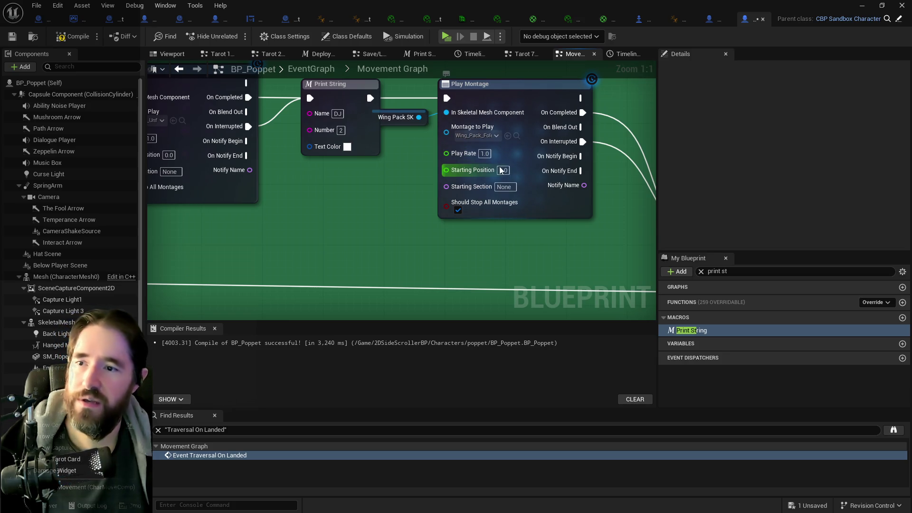
click(485, 154)
text(1.3)
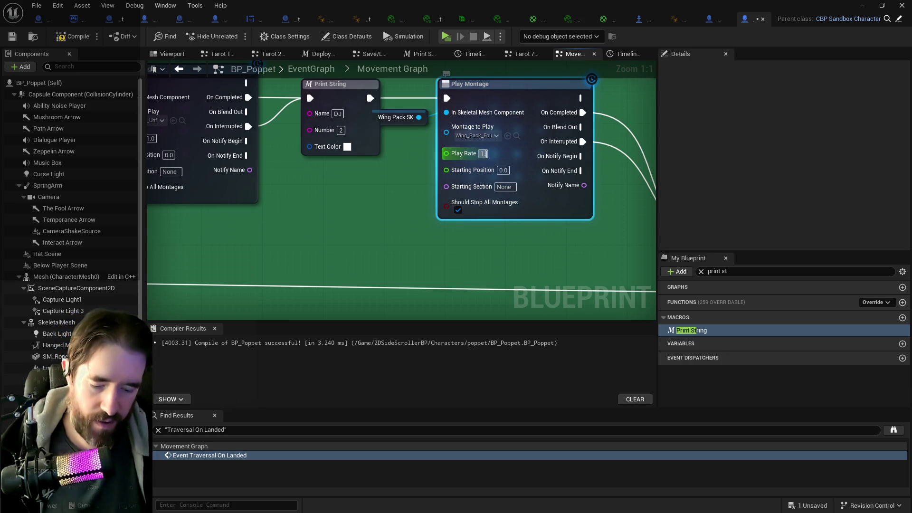
key(Return)
click(221, 137)
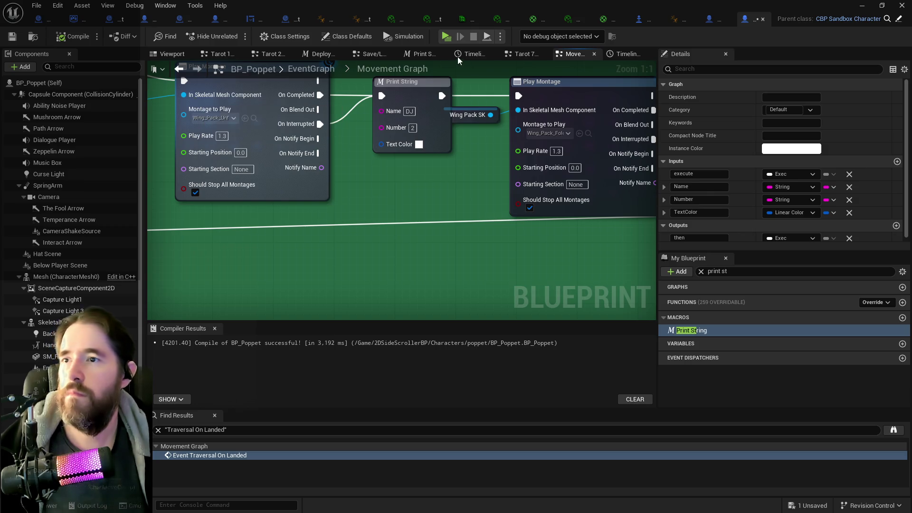
Step: Save BP_Poppet, then in the preview walk forward, switch to Light form and pause
key(ctrl+s)
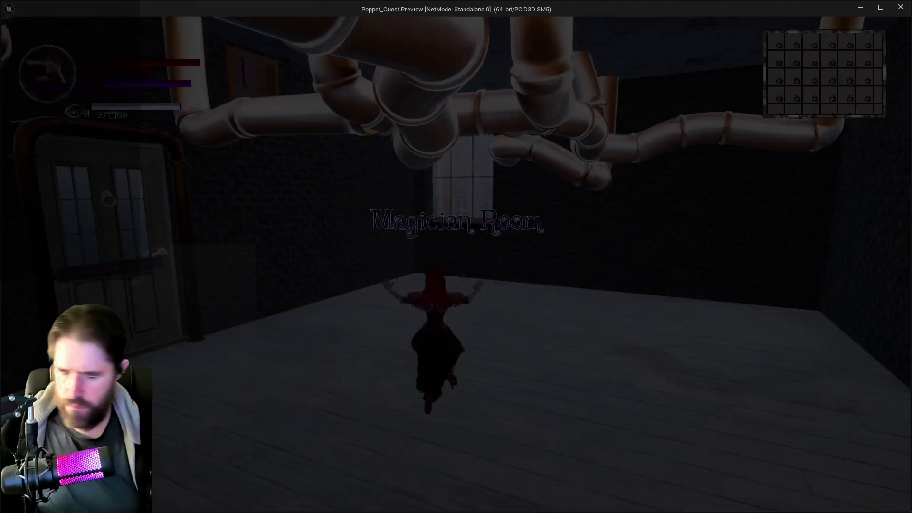
key(w)
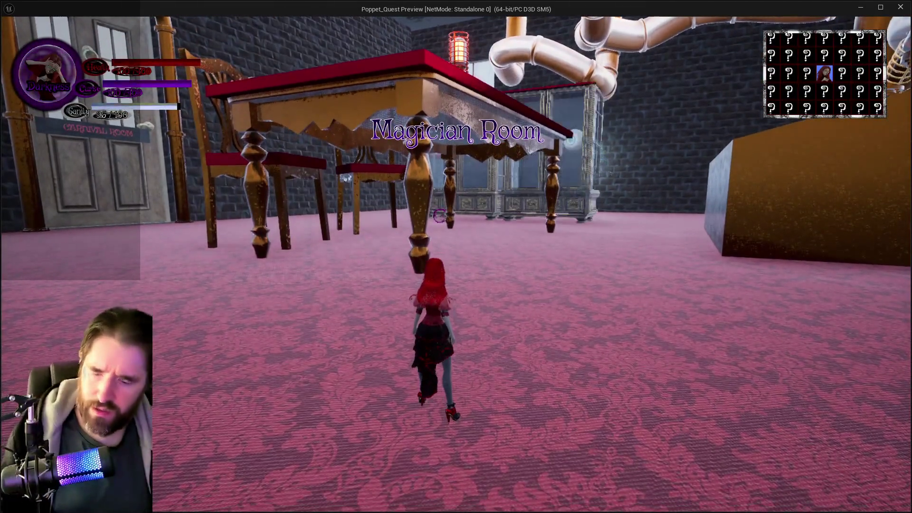
key(q)
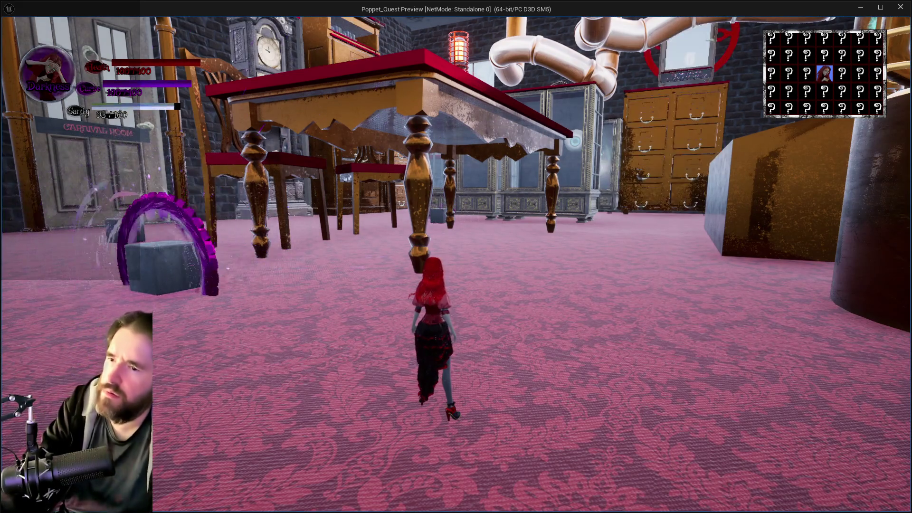
key(Escape)
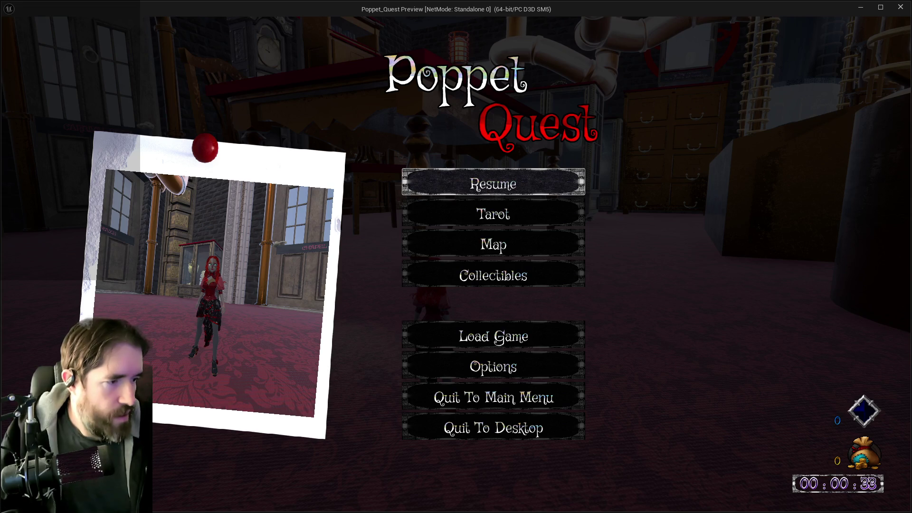
Step: Resume and test the faster wing animation with double jumps, then stop the preview
click(522, 183)
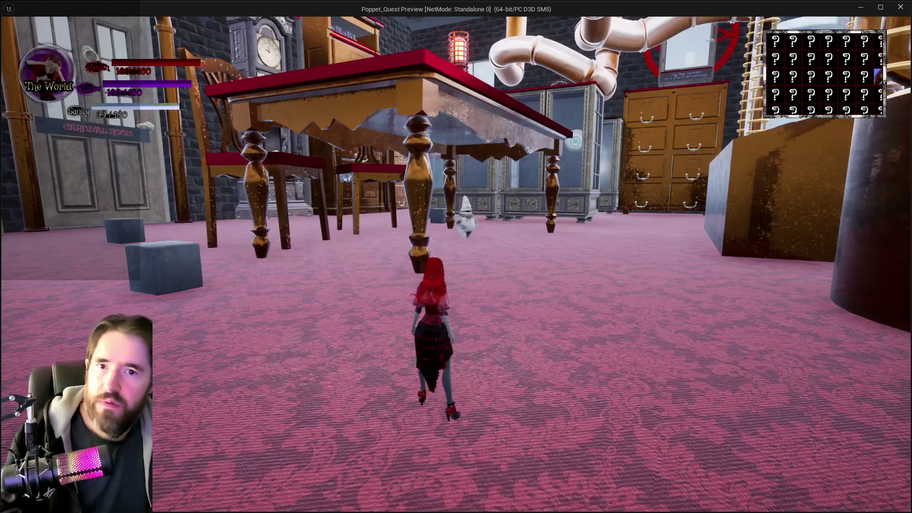
key(w)
key(w)
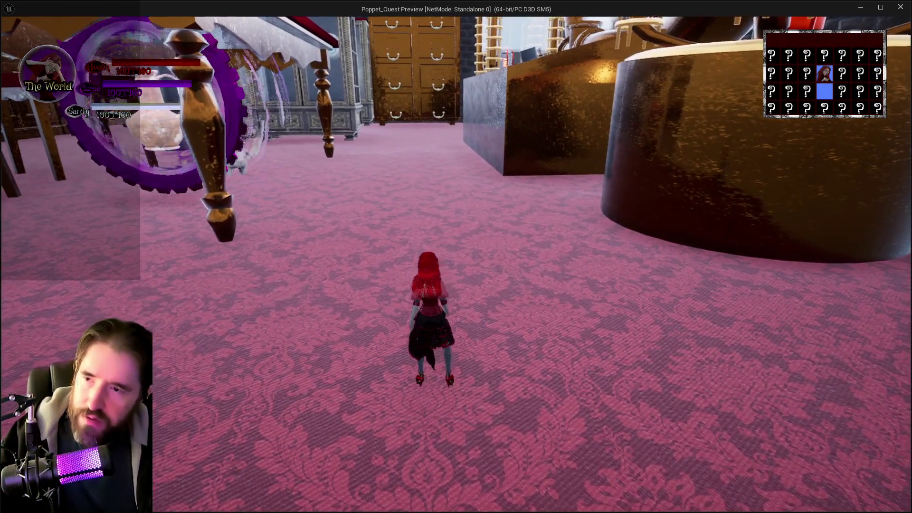
key(space)
key(space)
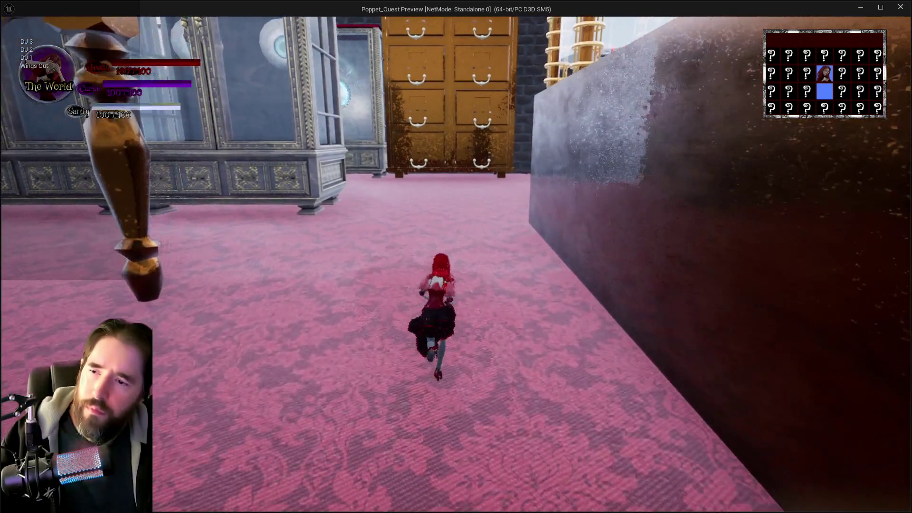
key(space)
key(space)
key(space)
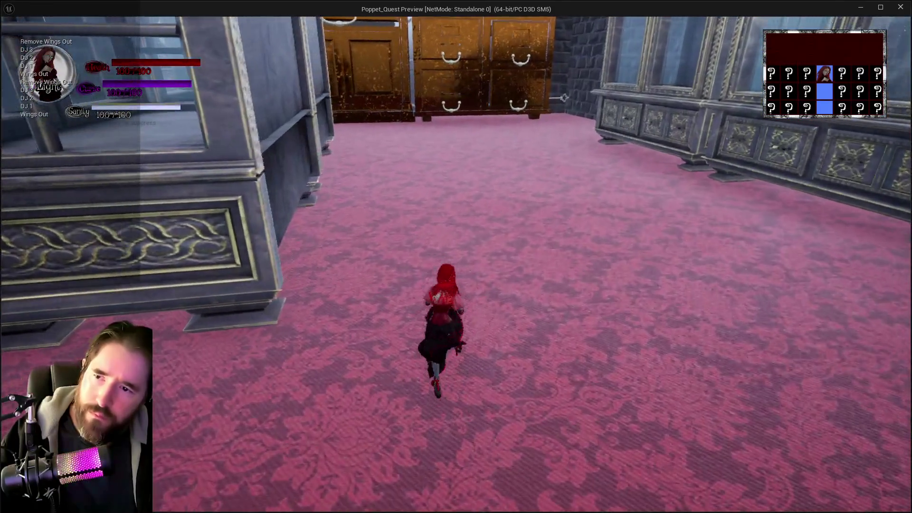
key(Escape)
scroll(386, 212, down, 6)
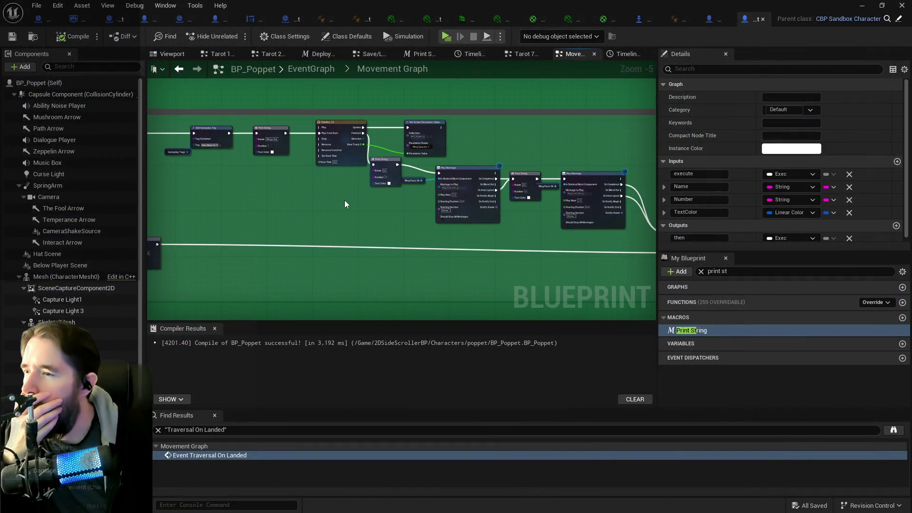
Step: Add a Sequence node ('sequ') to the Movement Graph beside Add Gameplay Tag
drag(344, 201, 438, 195)
mouse_move(383, 187)
mouse_down()
mouse_move(415, 201)
mouse_move(380, 185)
mouse_move(273, 189)
mouse_move(346, 207)
mouse_up()
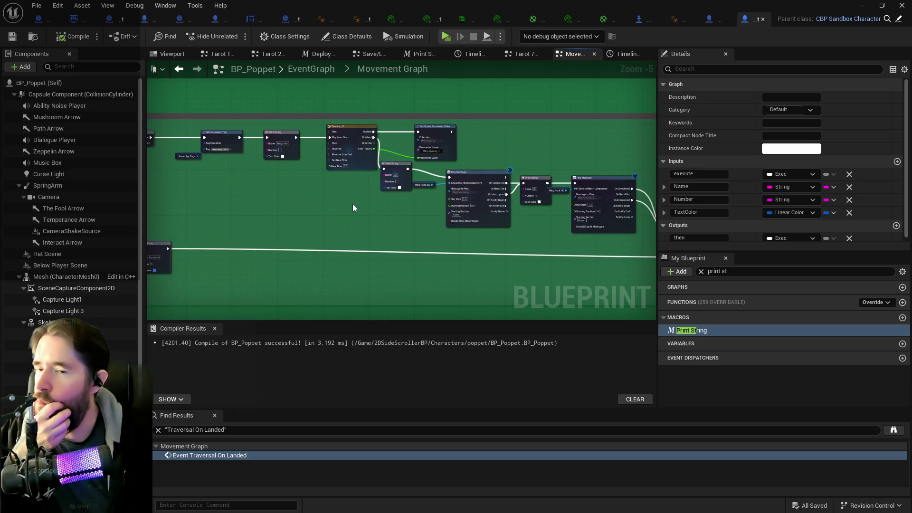
right_click(353, 205)
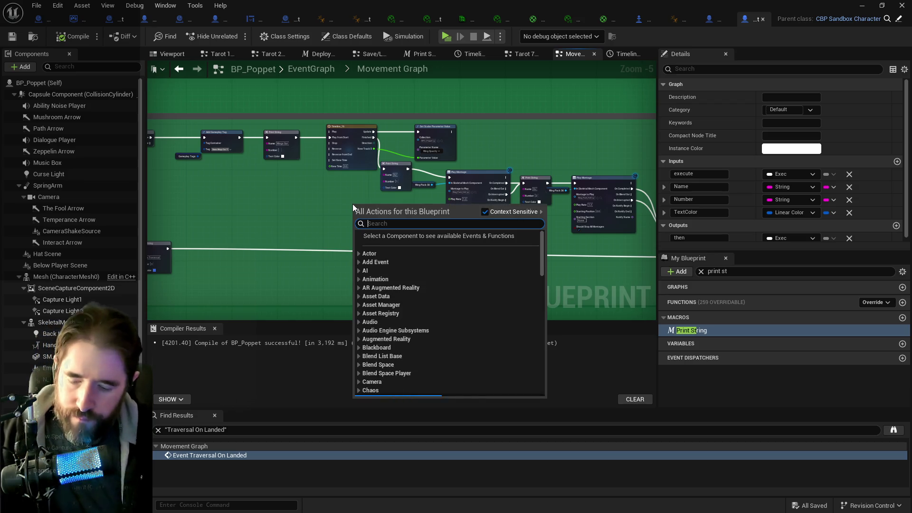
text(sequ)
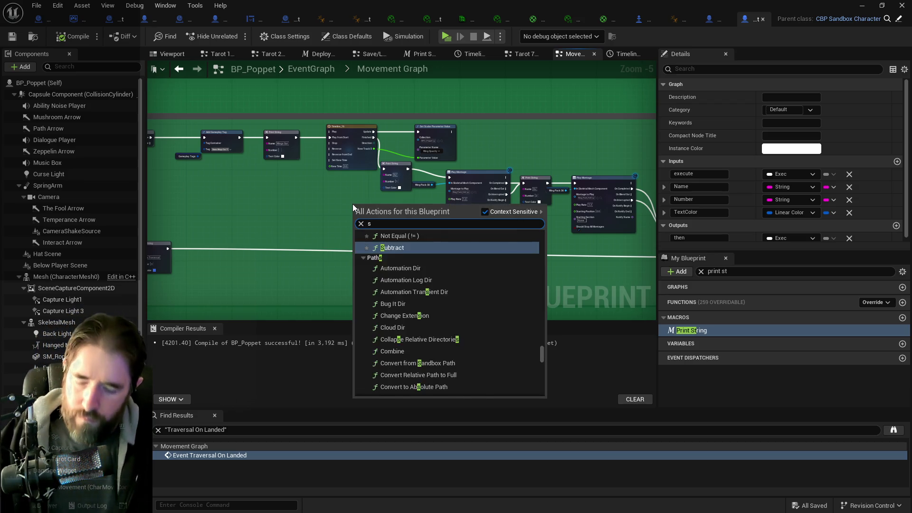
click(385, 249)
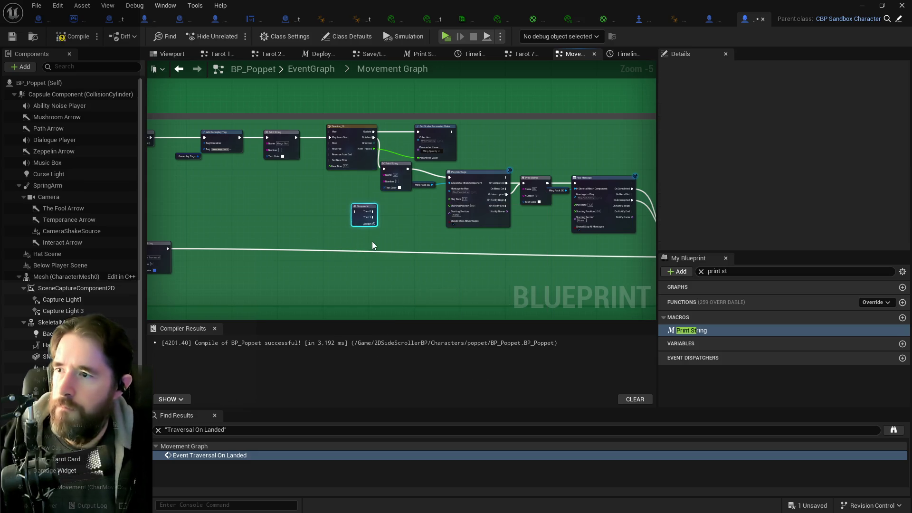
drag(353, 212, 289, 200)
scroll(355, 187, up, 2)
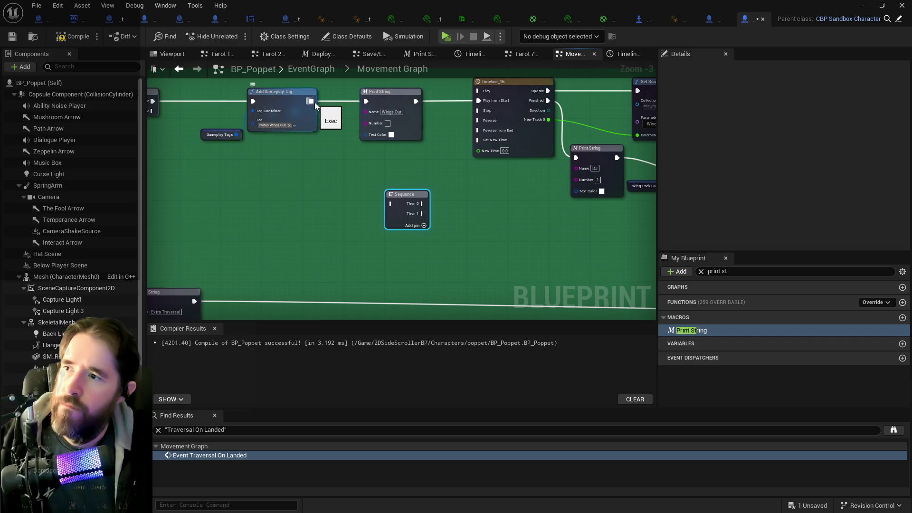
Step: Wire Add Gameplay Tag into Sequence, Then 0 and Then 1 to the Print Strings, then compile and save
mouse_move(309, 104)
mouse_down()
mouse_move(369, 104)
mouse_move(428, 142)
mouse_move(468, 223)
mouse_move(427, 138)
mouse_move(442, 122)
mouse_up()
click(480, 209)
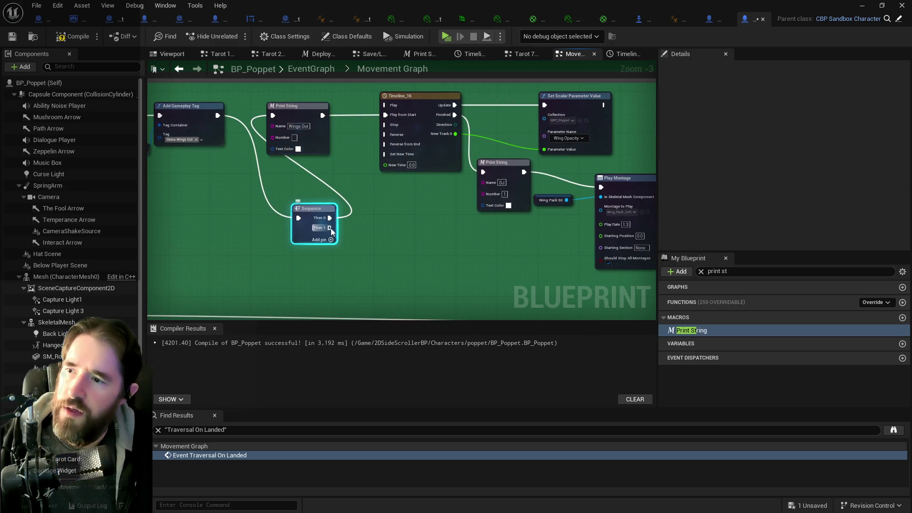
drag(328, 227, 483, 172)
click(418, 96)
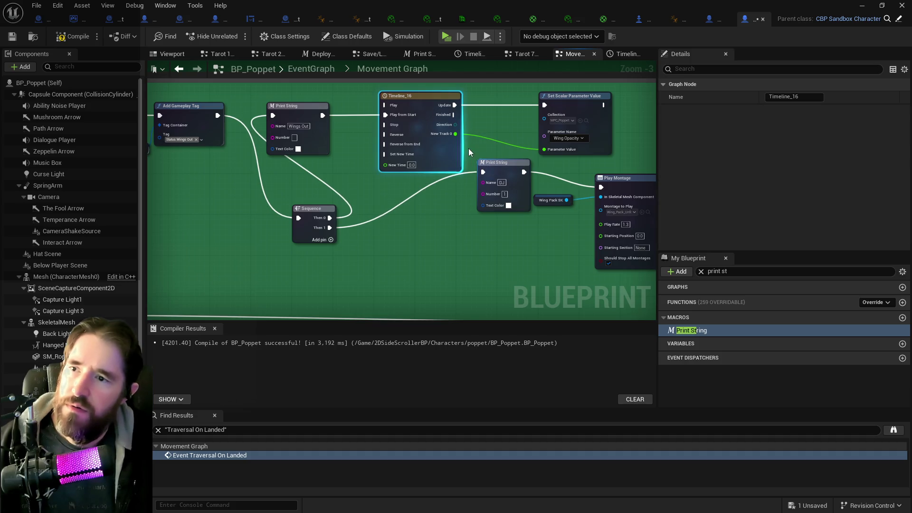
drag(477, 205, 283, 165)
scroll(252, 193, down, 2)
mouse_move(253, 193)
mouse_down()
mouse_move(200, 171)
mouse_move(270, 179)
mouse_up()
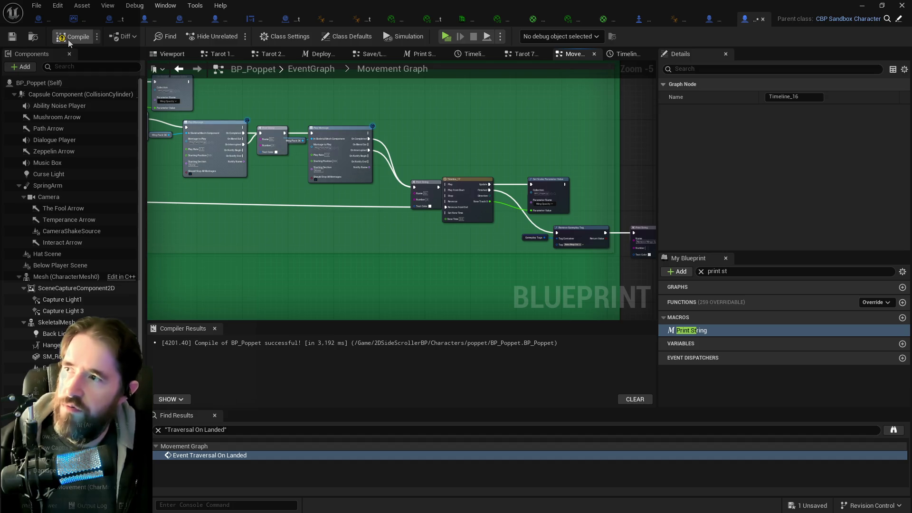
key(F7)
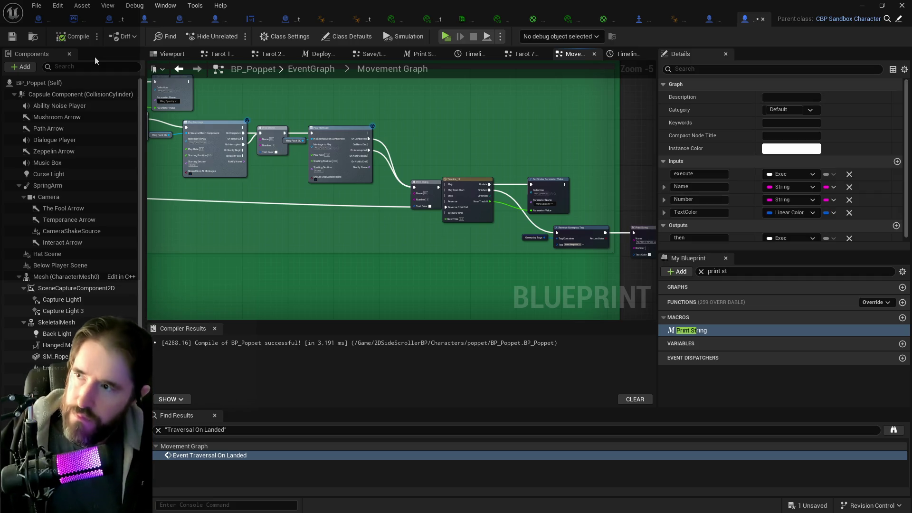
key(ctrl+s)
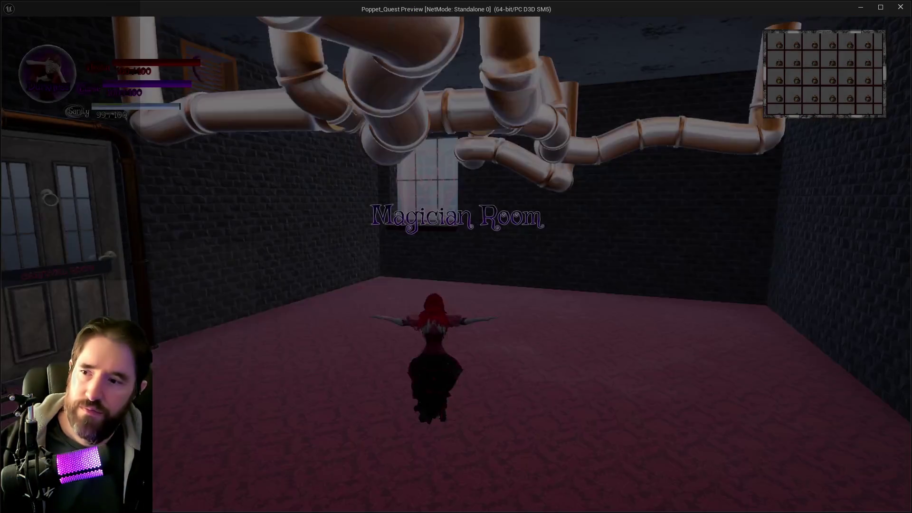
key(w)
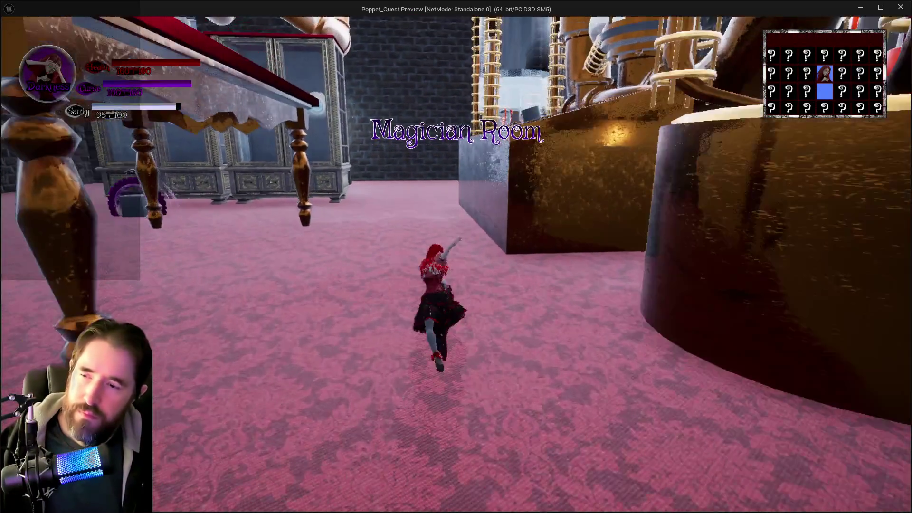
key(q)
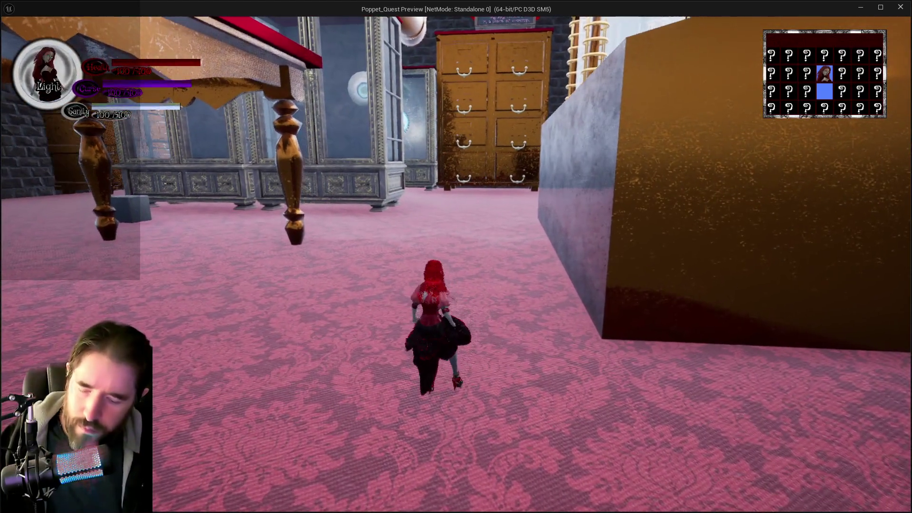
key(space)
key(space)
key(space)
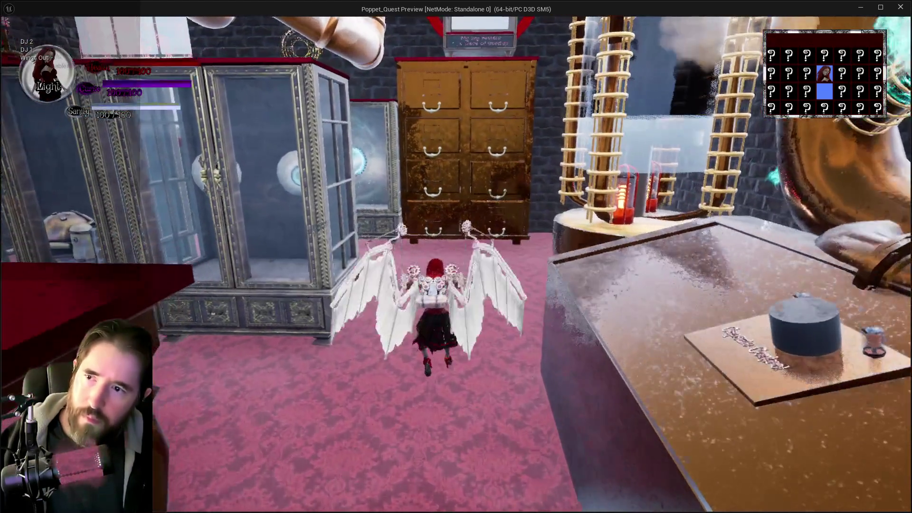
key(space)
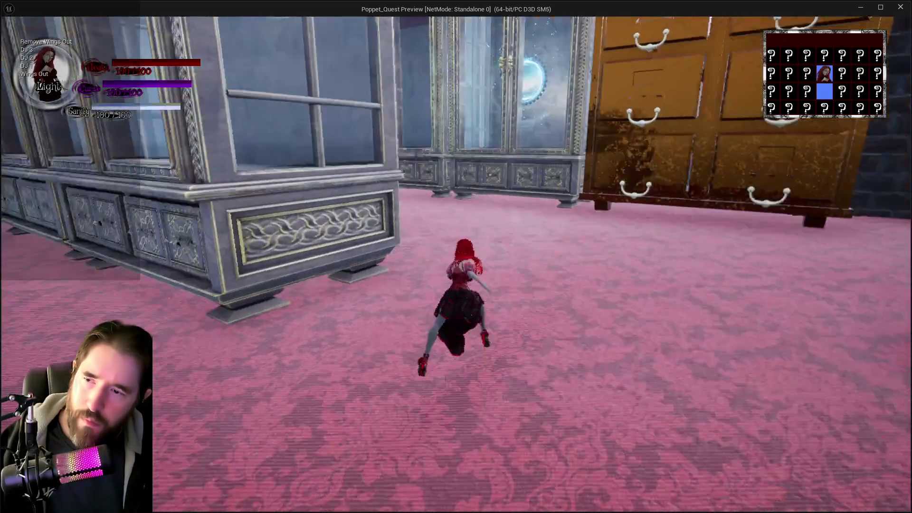
key(space)
key(space)
key(space)
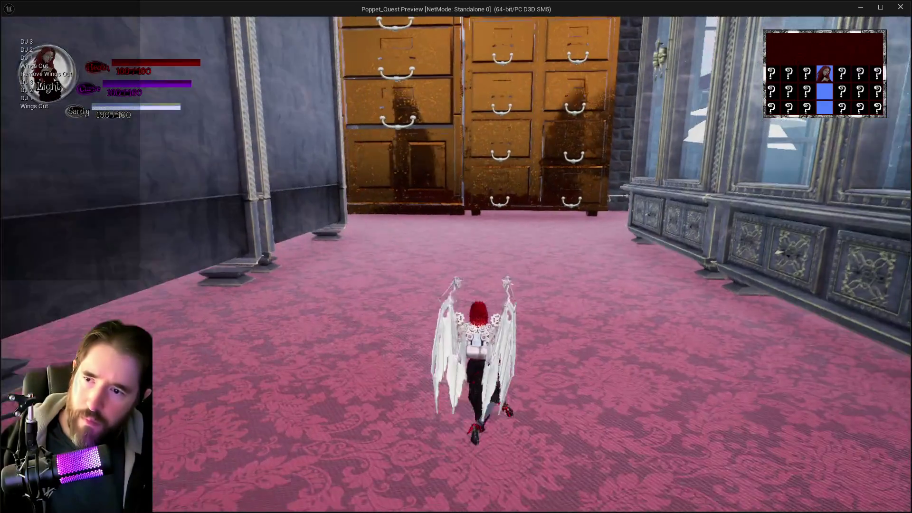
key(space)
key(space)
key(space)
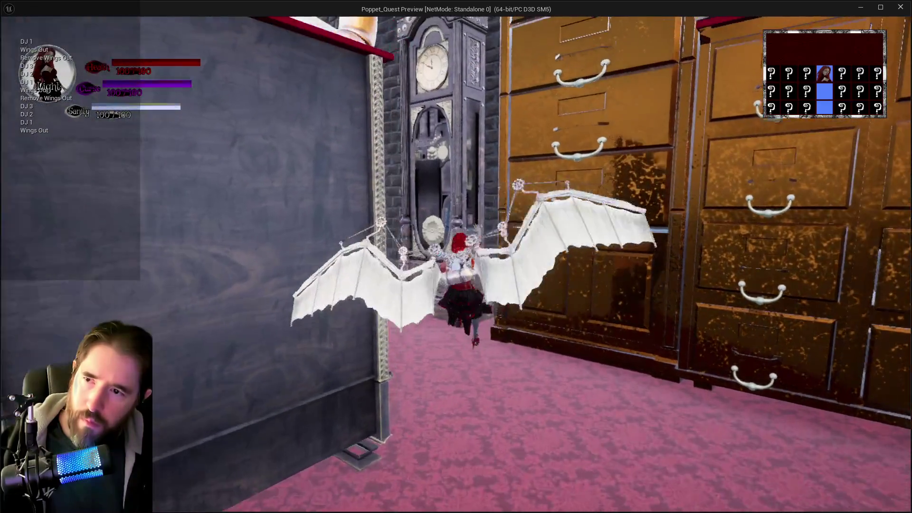
key(space)
key(space)
key(space)
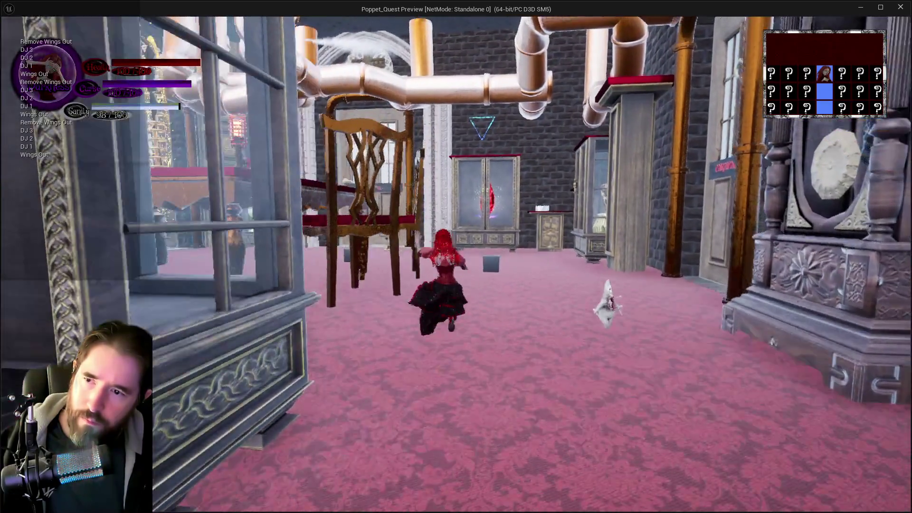
key(space)
key(space)
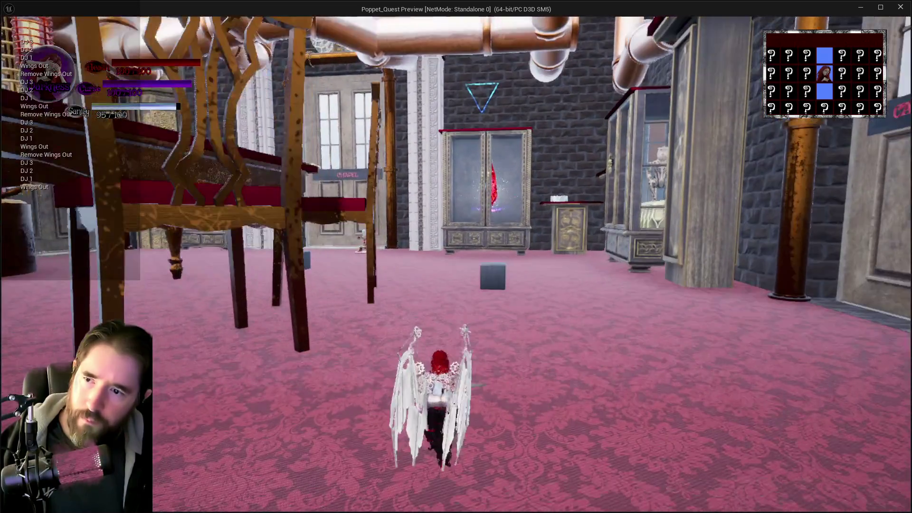
key(space)
key(space)
key(space)
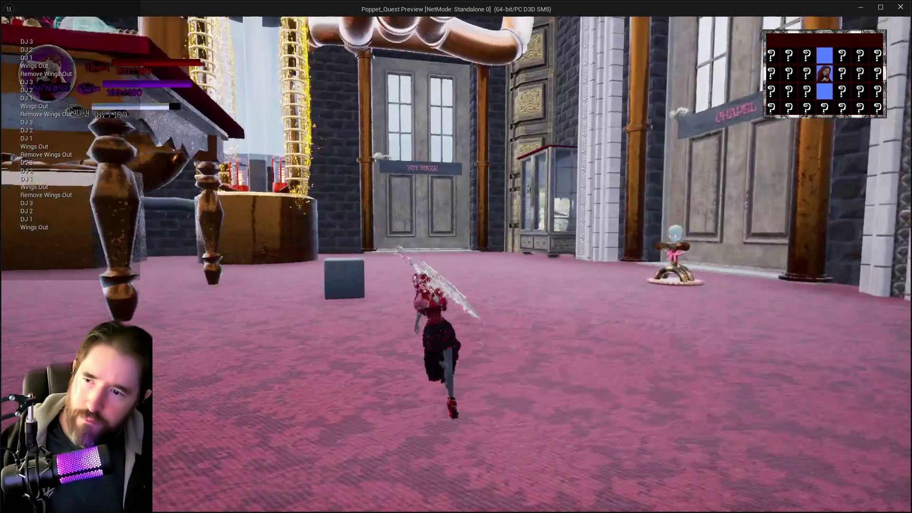
key(space)
key(space)
key(space)
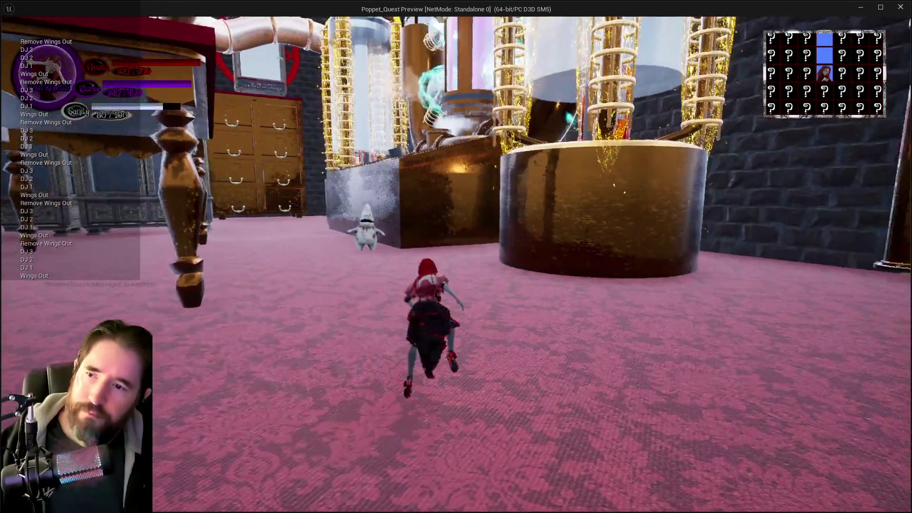
key(space)
key(space)
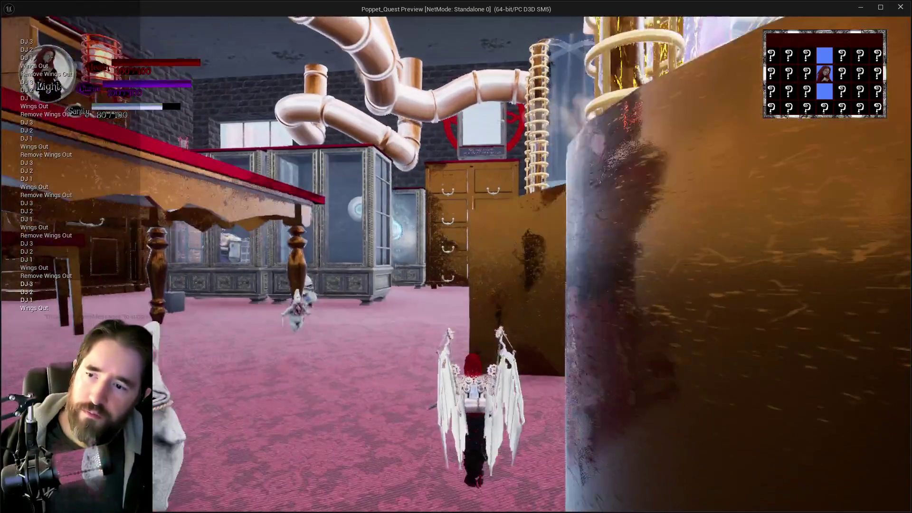
key(space)
key(space)
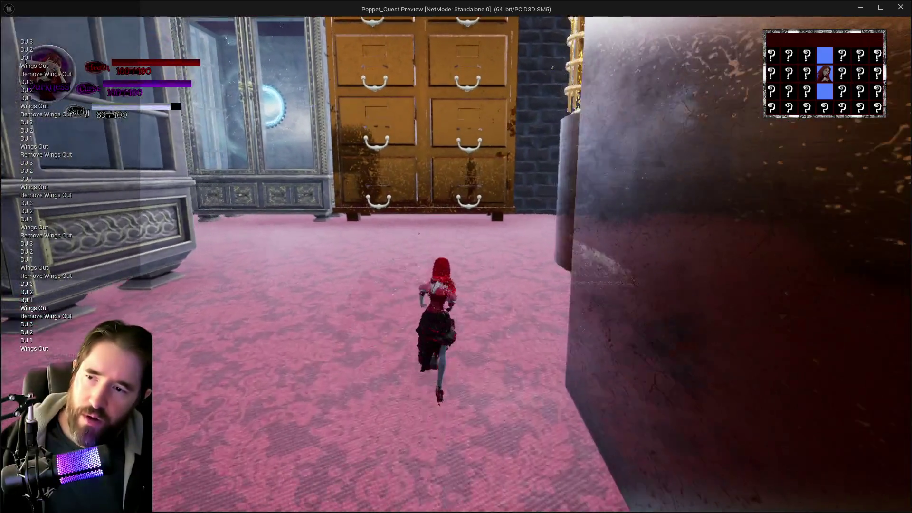
key(alt+Tab)
Step: Stop the running preview and open Timeline_17 with its whole curve fitted in view
key(Escape)
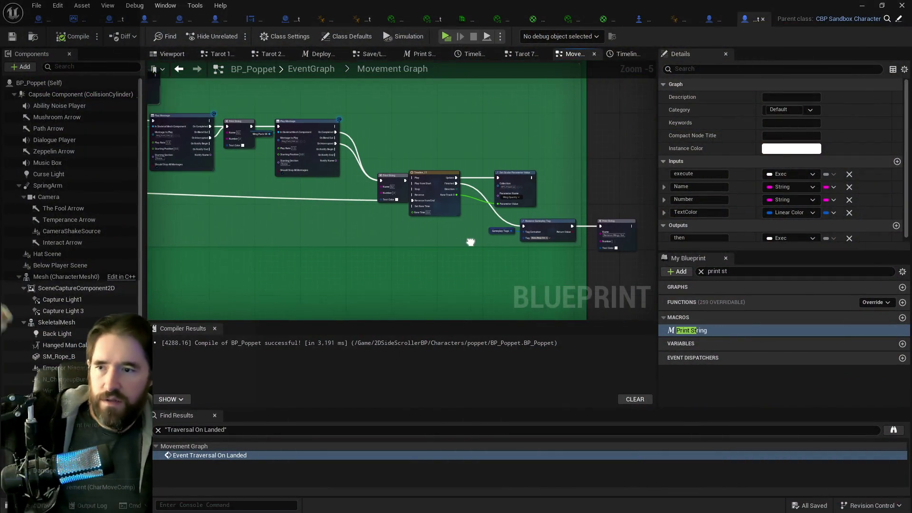
scroll(365, 190, up, 3)
double_click(356, 183)
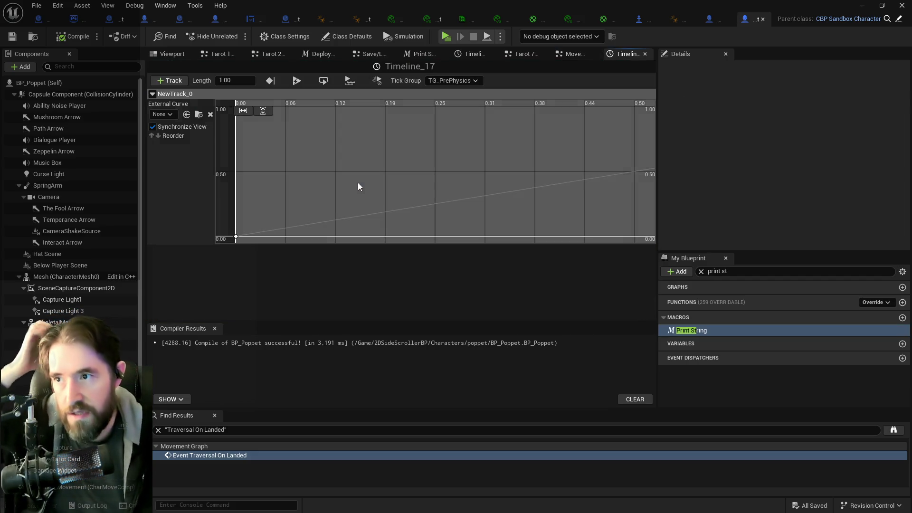
mouse_move(503, 207)
mouse_down()
mouse_move(309, 301)
mouse_move(350, 256)
mouse_move(401, 162)
mouse_up()
scroll(359, 149, down, 5)
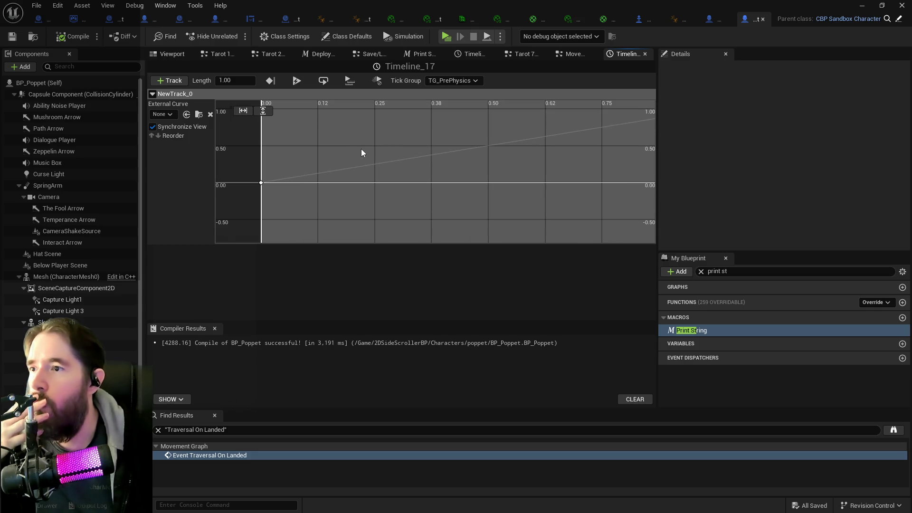
click(242, 112)
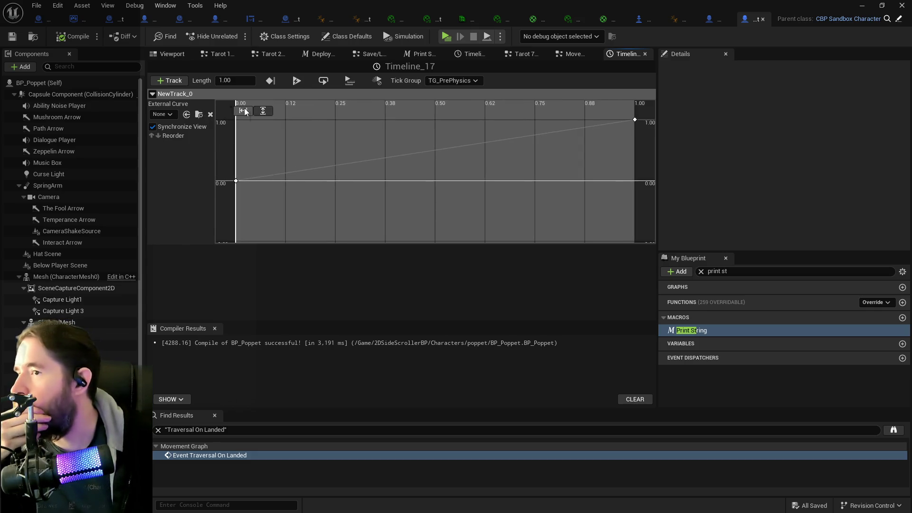
Step: Move Timeline_17's end key to 0.5 s, set its Length to 0.50, and save
click(636, 120)
text(.5)
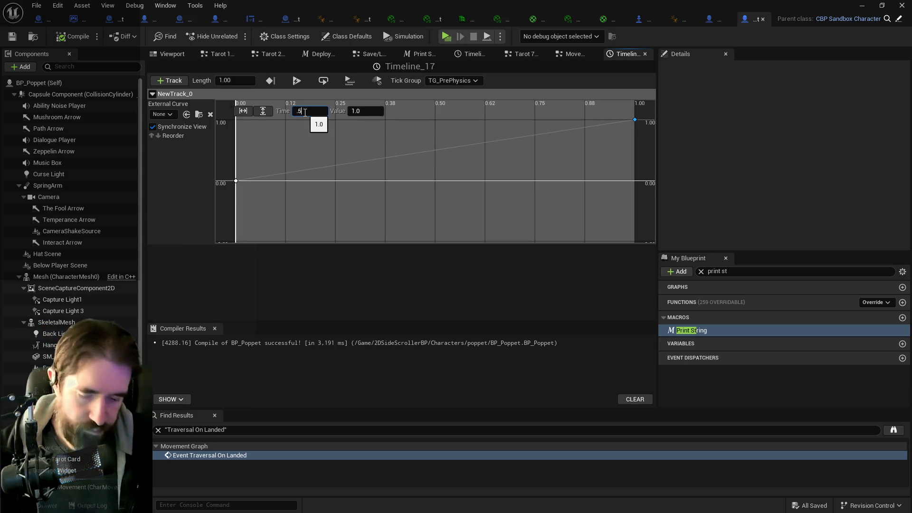
key(Return)
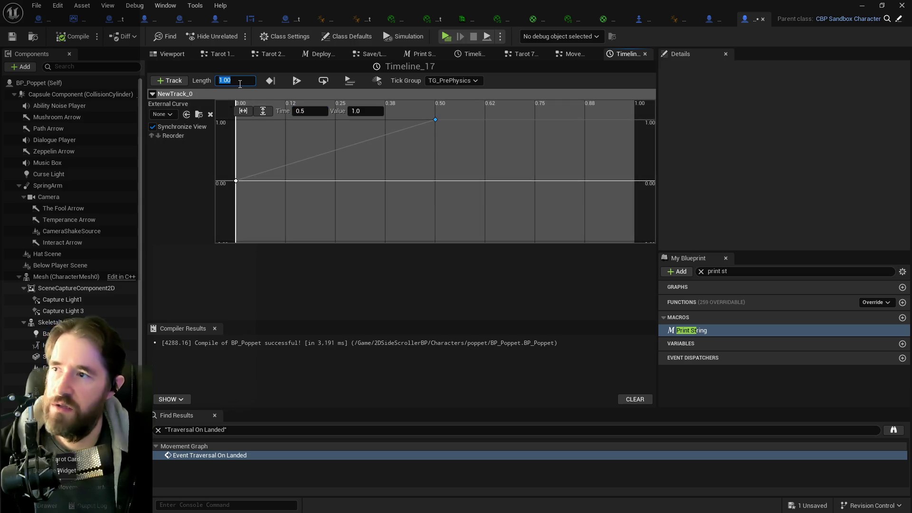
text(5)
key(Return)
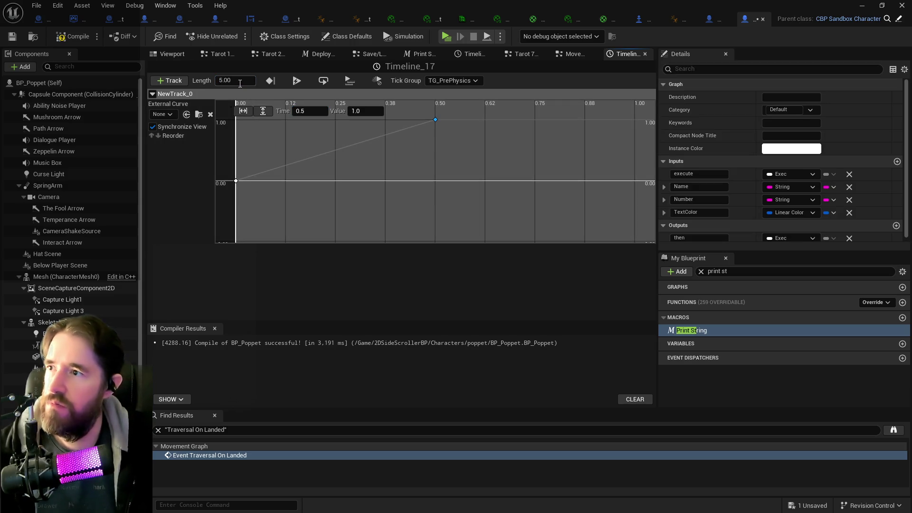
text(0.5)
key(Return)
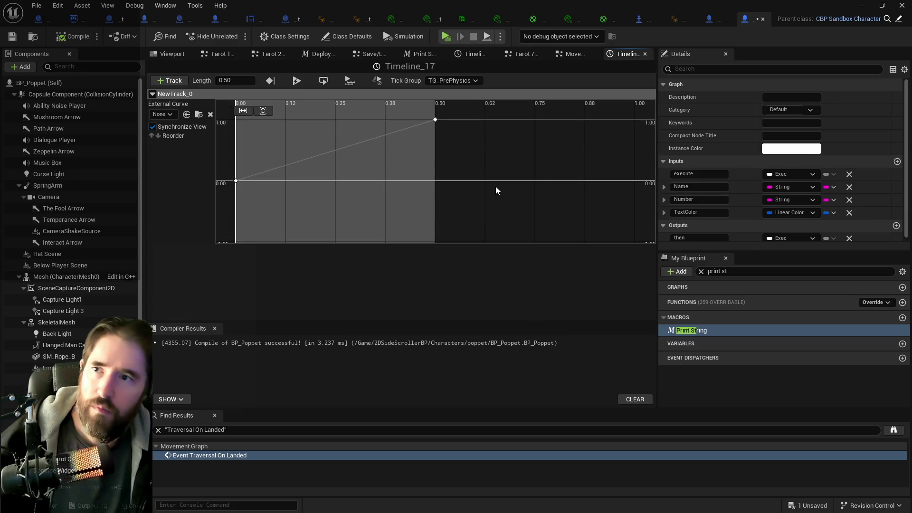
key(ctrl+s)
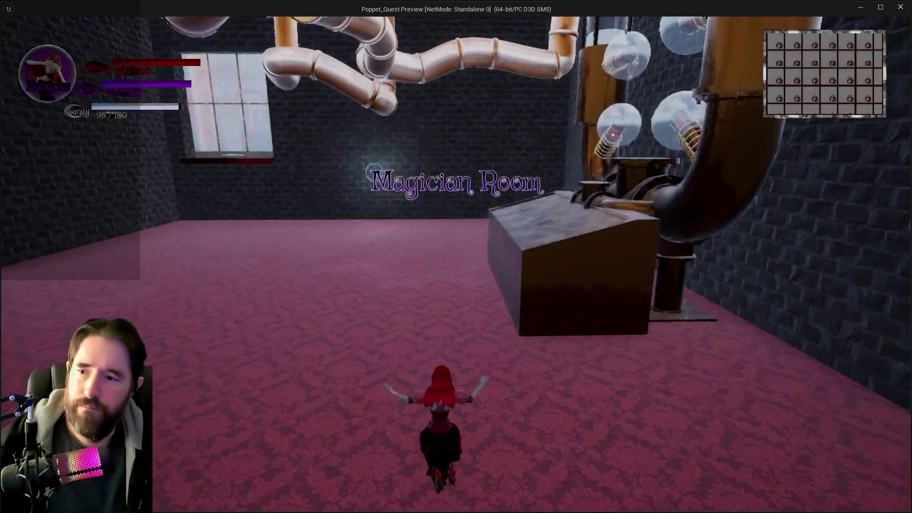
Step: Run forward, jump and spread the wings, then glide onto the cabinet top
key(w)
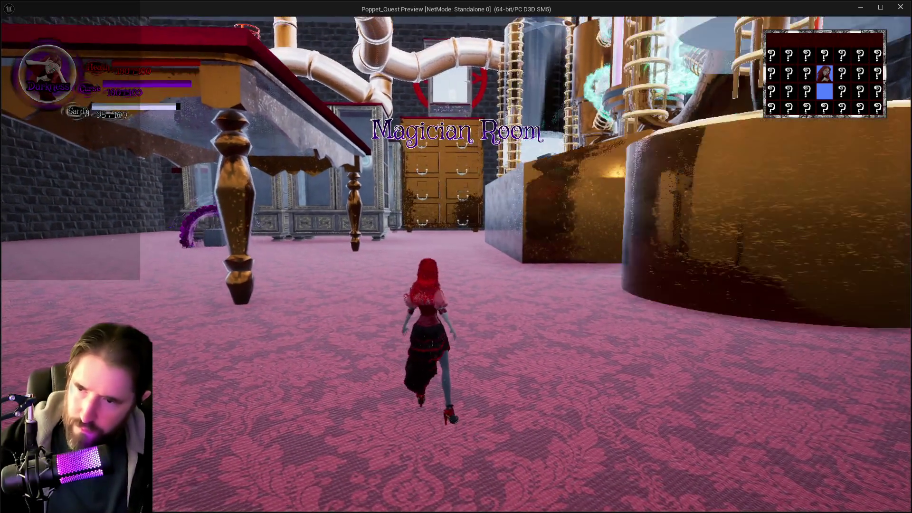
key(space)
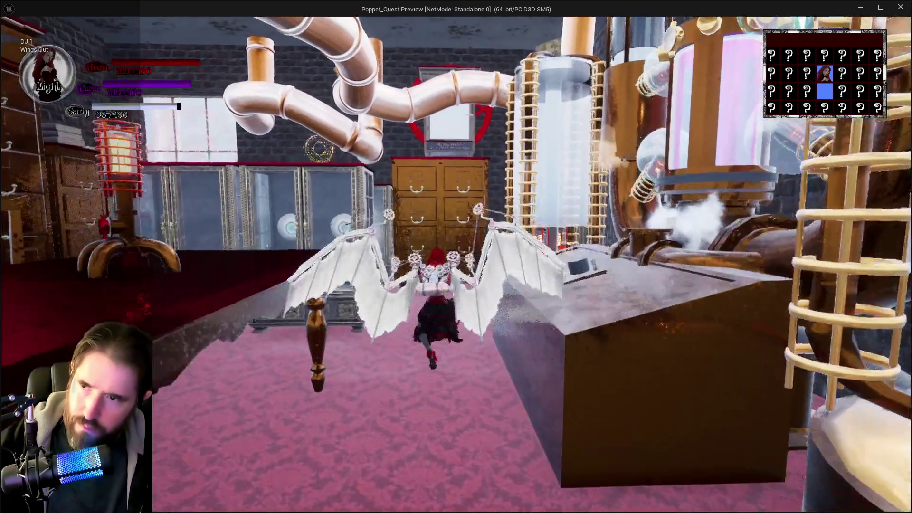
key(space)
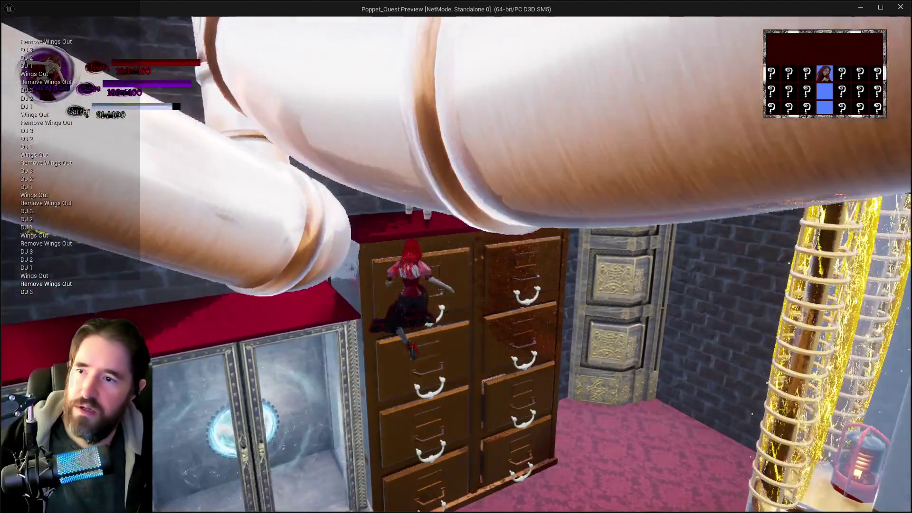
key(space)
key(space)
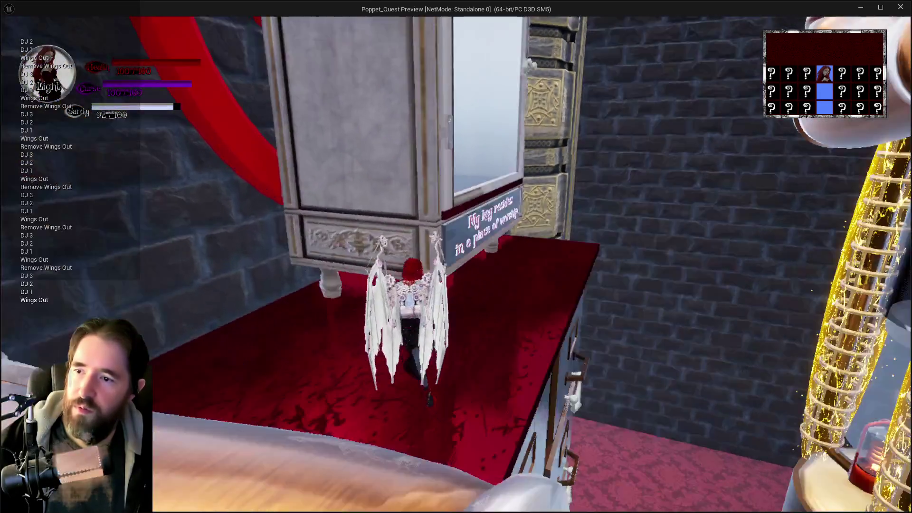
Step: Climb the wall and red platform, glide along the filing cabinet to the window ledge, then close the preview
key(w)
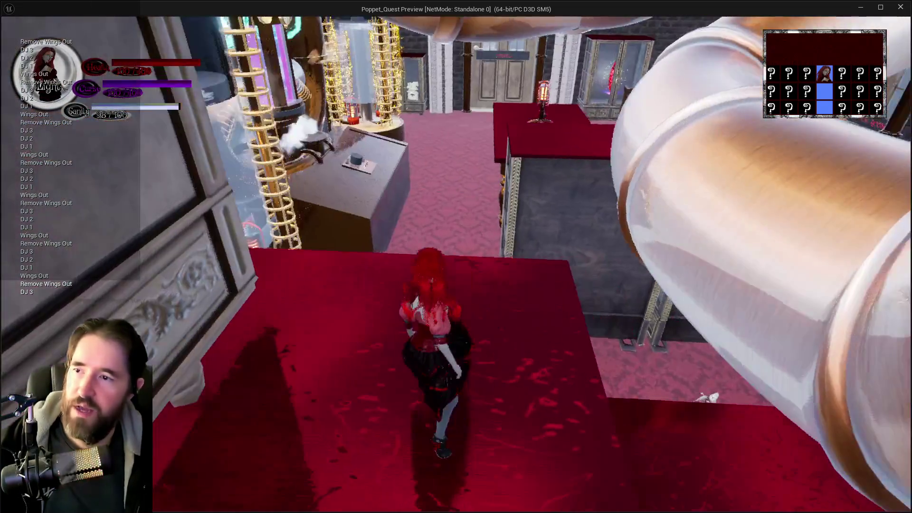
key(w)
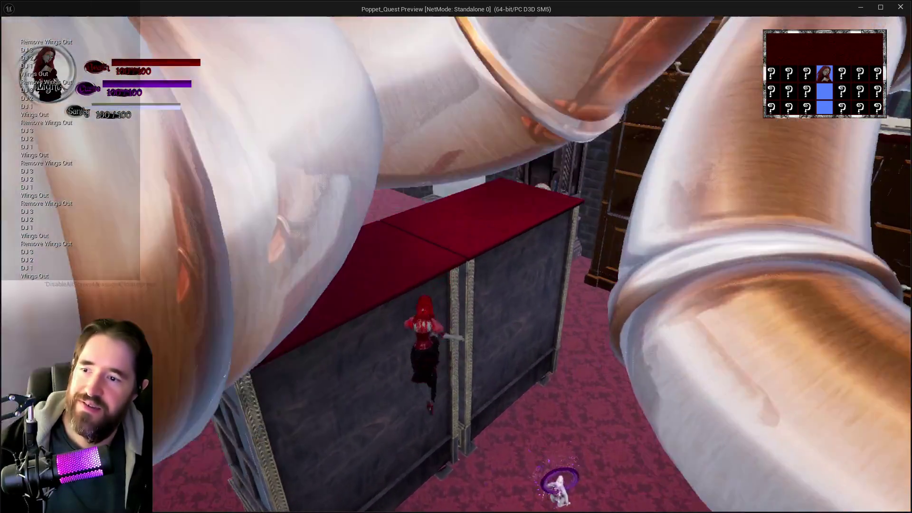
key(space)
key(space)
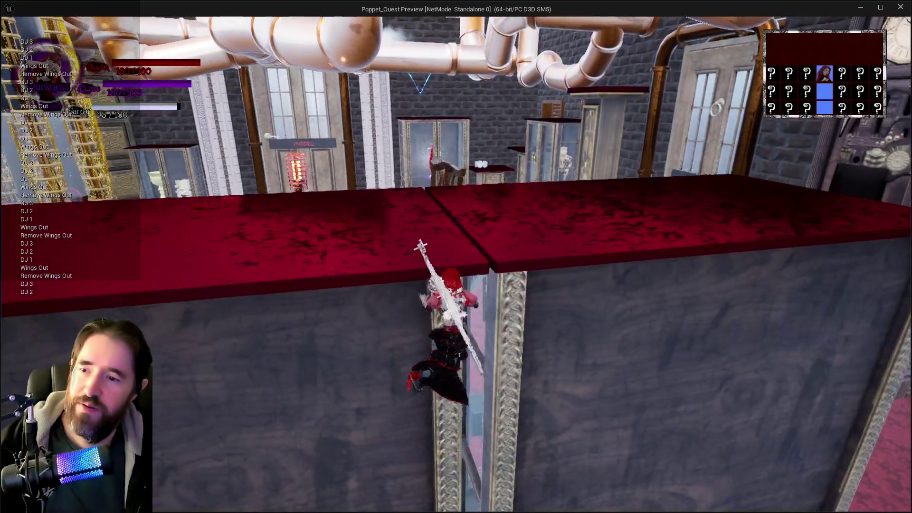
key(w)
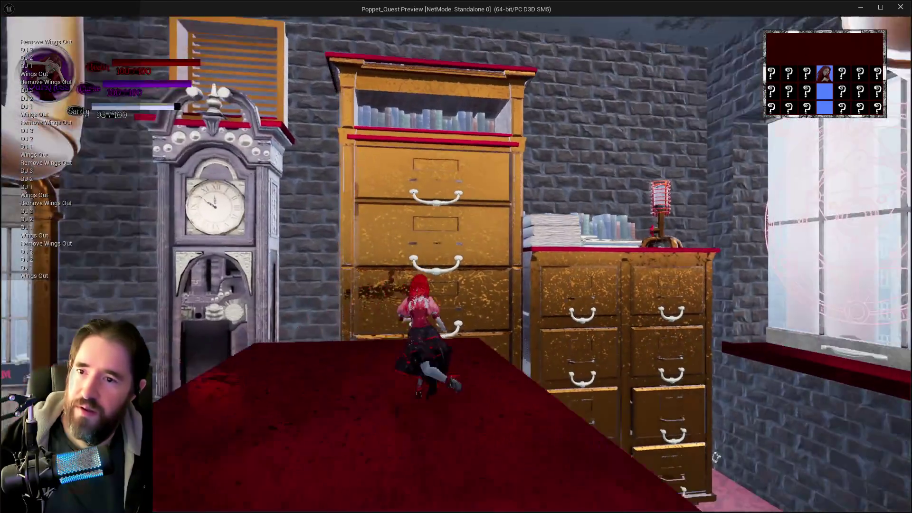
key(w)
key(space)
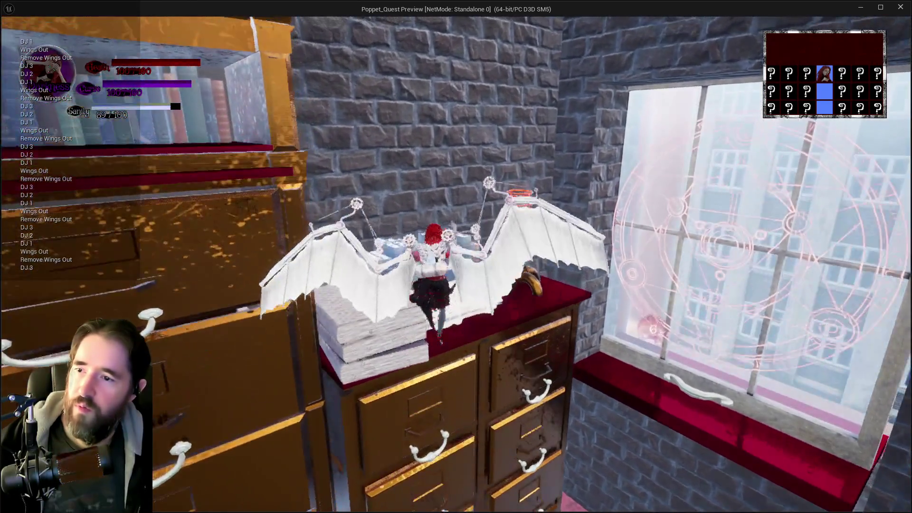
key(w)
key(space)
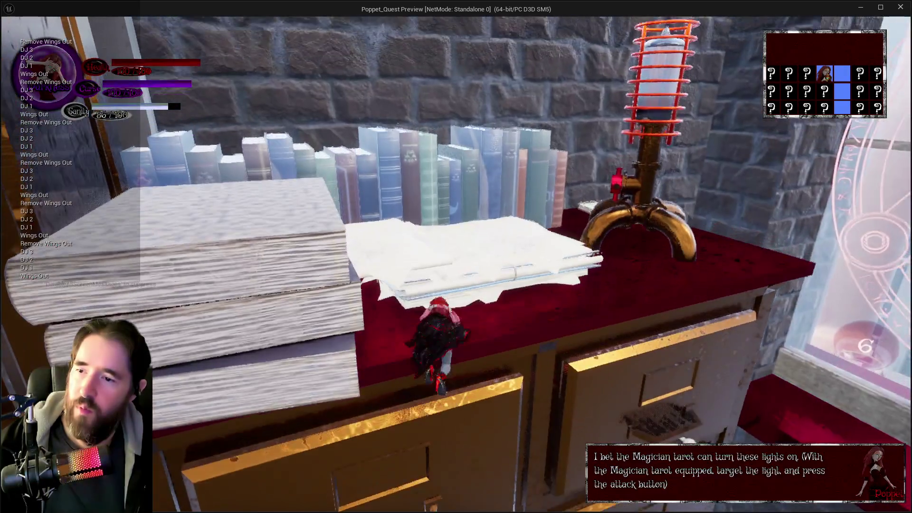
key(w)
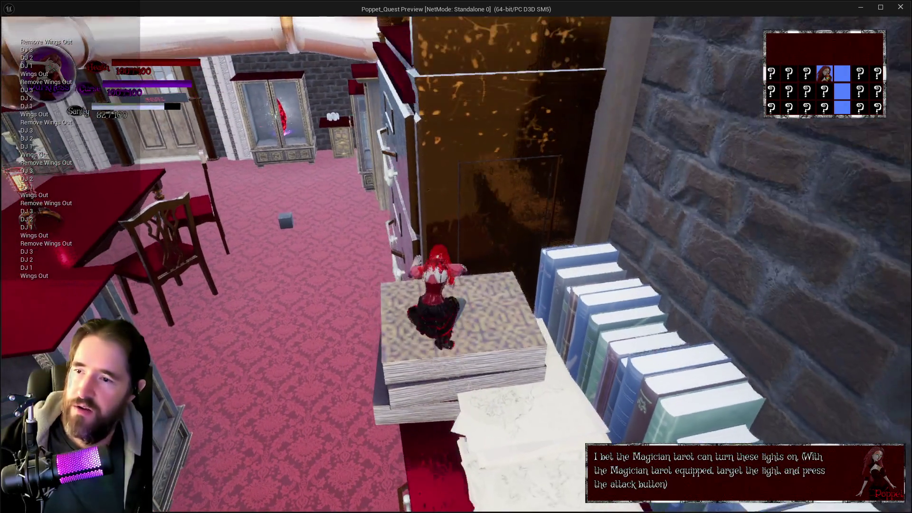
key(w)
key(space)
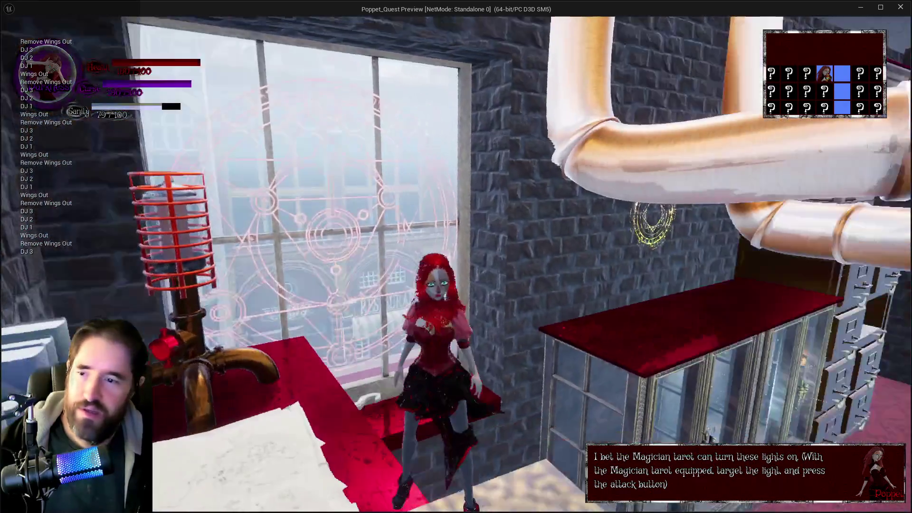
key(Escape)
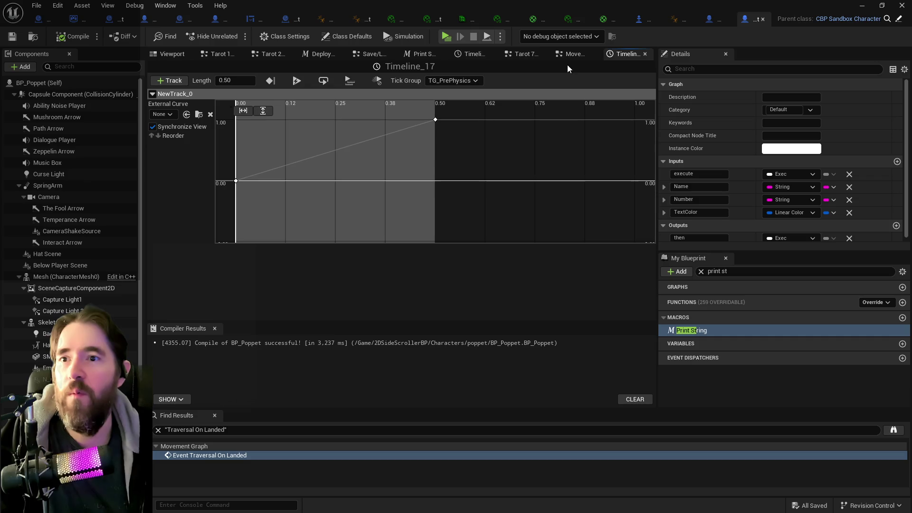
Step: Delete the Remove Wings Out print node and rewire the montage's On Completed and On Interrupted outputs
click(572, 57)
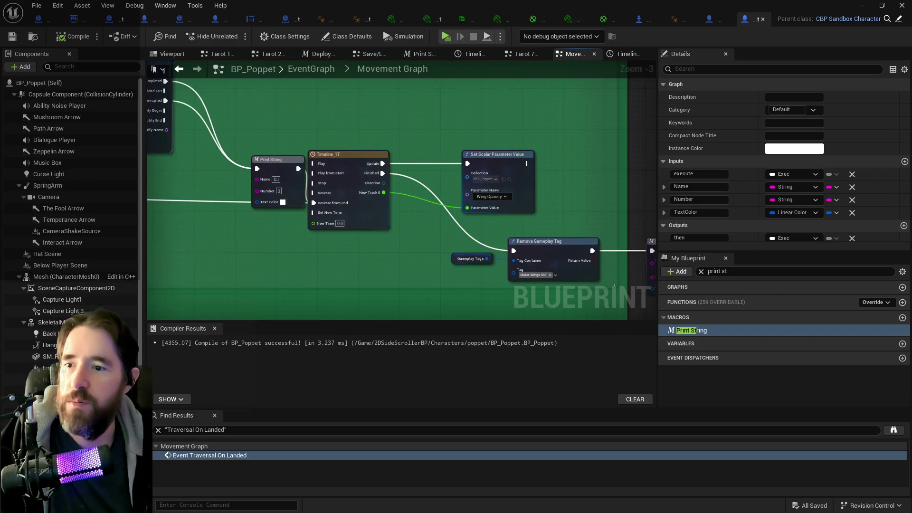
drag(482, 187, 361, 108)
click(571, 195)
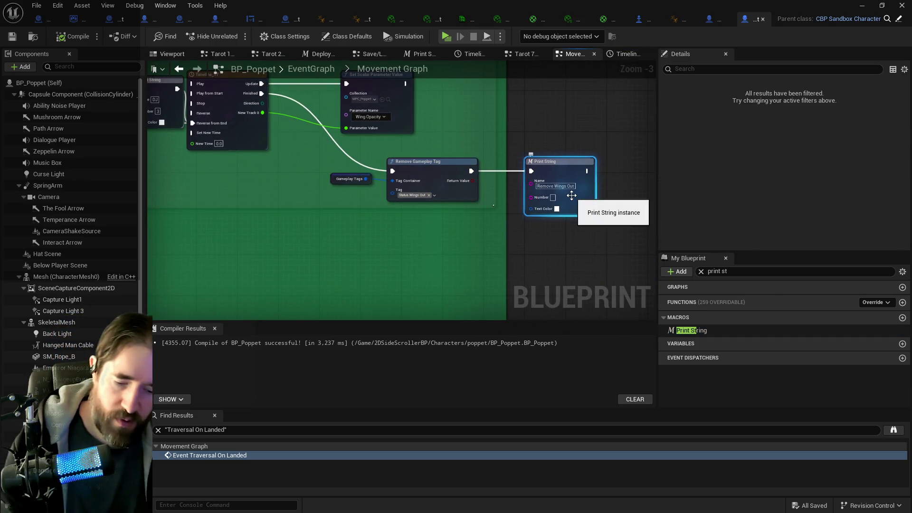
key(Delete)
scroll(320, 217, down, 5)
scroll(389, 207, up, 4)
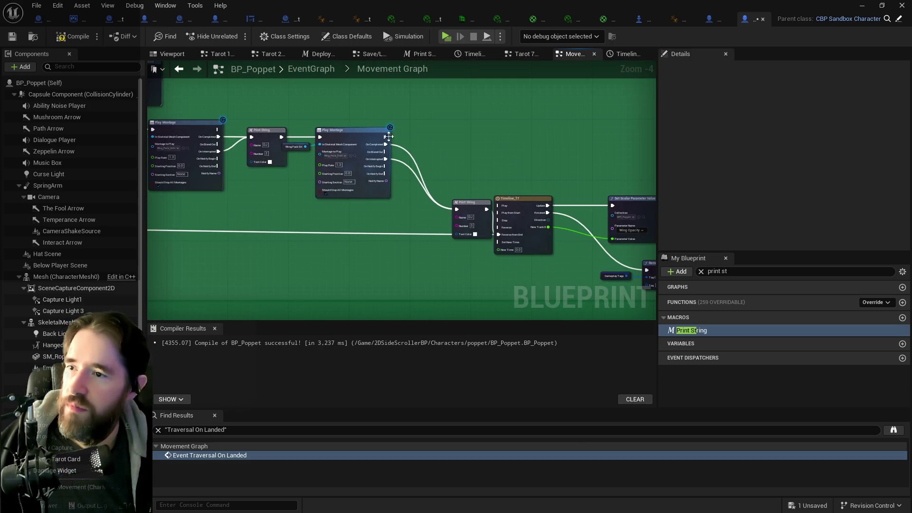
mouse_move(385, 144)
mouse_down()
mouse_move(486, 246)
mouse_move(494, 236)
mouse_move(458, 210)
mouse_up()
mouse_move(386, 159)
mouse_down()
mouse_move(505, 230)
mouse_move(499, 239)
mouse_move(457, 209)
mouse_up()
click(471, 206)
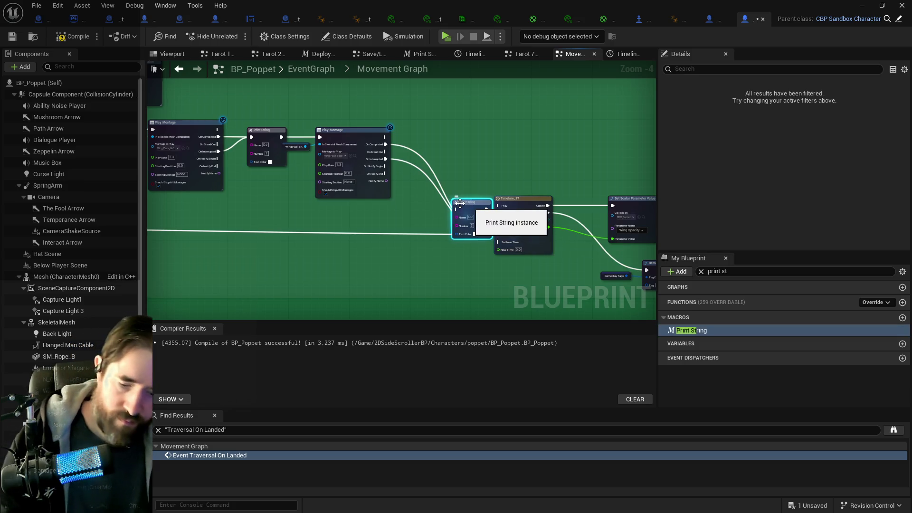
scroll(322, 179, up, 2)
scroll(322, 179, up, 1)
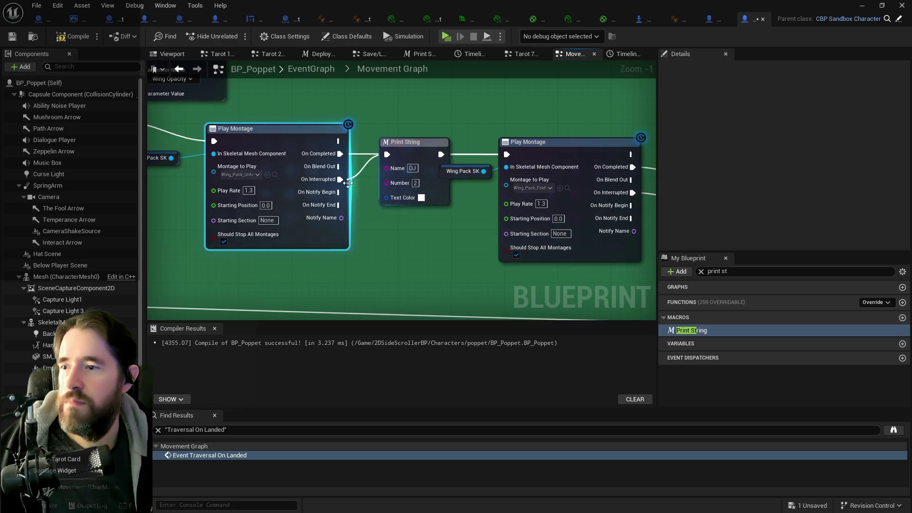
Step: Delete the DJ 2, DJ 1 and Wings Out prints, wiring Sequence Then 1 to Play Montage, Then 0 to the Timeline
click(427, 154)
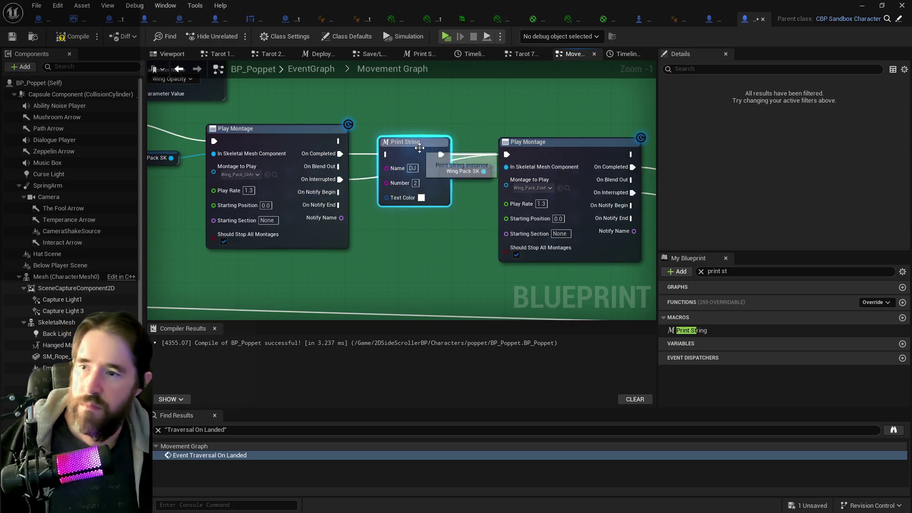
key(Delete)
mouse_move(363, 152)
mouse_down()
mouse_move(714, 160)
mouse_move(765, 171)
mouse_up()
drag(265, 212, 615, 160)
click(497, 131)
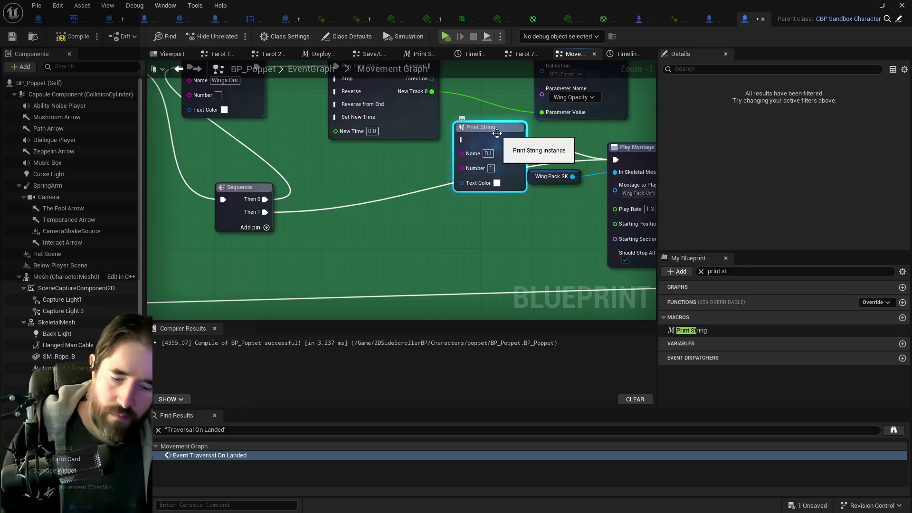
key(Delete)
drag(244, 165, 319, 253)
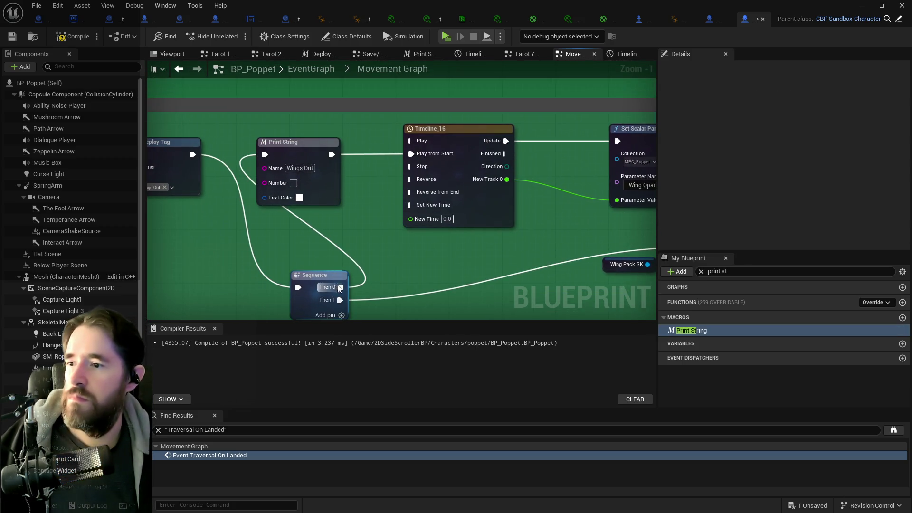
mouse_move(340, 287)
mouse_down()
mouse_move(357, 150)
mouse_move(411, 153)
mouse_up()
click(312, 145)
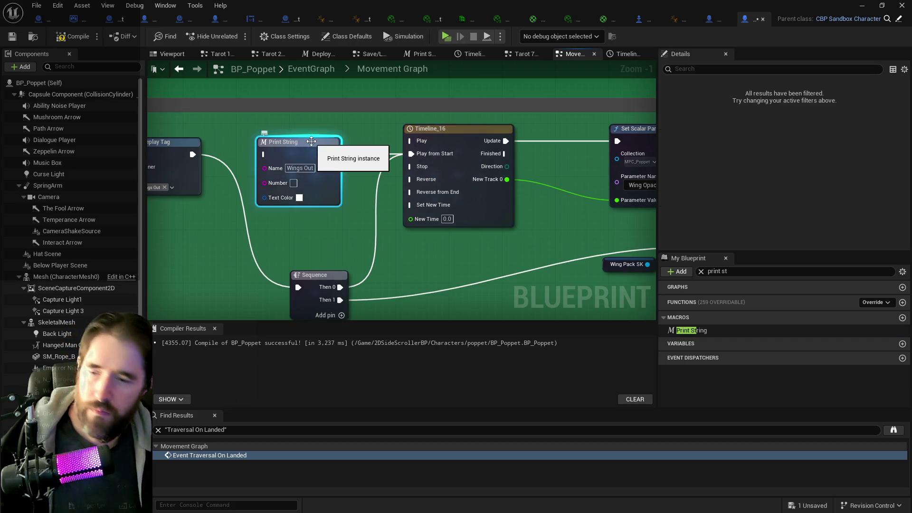
key(Delete)
Step: Reconnect the Branch True output past its print node and delete that print node
scroll(300, 170, down, 4)
scroll(298, 190, down, 6)
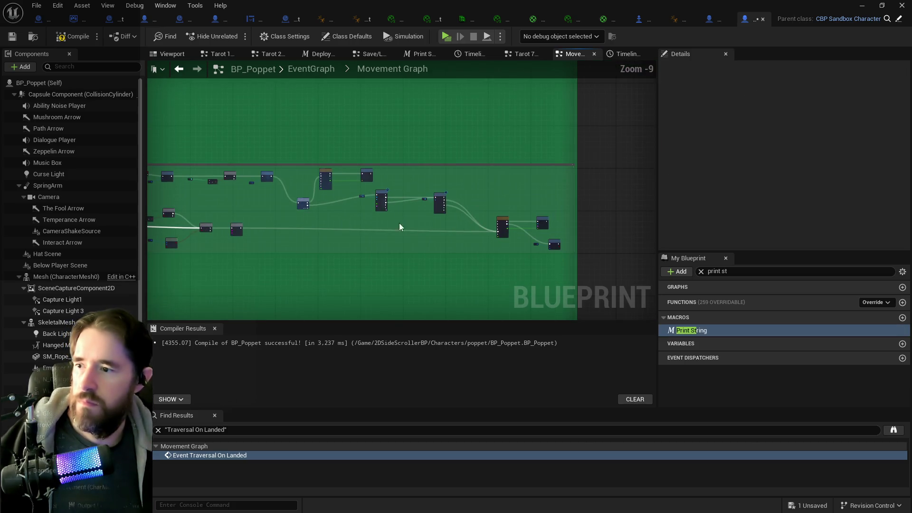
scroll(472, 219, up, 2)
scroll(474, 221, up, 4)
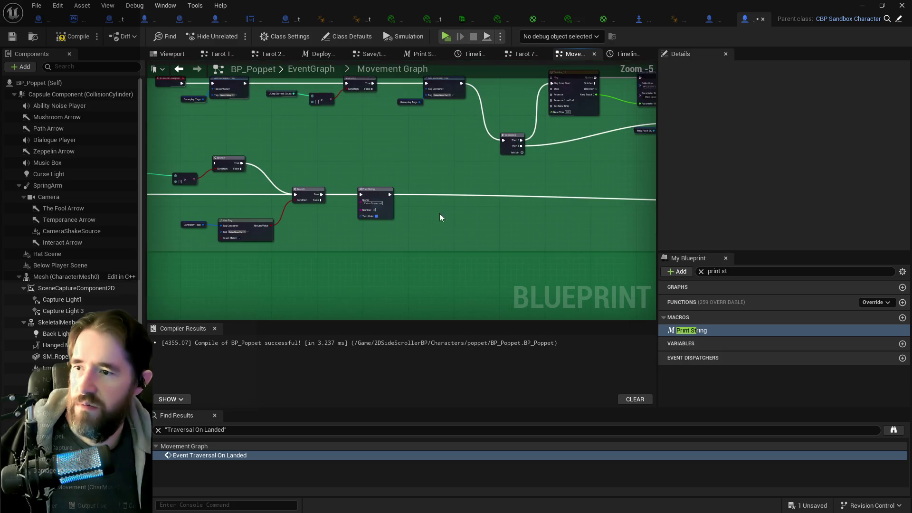
mouse_move(400, 167)
mouse_down()
mouse_move(481, 189)
mouse_move(613, 193)
mouse_move(409, 177)
mouse_up()
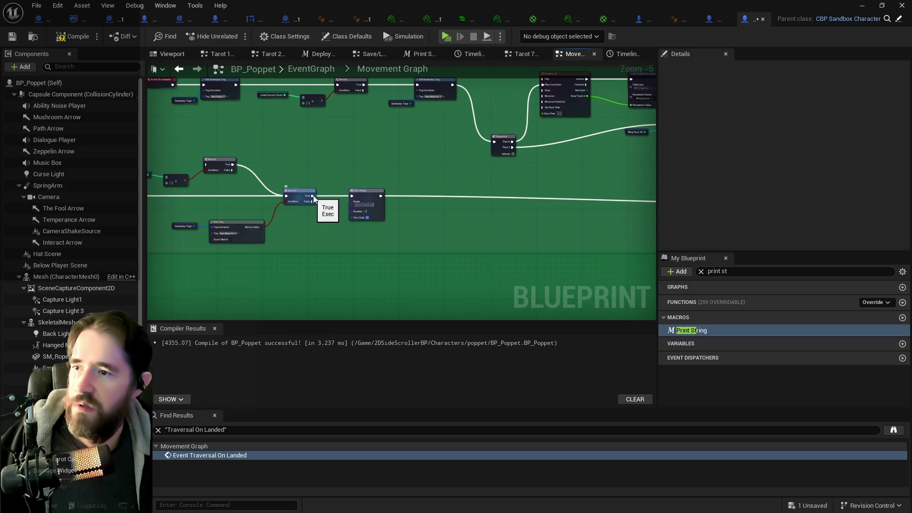
mouse_move(315, 198)
mouse_down()
mouse_move(776, 226)
mouse_move(549, 222)
mouse_move(572, 206)
mouse_move(586, 209)
mouse_up()
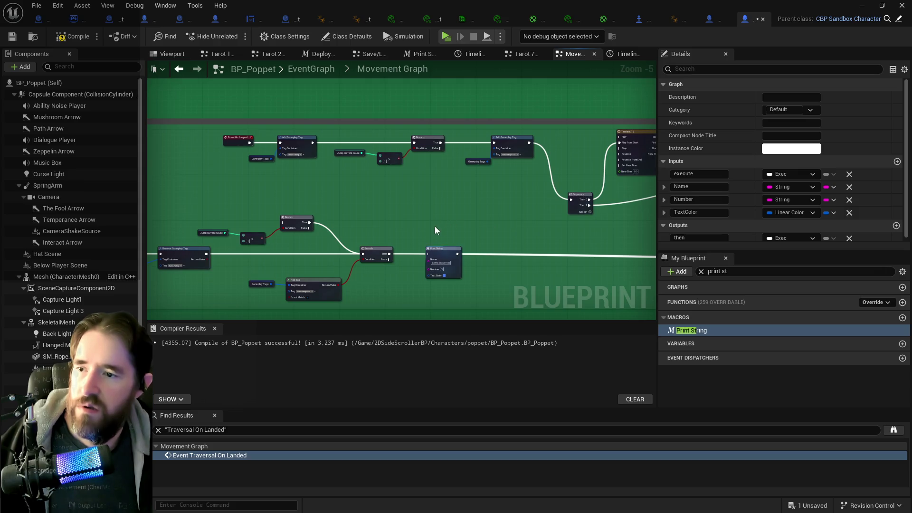
click(428, 249)
key(Delete)
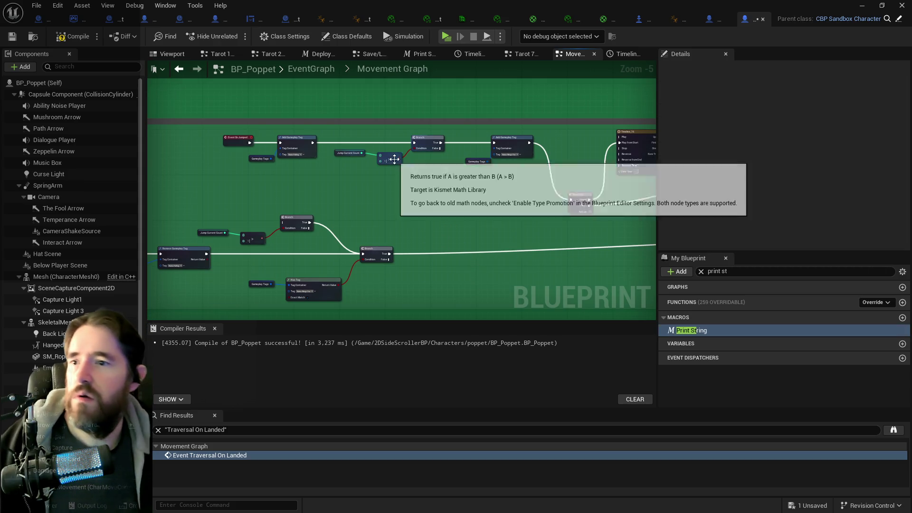
drag(526, 230, 195, 198)
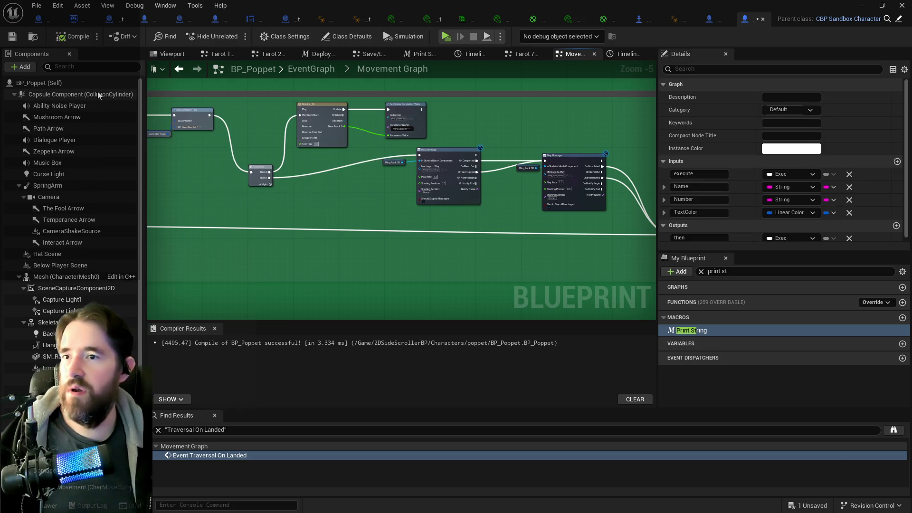
click(519, 54)
Step: Delete the Activate and Deactivate The Chariot print nodes, wiring Branch False to Add Gameplay Tag, and save
scroll(287, 189, up, 4)
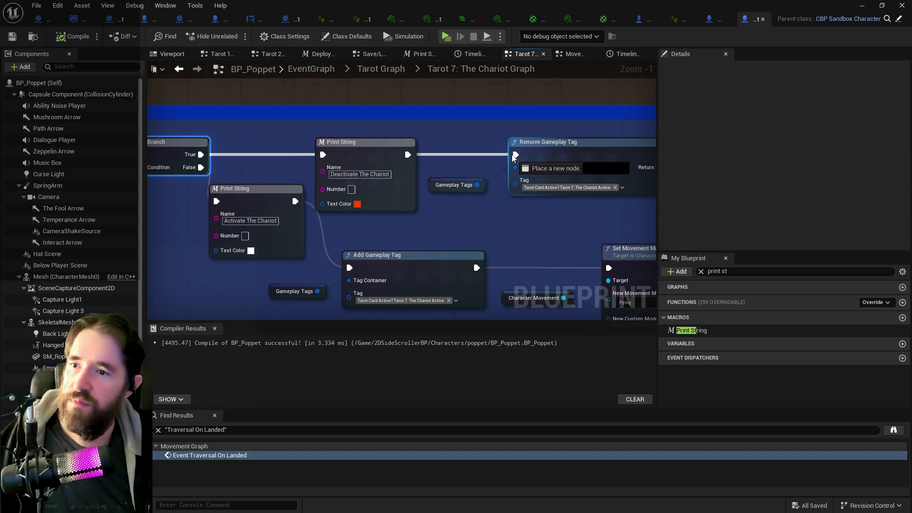
click(362, 155)
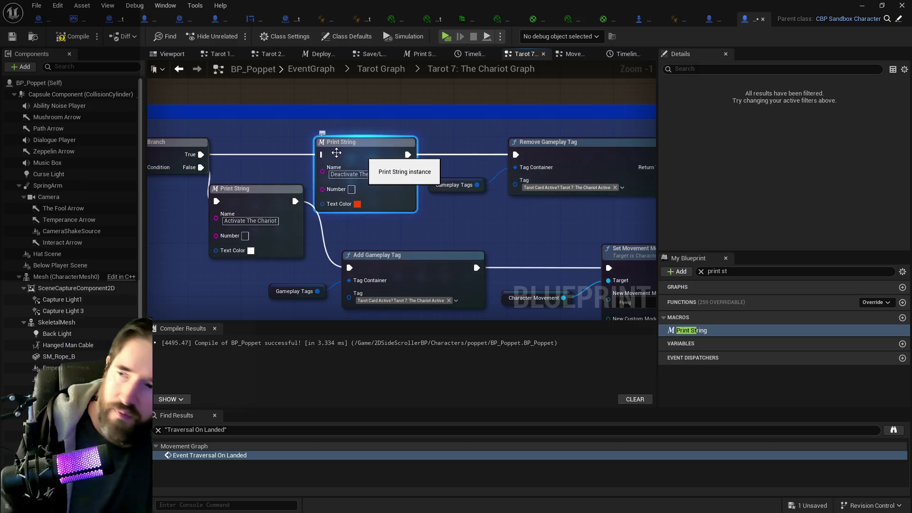
key(Delete)
mouse_move(201, 167)
mouse_down()
mouse_move(308, 256)
mouse_move(350, 268)
mouse_up()
click(252, 198)
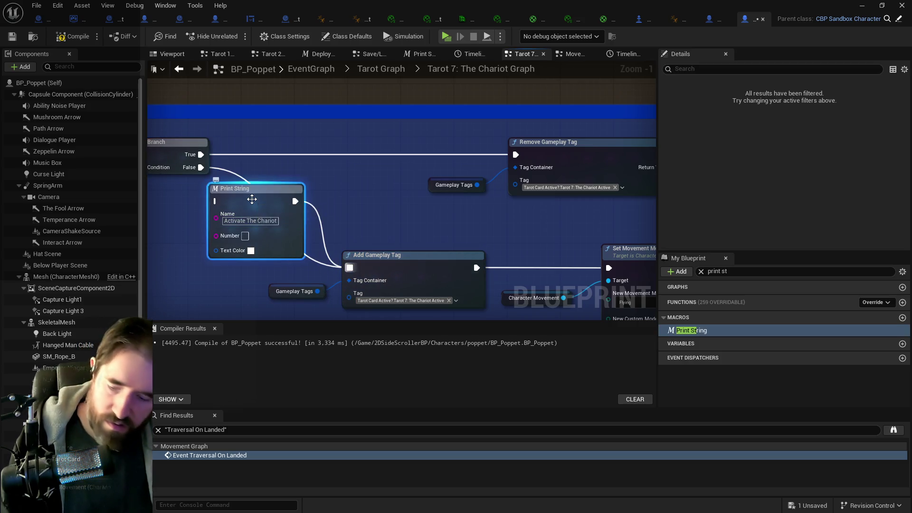
key(Delete)
key(ctrl+s)
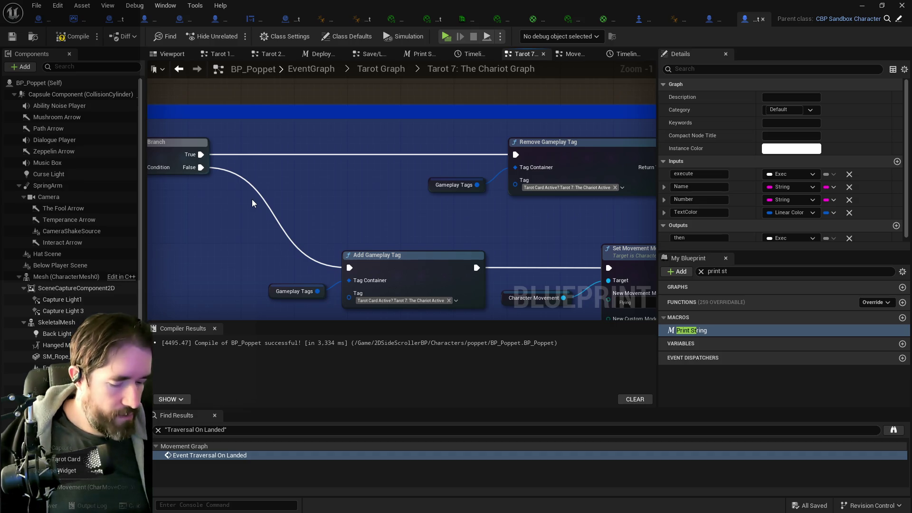
Step: Pan and zoom across the Tarot 7 Chariot Attack section and its comment blocks
scroll(252, 198, down, 4)
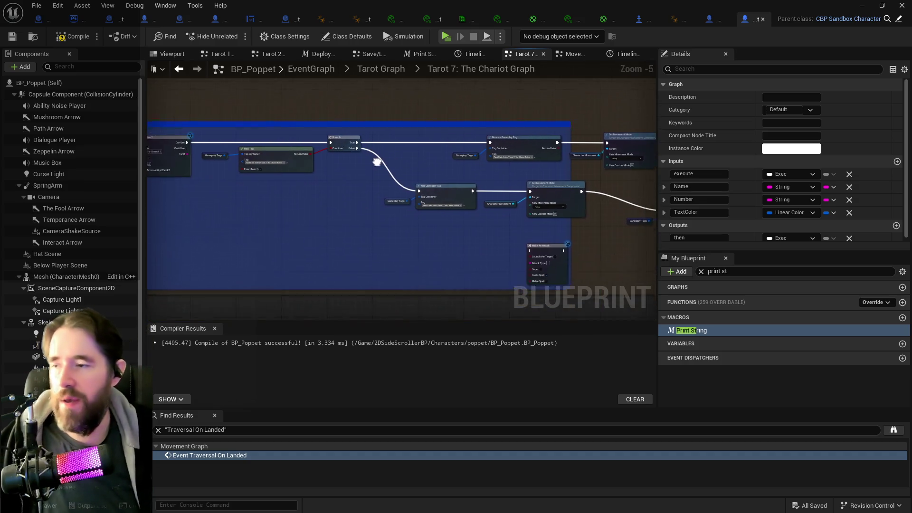
mouse_move(350, 198)
mouse_down()
mouse_move(228, 216)
mouse_move(279, 249)
mouse_move(355, 218)
mouse_up()
right_click(506, 289)
scroll(471, 278, down, 4)
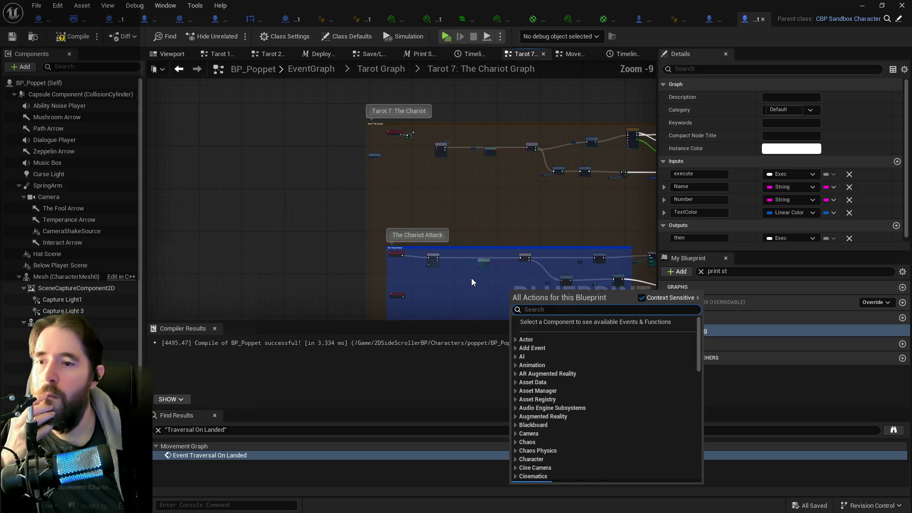
drag(471, 278, 279, 246)
scroll(279, 245, down, 2)
mouse_move(177, 221)
mouse_down()
mouse_move(350, 217)
mouse_move(304, 186)
mouse_move(577, 248)
mouse_move(572, 255)
mouse_up()
scroll(352, 244, up, 4)
scroll(286, 265, up, 5)
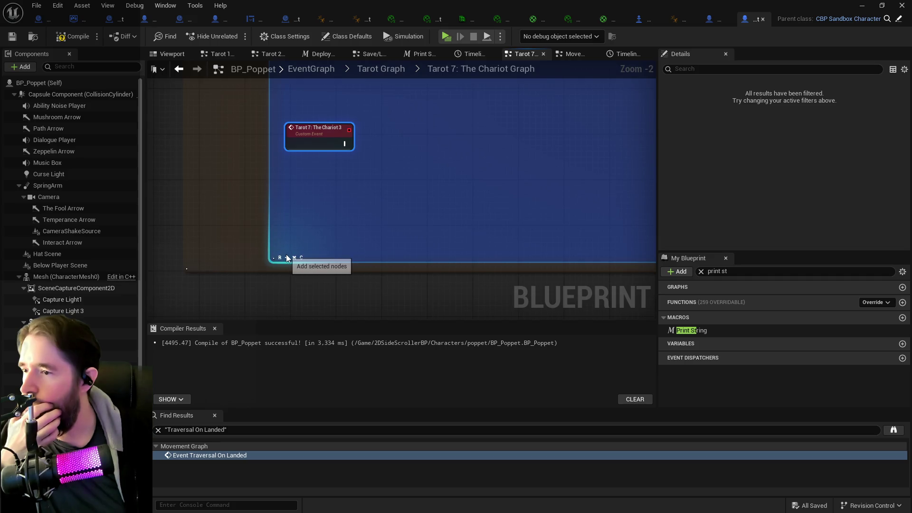
click(333, 217)
scroll(333, 217, down, 9)
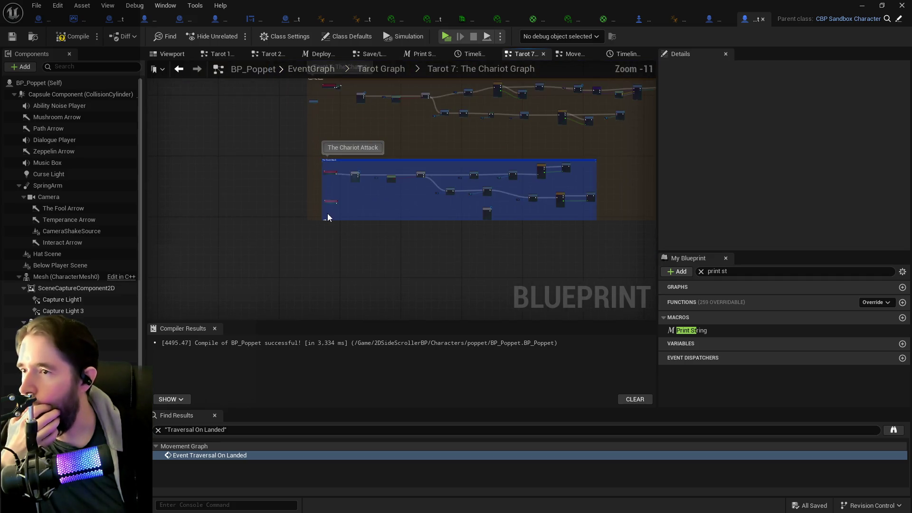
drag(327, 216, 285, 265)
mouse_move(220, 127)
mouse_down()
mouse_move(651, 285)
mouse_move(579, 281)
mouse_up()
scroll(357, 287, up, 10)
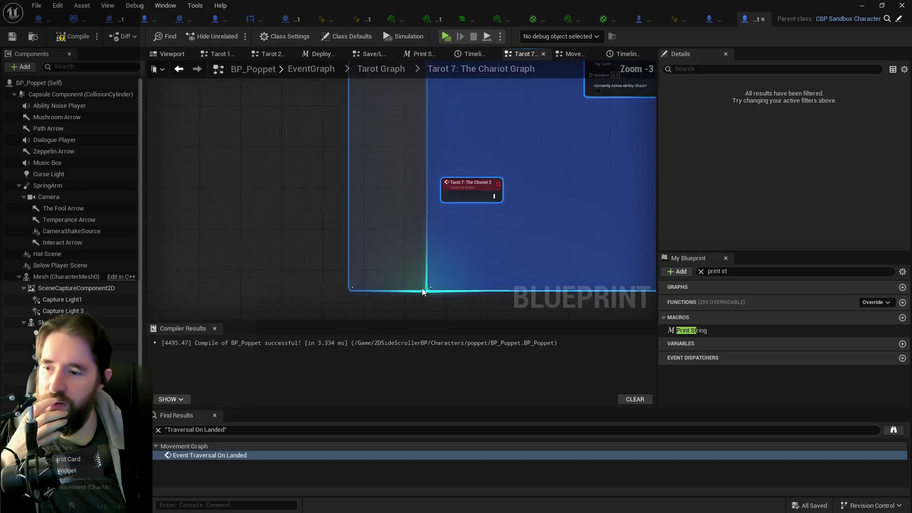
click(349, 286)
scroll(375, 257, down, 4)
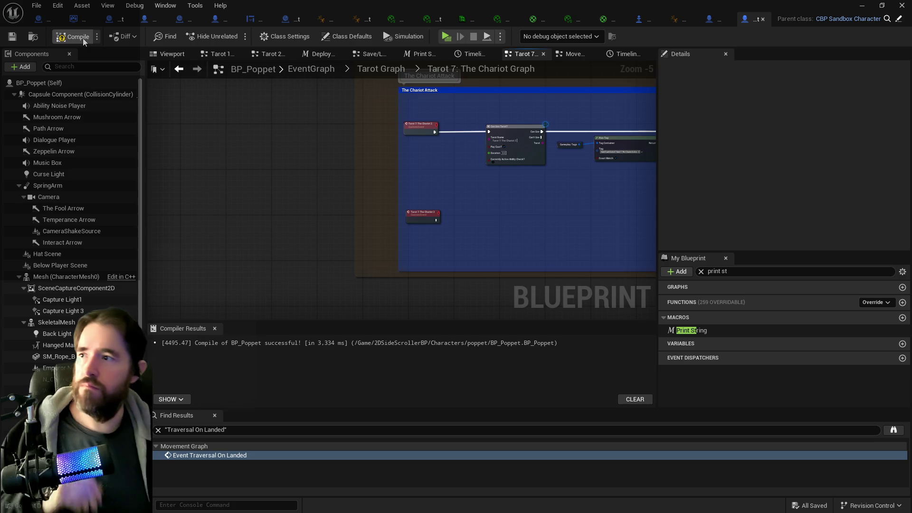
Step: Compile BP_Poppet with F7 and save it
key(F7)
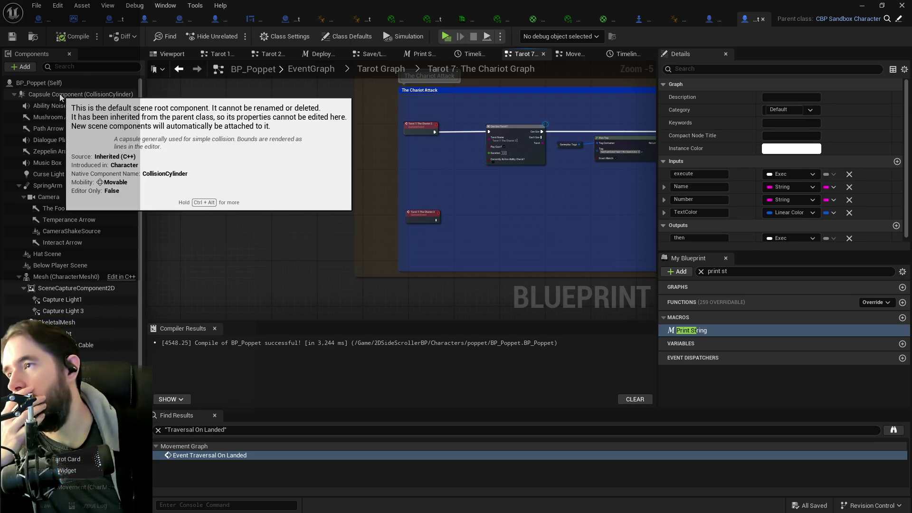
key(ctrl+s)
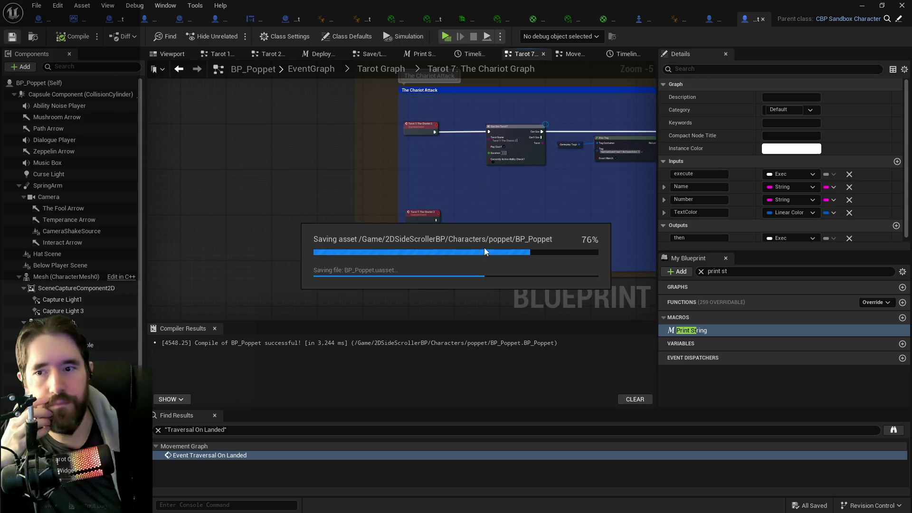
scroll(494, 202, down, 2)
drag(493, 203, 422, 300)
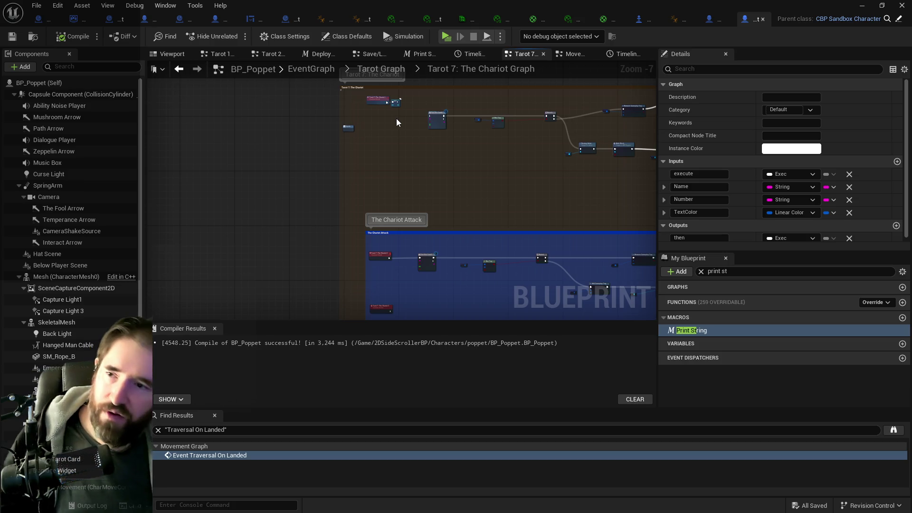
mouse_move(449, 141)
mouse_down()
mouse_move(466, 174)
mouse_move(405, 163)
mouse_up()
mouse_move(479, 261)
mouse_down()
mouse_move(377, 256)
mouse_move(390, 229)
mouse_up()
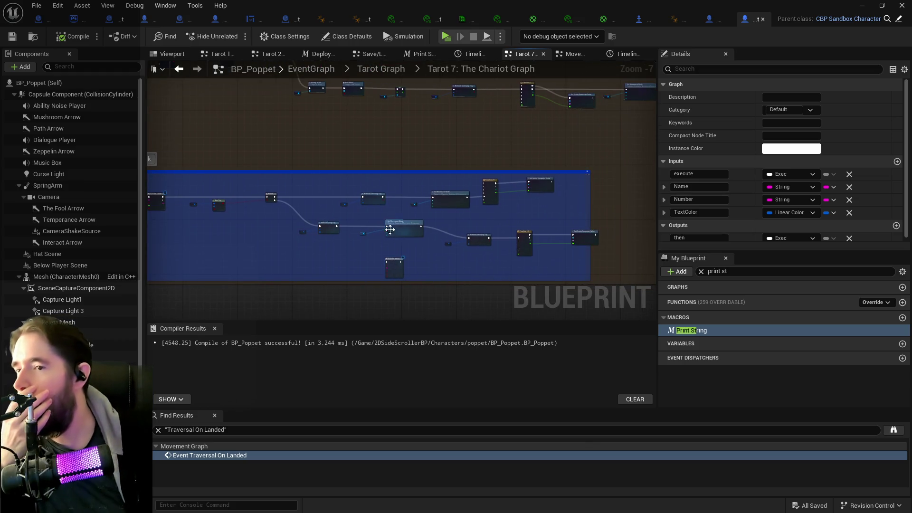
scroll(492, 242, down, 3)
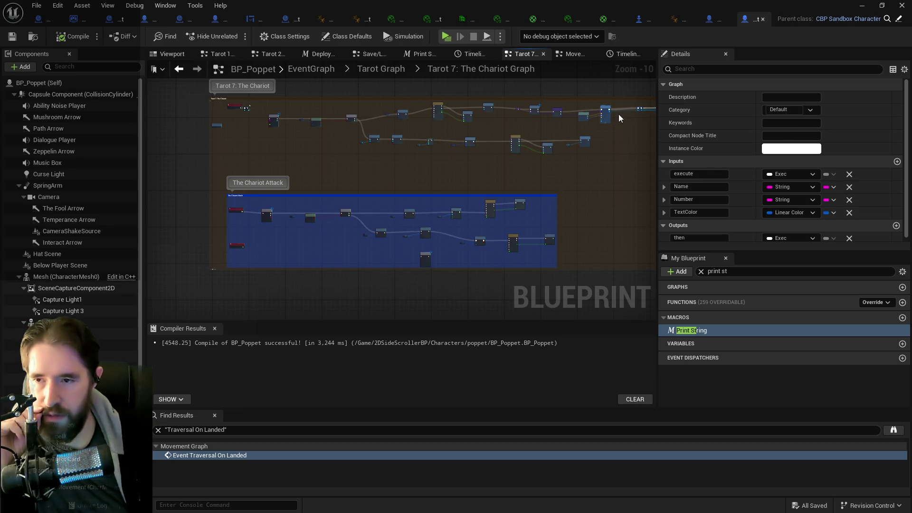
Step: Look over the CBP_SandboxCharacter tab, then pan through the Fantasy_Flight_Pack_Master_BP event graph
click(705, 22)
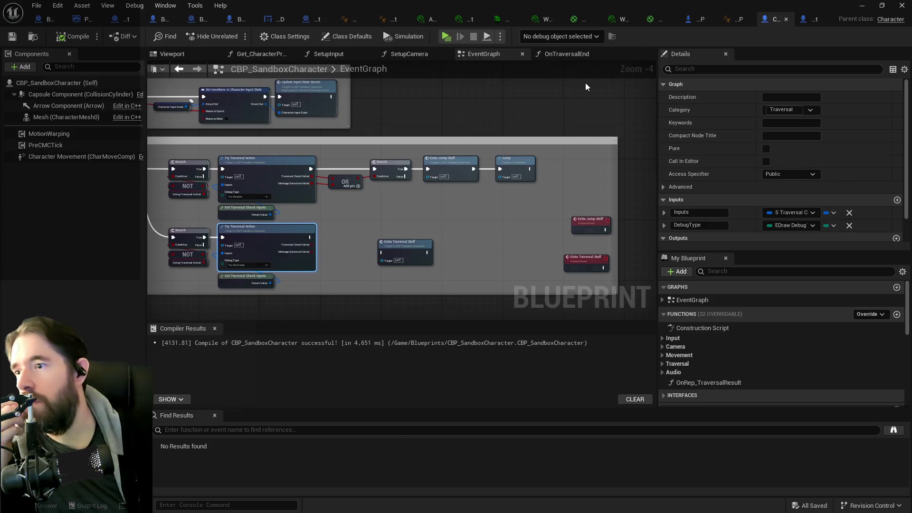
click(687, 19)
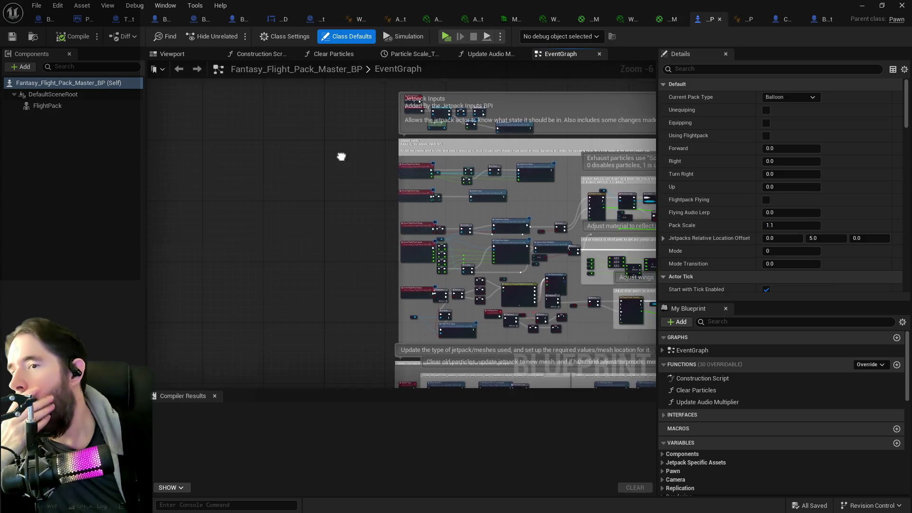
scroll(399, 161, down, 4)
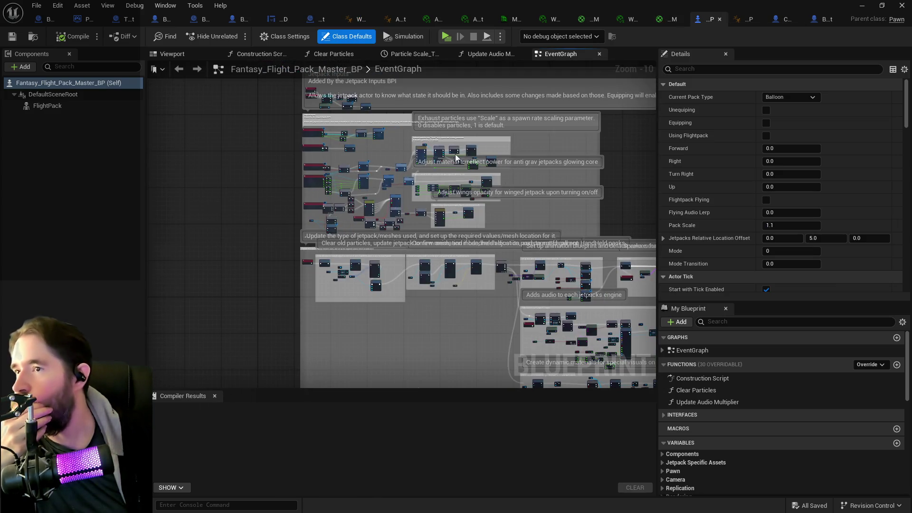
drag(265, 169, 238, 168)
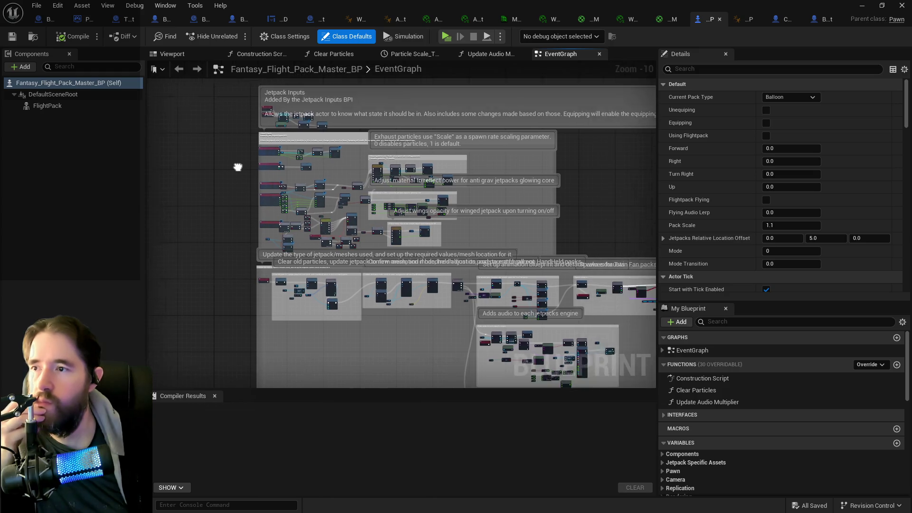
scroll(237, 167, down, 1)
scroll(290, 119, up, 5)
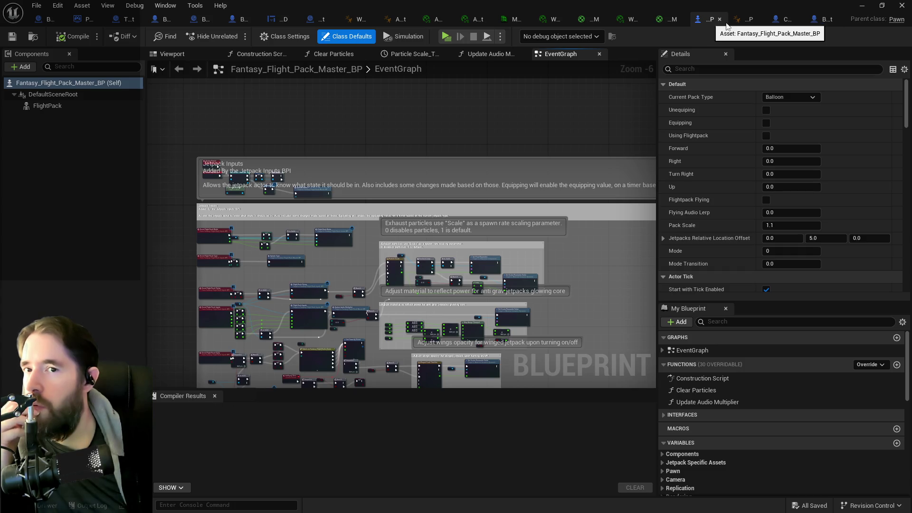
Step: Browse the FlightPack_ThirdPerson_AnimBP event graph, then go back to Fantasy_Flight_Pack_Master_BP
click(740, 23)
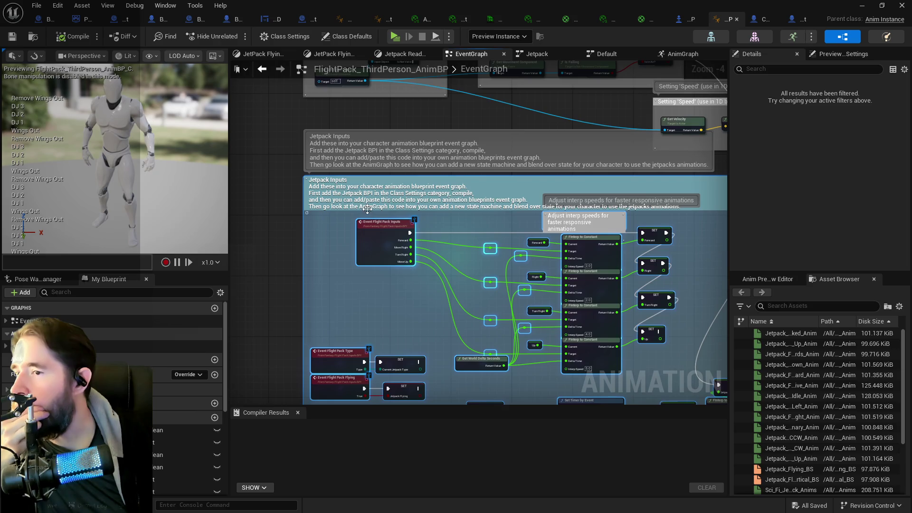
scroll(367, 208, up, 1)
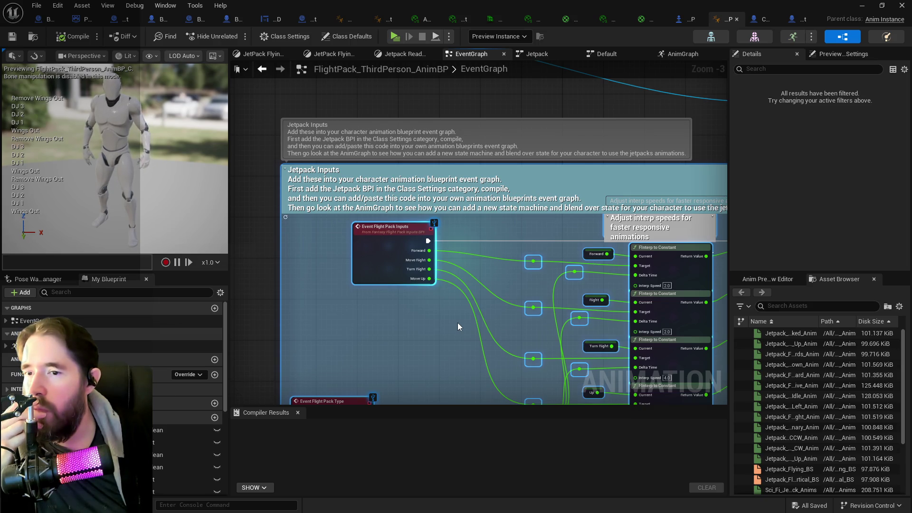
scroll(458, 323, down, 2)
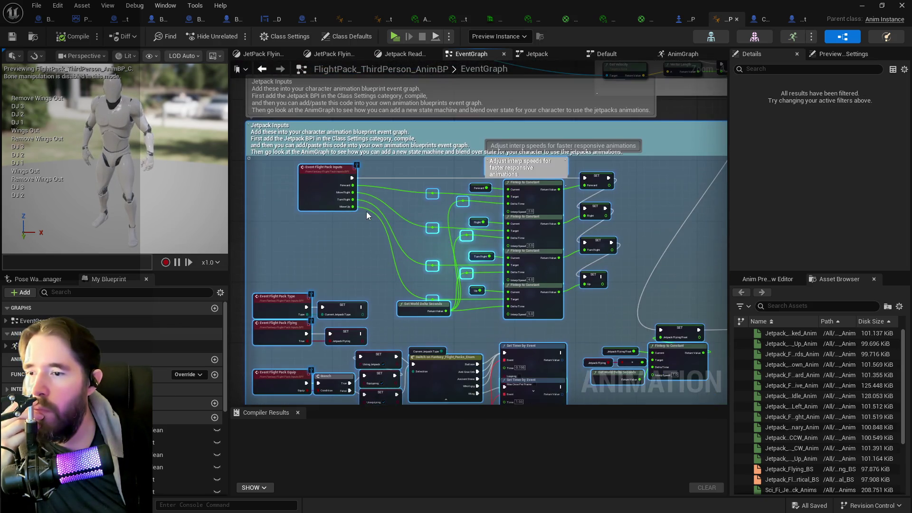
scroll(366, 212, down, 2)
scroll(368, 241, down, 2)
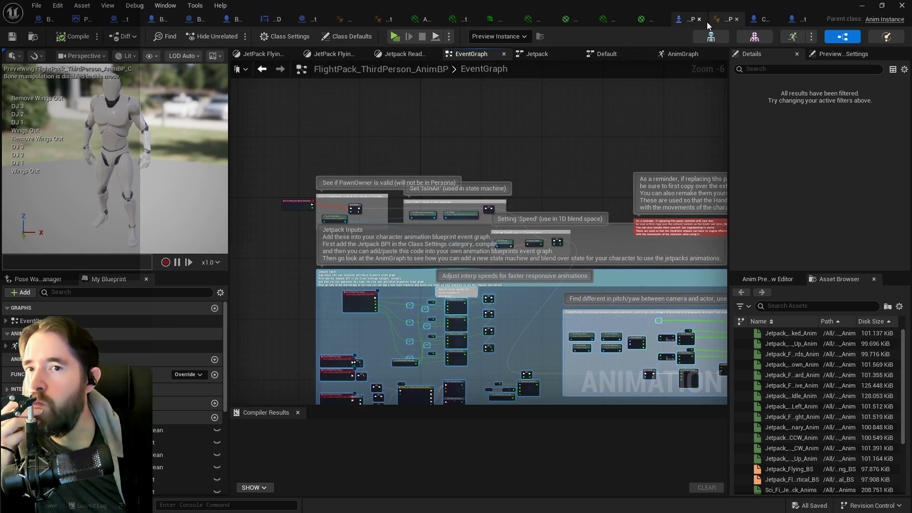
click(687, 19)
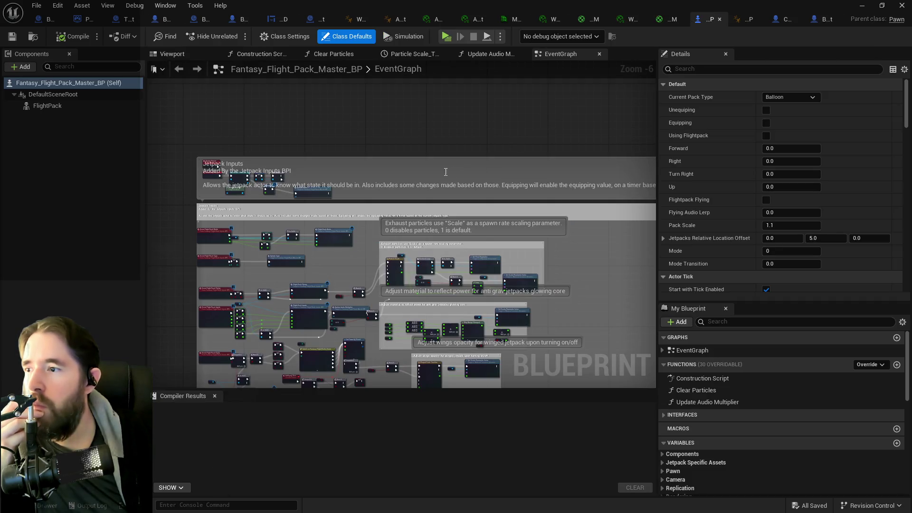
Step: Pan Fantasy_Flight_Pack_Master_BP's graph to the BeginPlay, Delay and Update Parent nodes
scroll(612, 235, down, 1)
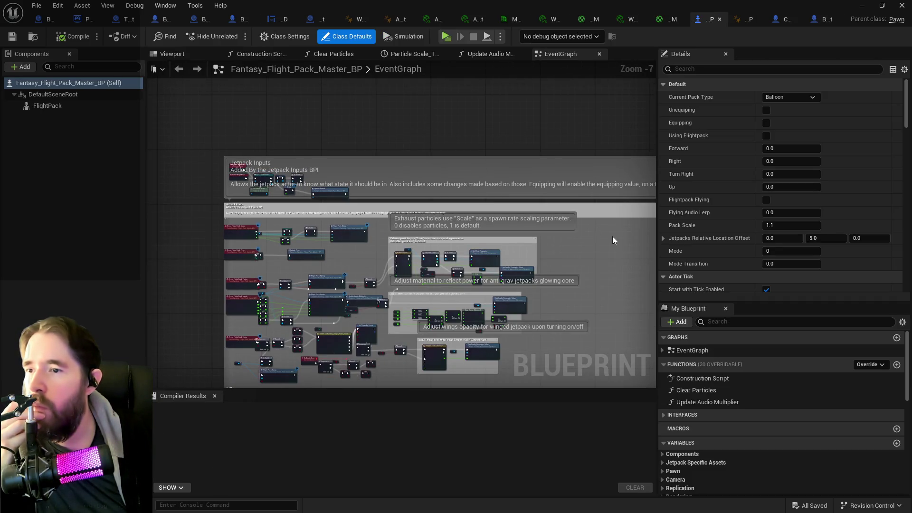
drag(611, 236, 394, 202)
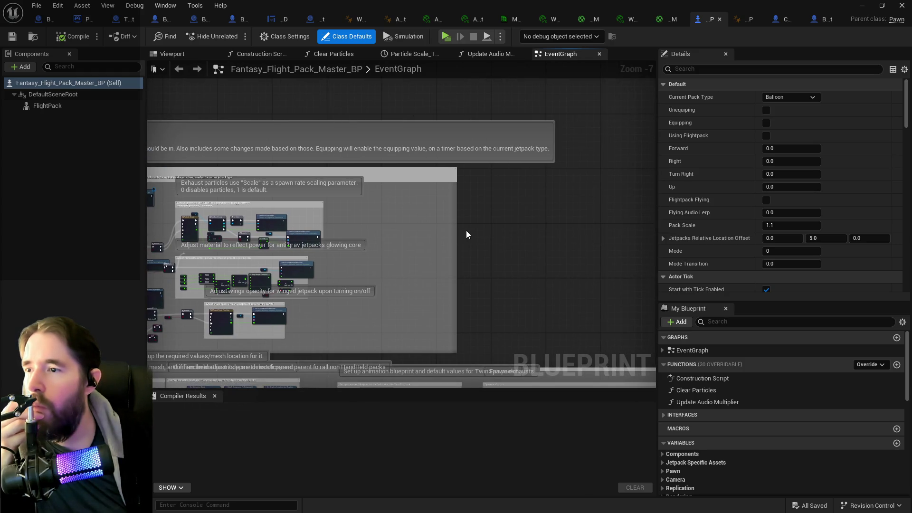
drag(466, 230, 553, 227)
drag(190, 248, 362, 226)
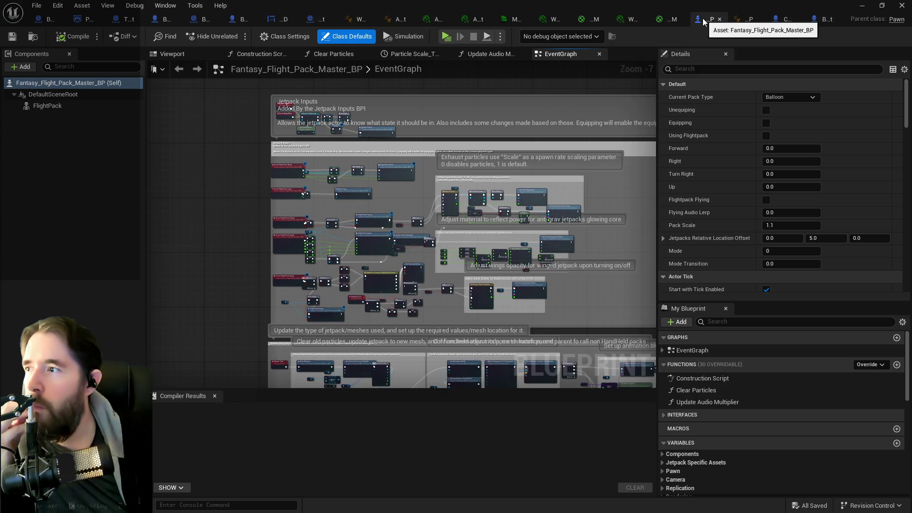
scroll(306, 147, up, 4)
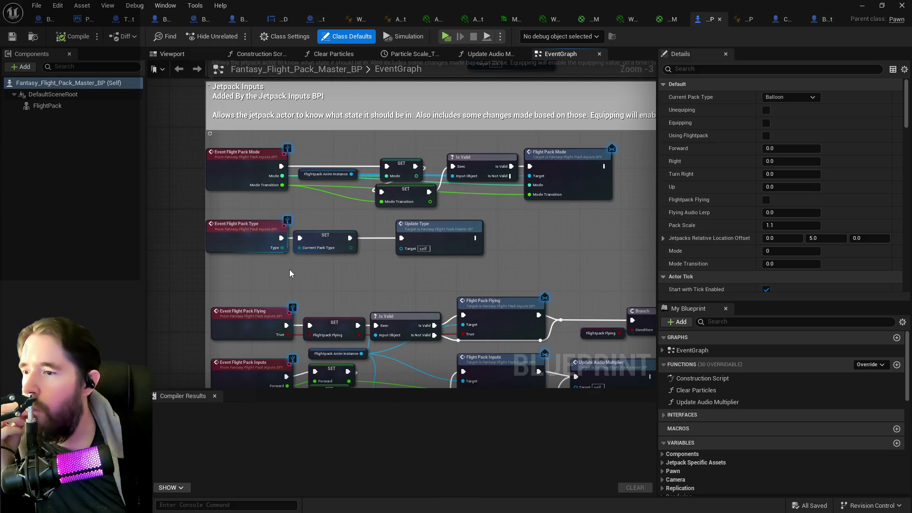
drag(290, 319, 295, 259)
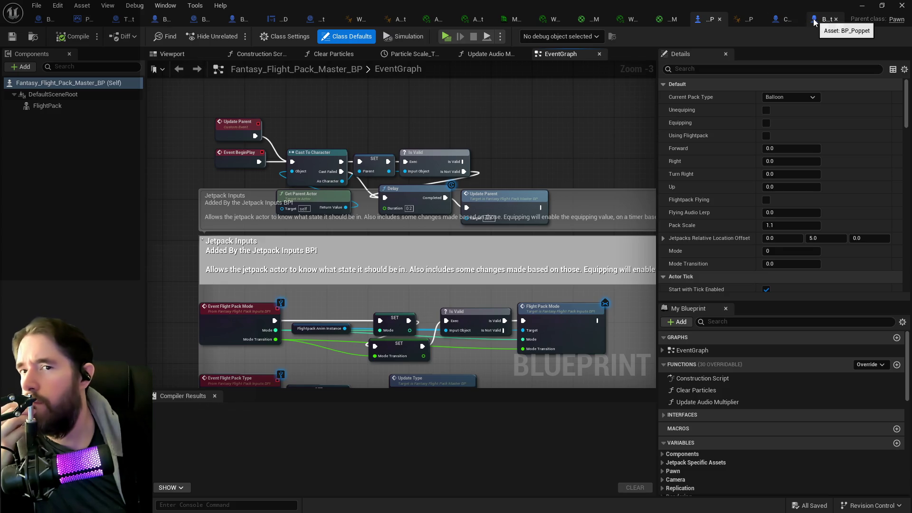
scroll(444, 244, down, 1)
scroll(444, 244, up, 2)
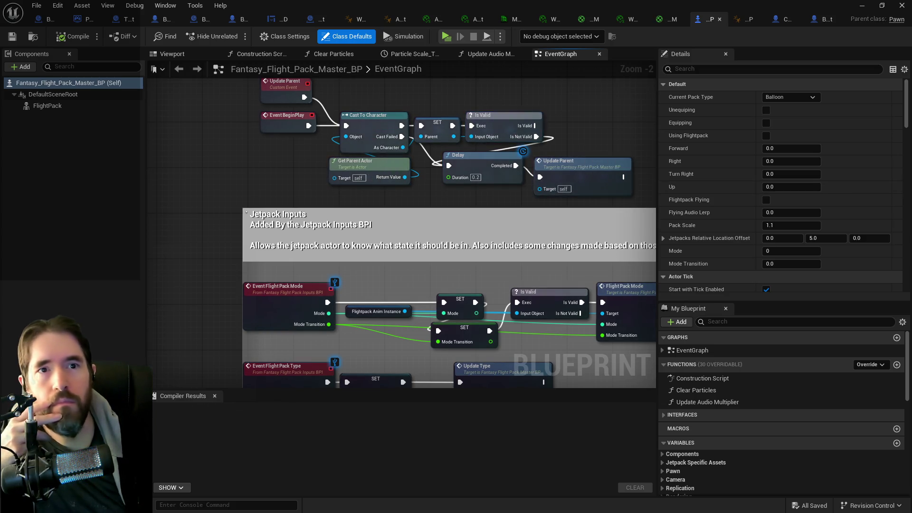
Step: In the flight pack example character's event graph, bring the FIRST THINGS FIRST comment into view
click(781, 19)
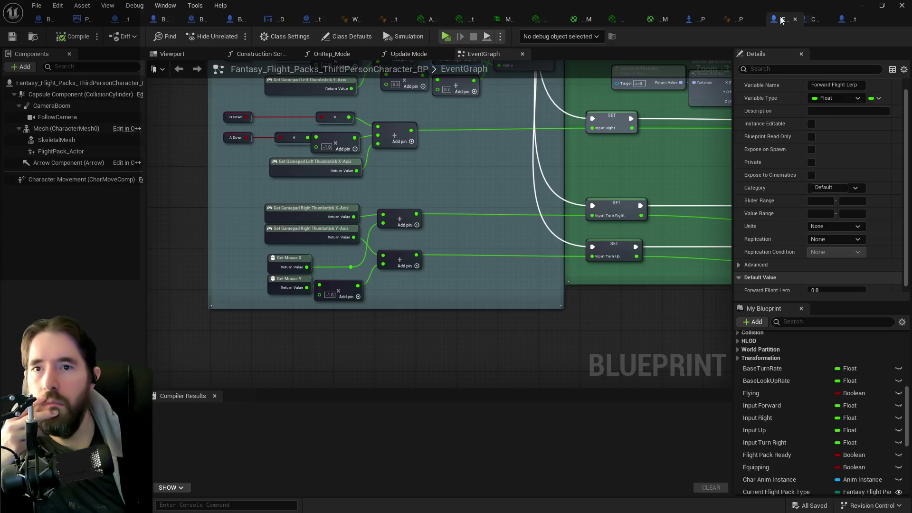
scroll(523, 207, down, 6)
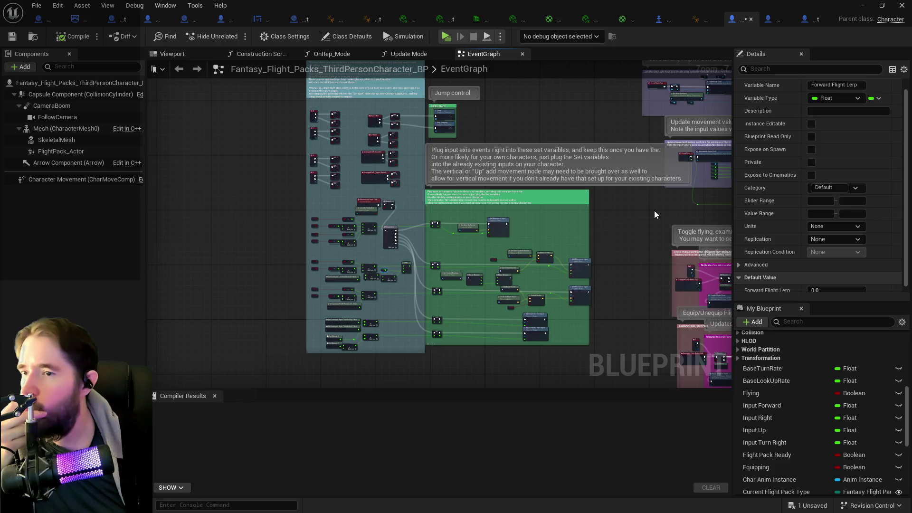
mouse_move(655, 210)
mouse_down()
mouse_move(611, 316)
mouse_move(636, 442)
mouse_up()
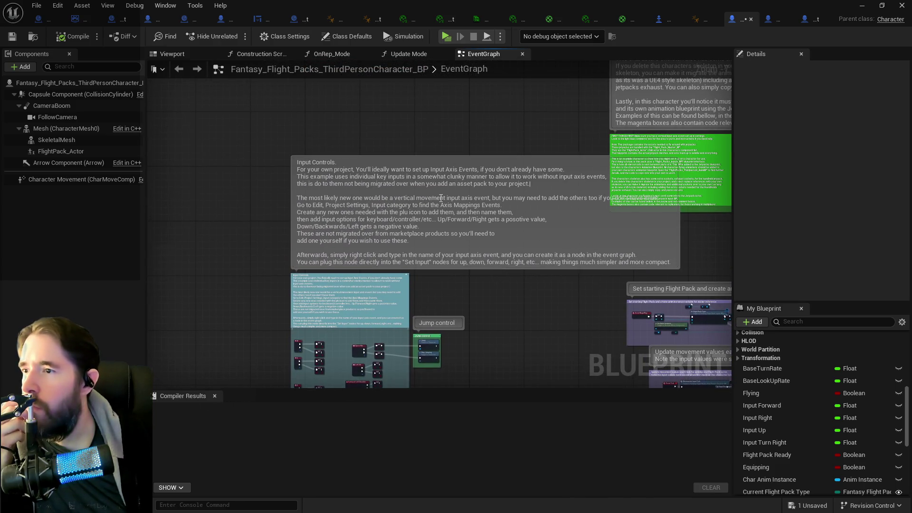
mouse_move(505, 137)
mouse_down()
mouse_move(346, 212)
mouse_move(230, 309)
mouse_up()
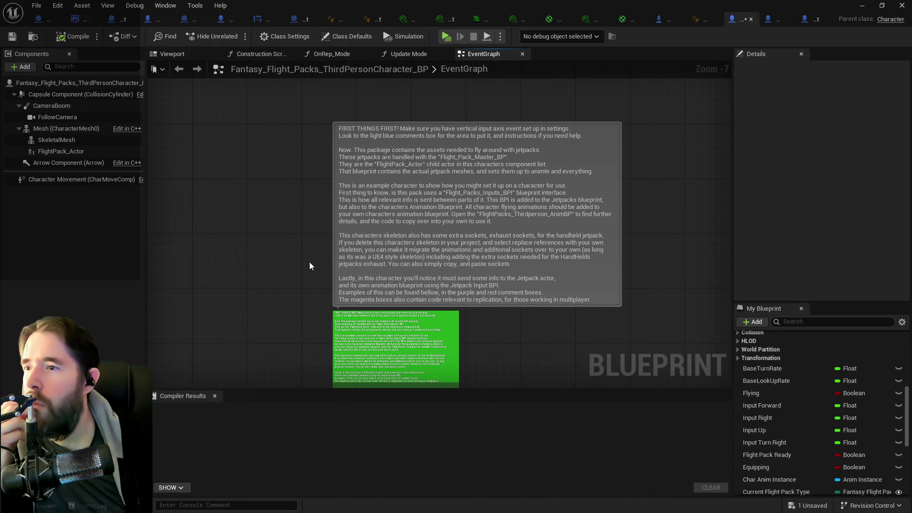
drag(310, 261, 272, 241)
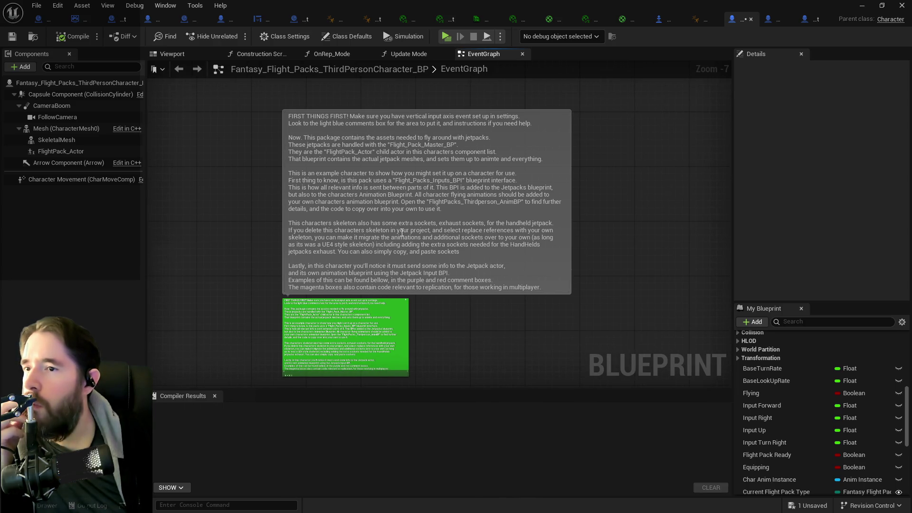
scroll(387, 257, up, 1)
scroll(383, 261, up, 1)
Step: Read the comment's sentence about the skeleton's extra sockets without editing, then return to BP_Poppet
double_click(382, 262)
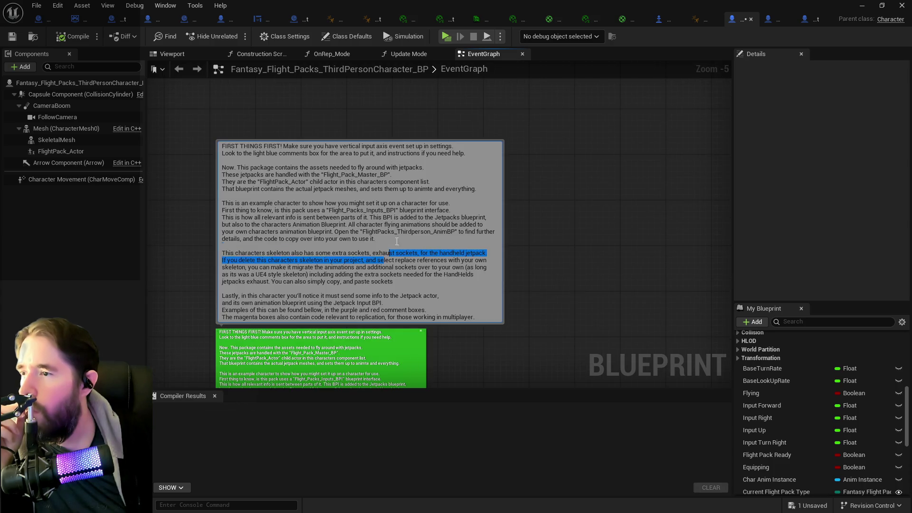
mouse_move(383, 261)
mouse_down()
mouse_move(545, 246)
mouse_move(585, 190)
mouse_up()
click(549, 244)
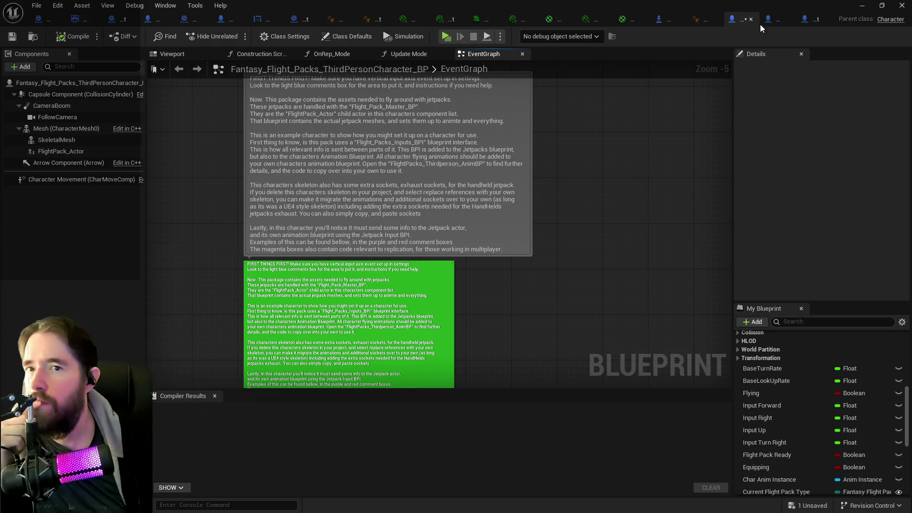
click(811, 21)
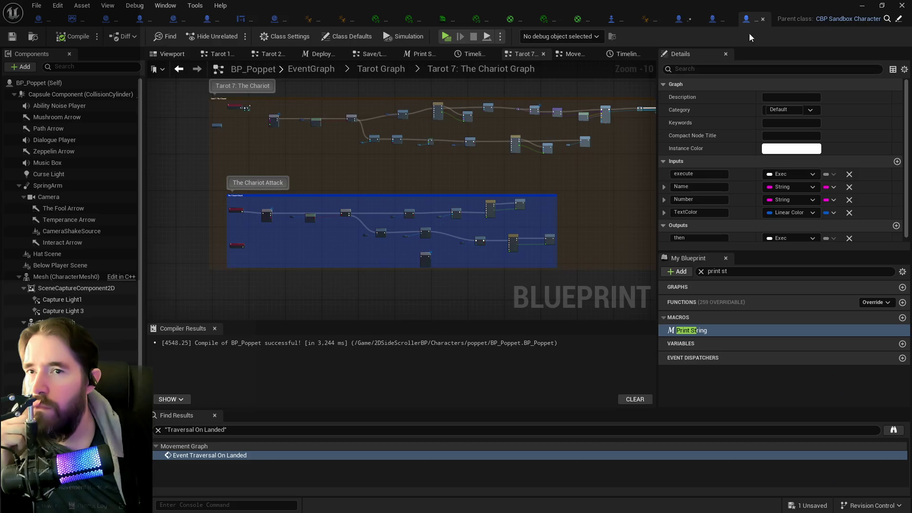
Step: Search BP_Poppet's Add Component list for 'flip' and then 'fantasy' components
click(63, 67)
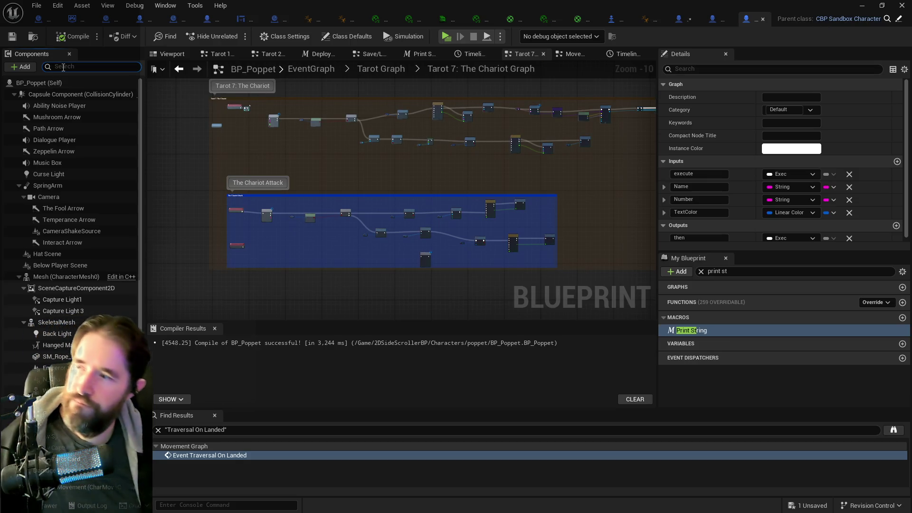
click(21, 66)
text(f)
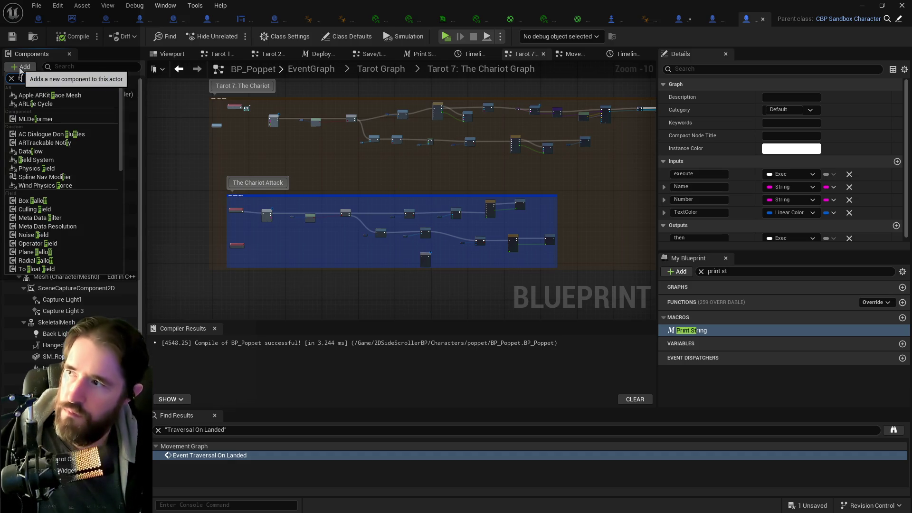
text(li)
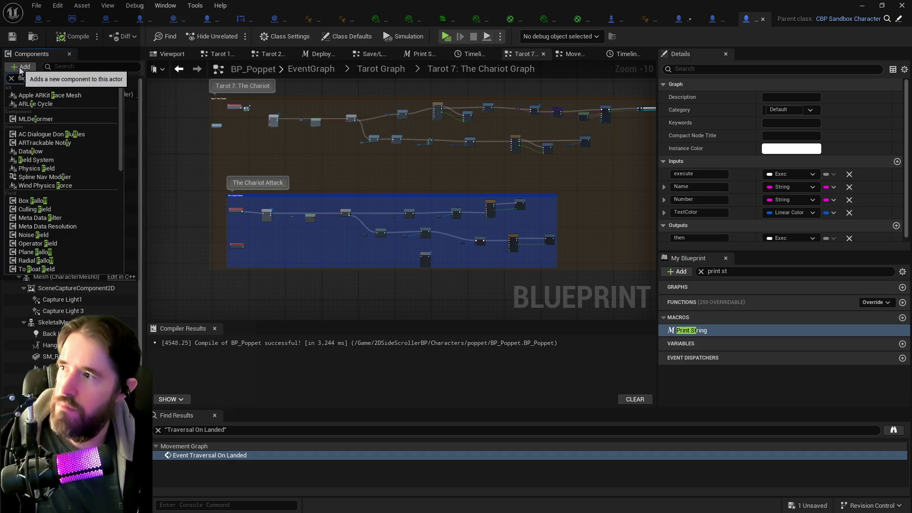
text(pack)
click(12, 78)
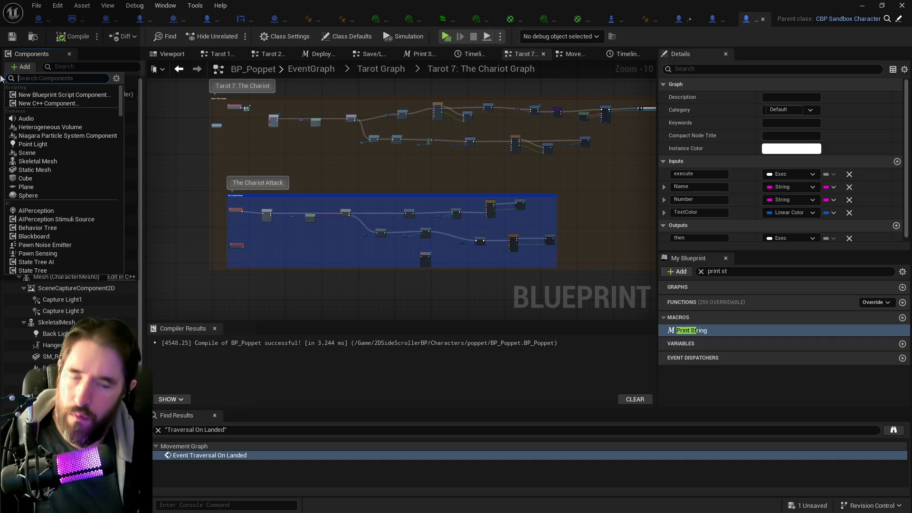
text(fantasy)
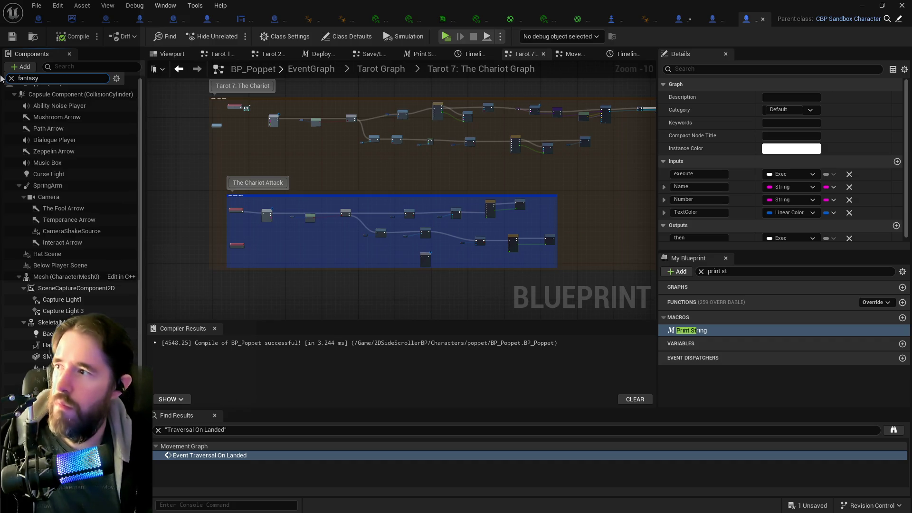
click(16, 67)
click(16, 67)
click(16, 67)
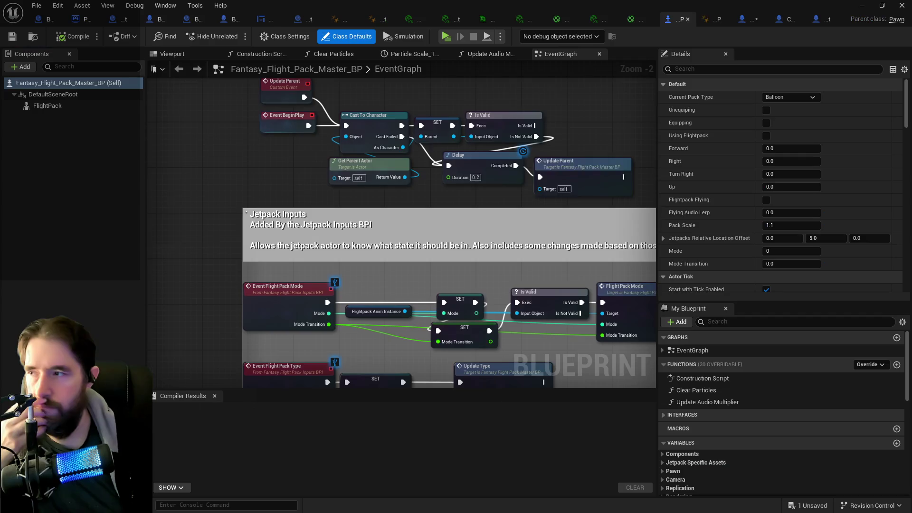
Step: Inspect the FlightPack component's Mesh settings and pan to the Jetpack Inputs section
click(48, 105)
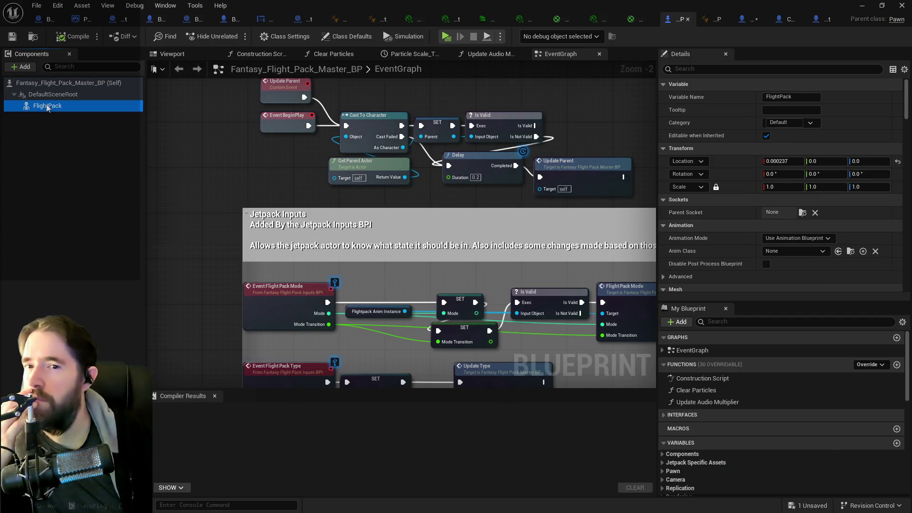
scroll(790, 216, down, 1)
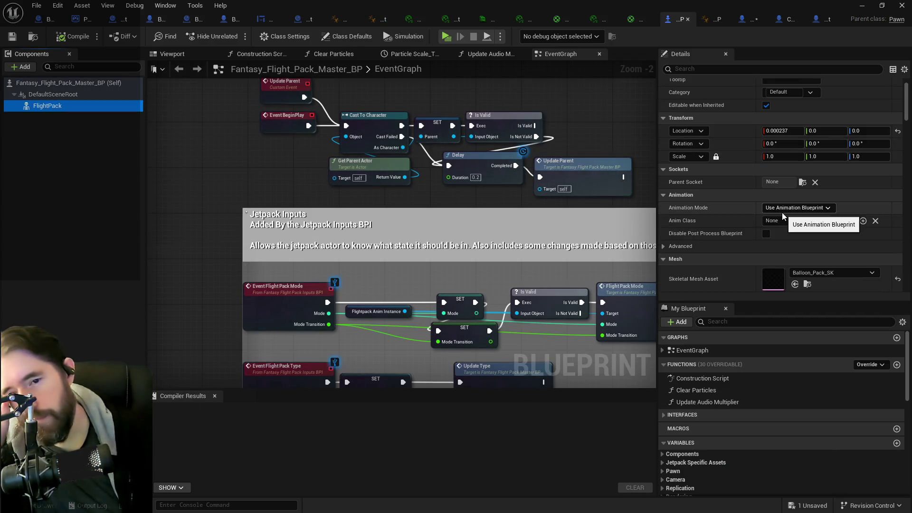
scroll(782, 212, down, 2)
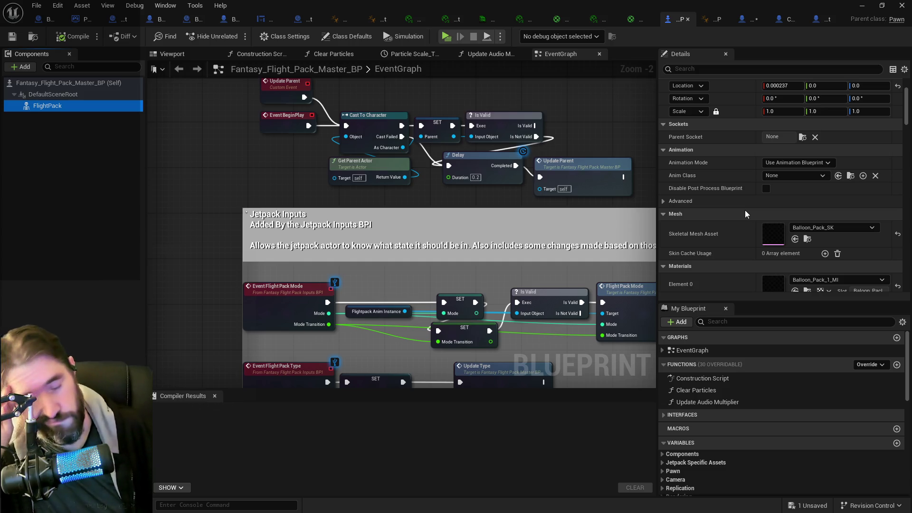
scroll(242, 241, down, 2)
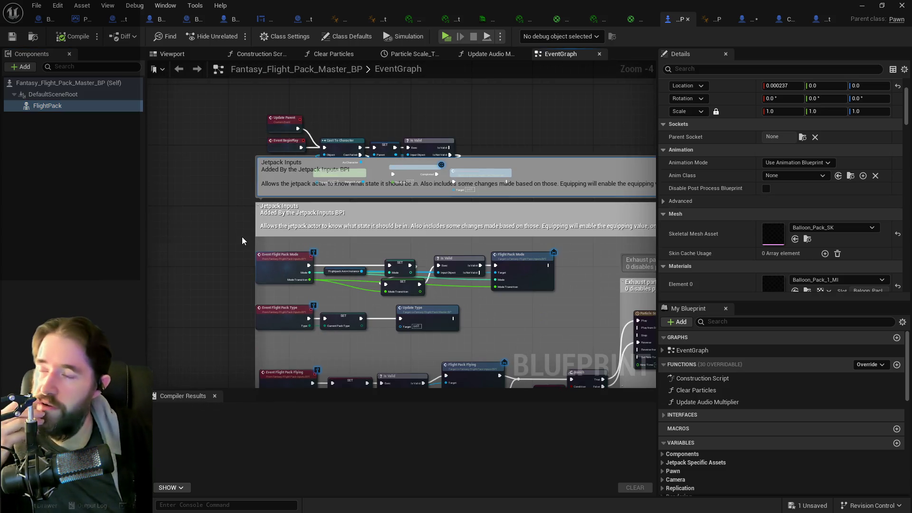
drag(241, 241, 157, 259)
scroll(375, 131, down, 2)
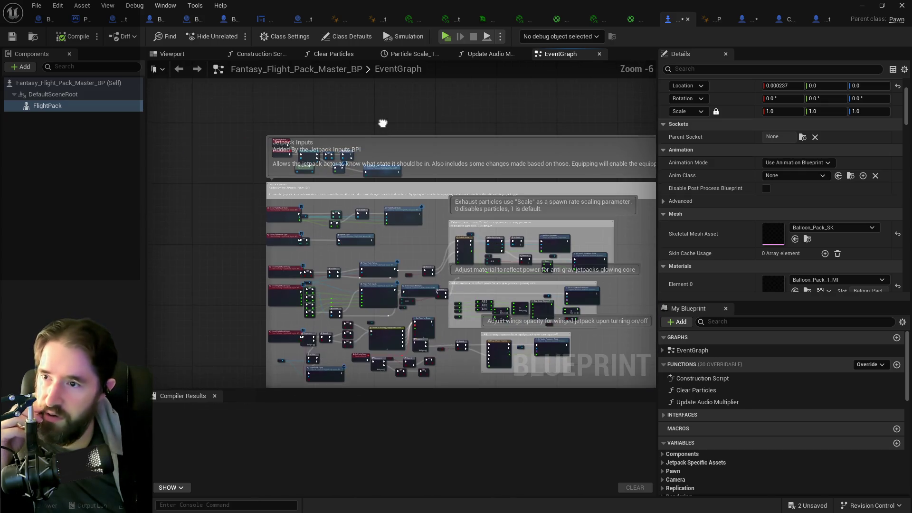
drag(383, 123, 366, 220)
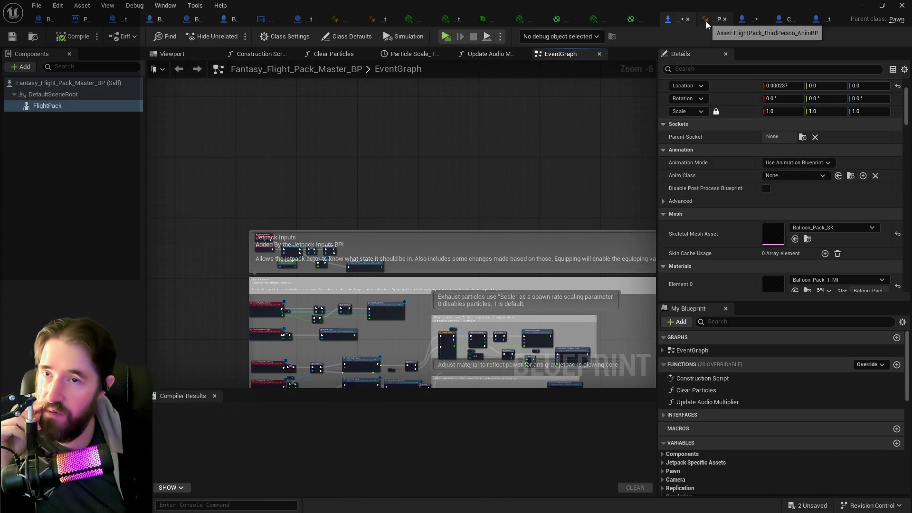
Step: Save all unsaved assets and switch to Fantasy_Flight_Packs_ThirdPersonCharacter_BP's event graph
key(ctrl+shift+s)
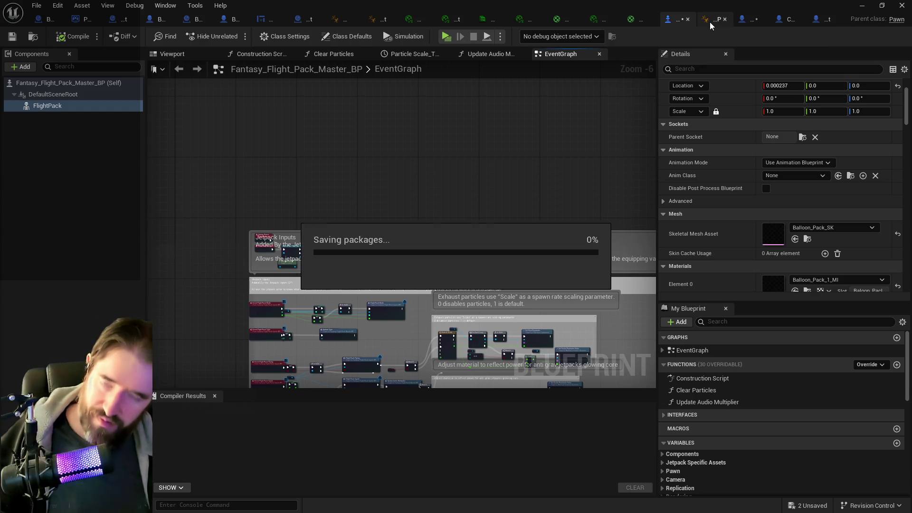
click(744, 18)
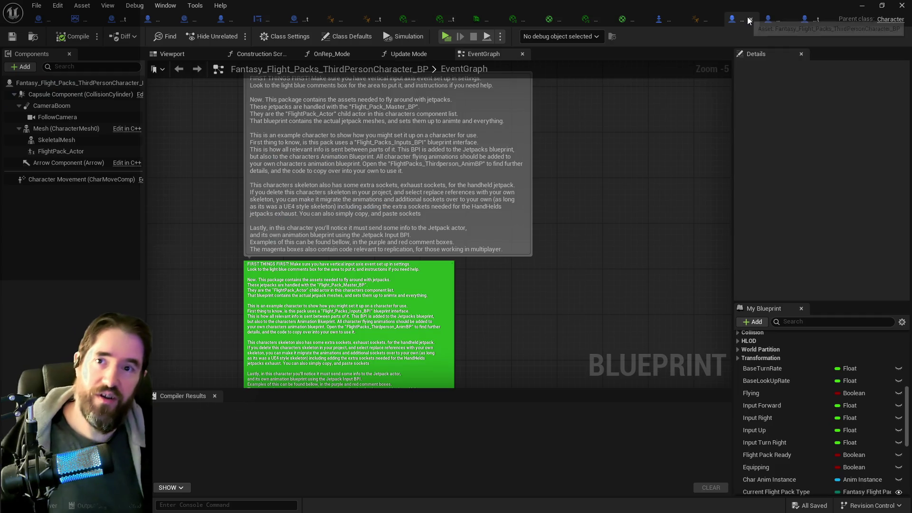
drag(524, 314, 578, 306)
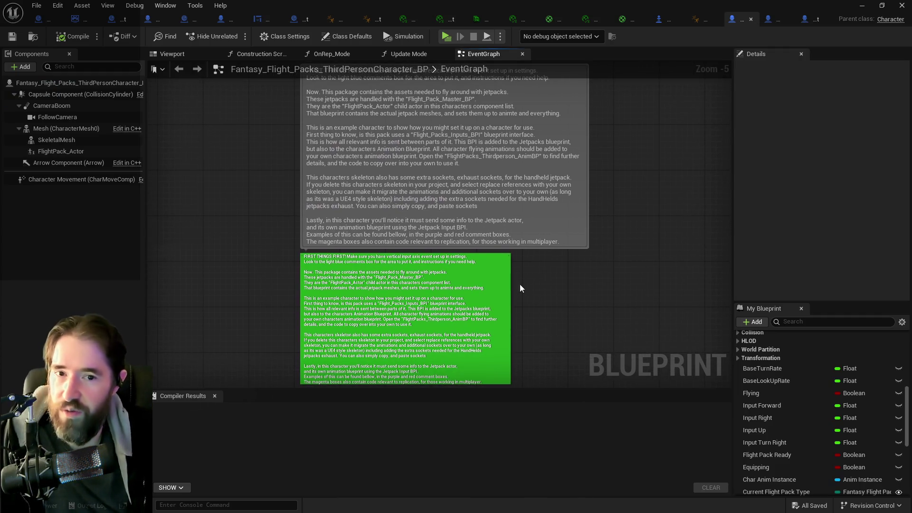
scroll(347, 178, up, 2)
mouse_move(531, 227)
mouse_down()
mouse_move(585, 161)
mouse_move(598, 207)
mouse_up()
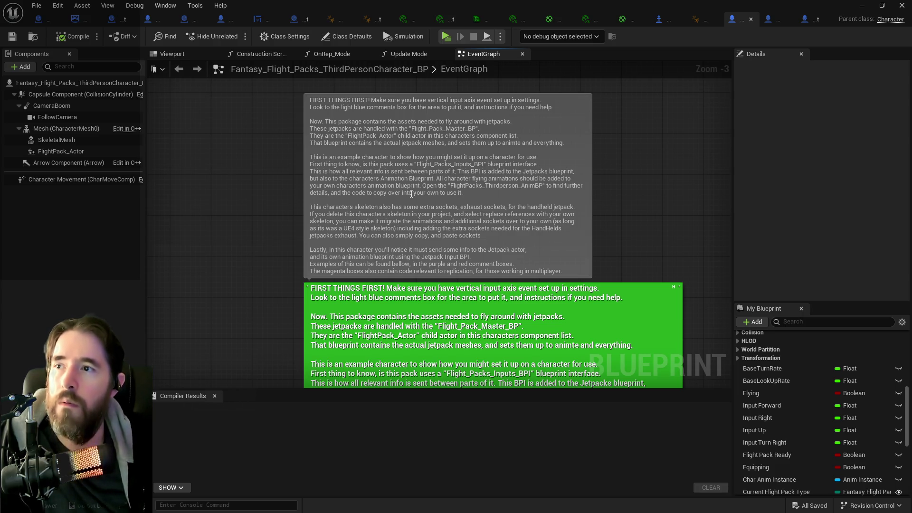
drag(611, 241, 633, 175)
drag(294, 194, 250, 180)
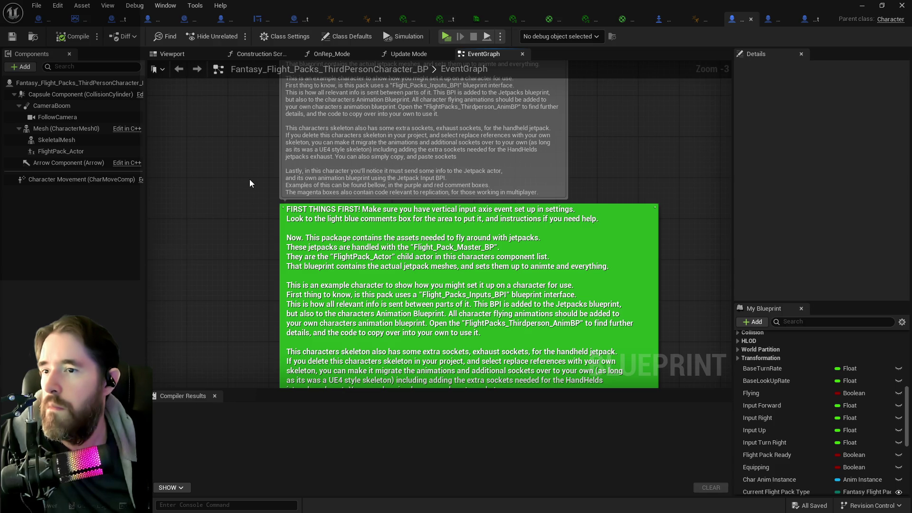
drag(259, 207, 267, 163)
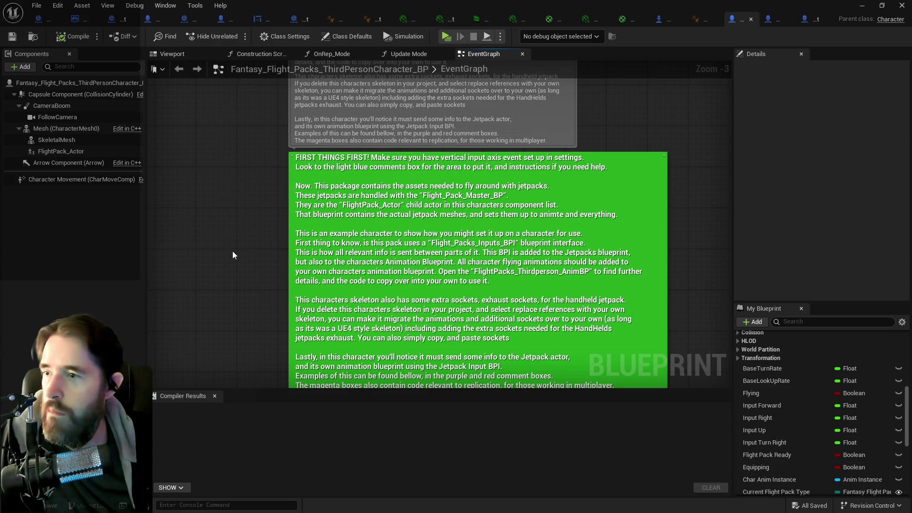
drag(232, 251, 206, 203)
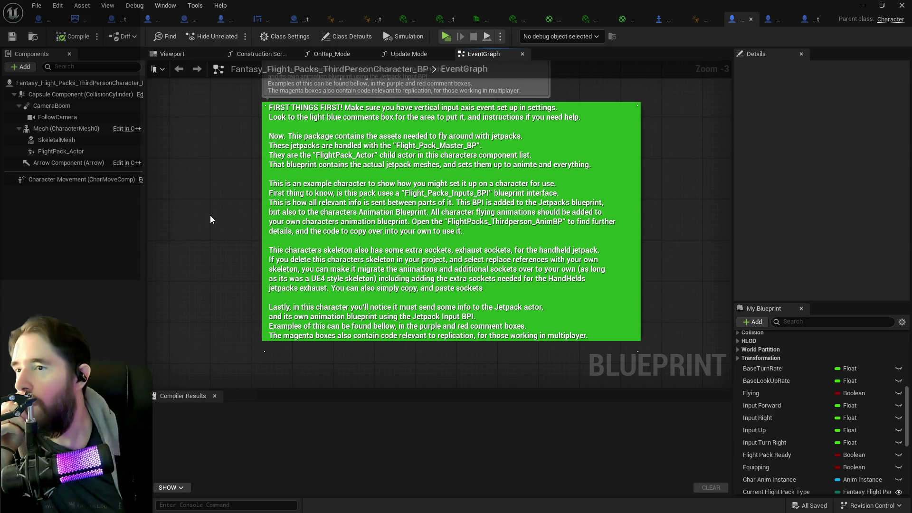
scroll(210, 215, down, 6)
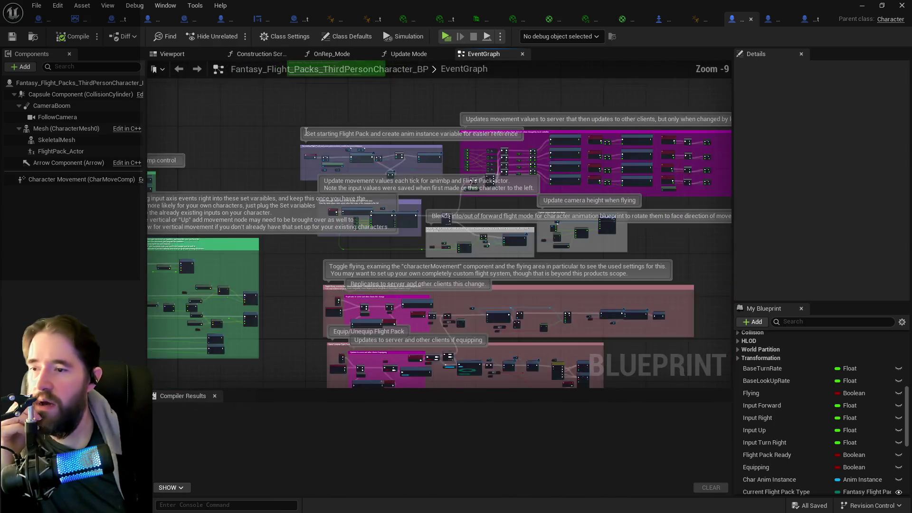
Step: Survey the character event graph's Begin Play, movement and Flight Pack Inputs sections
scroll(306, 132, down, 1)
drag(300, 236, 305, 130)
mouse_move(313, 209)
mouse_down()
mouse_move(394, 322)
mouse_move(332, 507)
mouse_up()
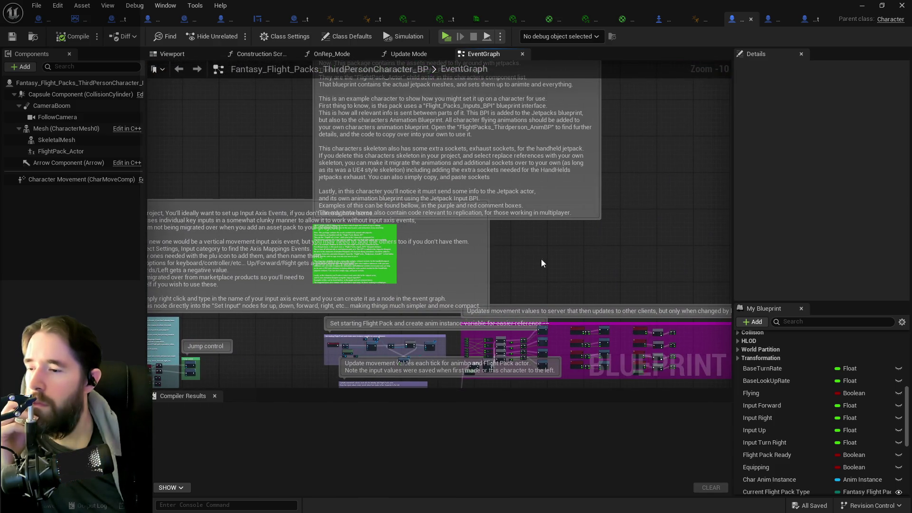
scroll(378, 230, up, 7)
drag(271, 264, 218, 202)
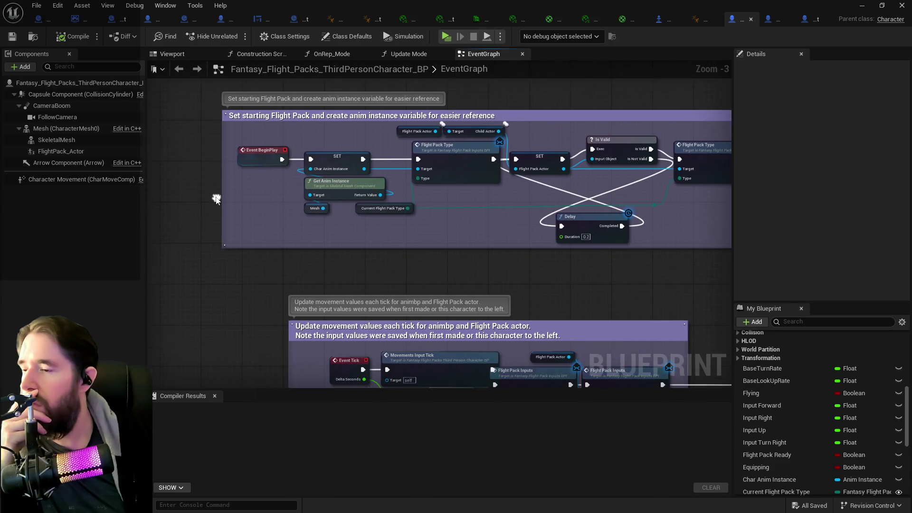
mouse_move(473, 228)
mouse_down()
mouse_move(411, 209)
mouse_move(442, 125)
mouse_up()
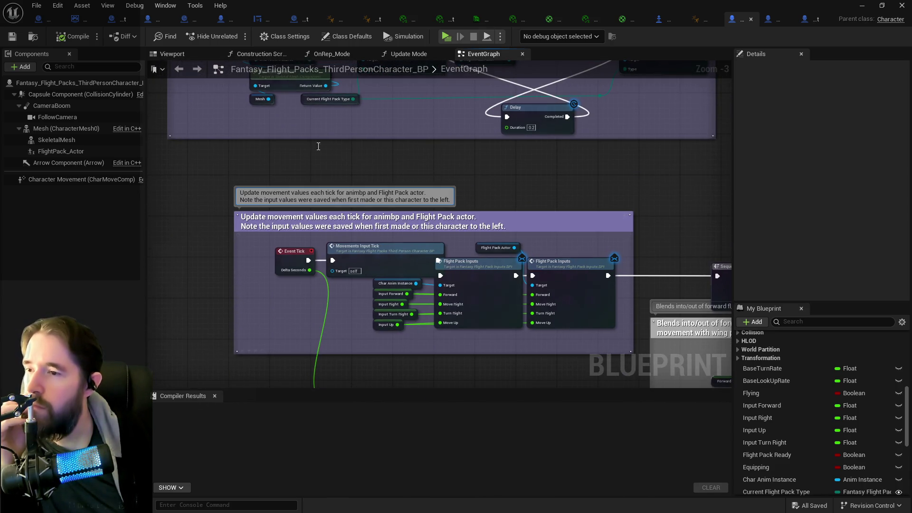
scroll(538, 181, down, 1)
mouse_move(538, 181)
mouse_down()
mouse_move(412, 100)
mouse_move(436, 130)
mouse_up()
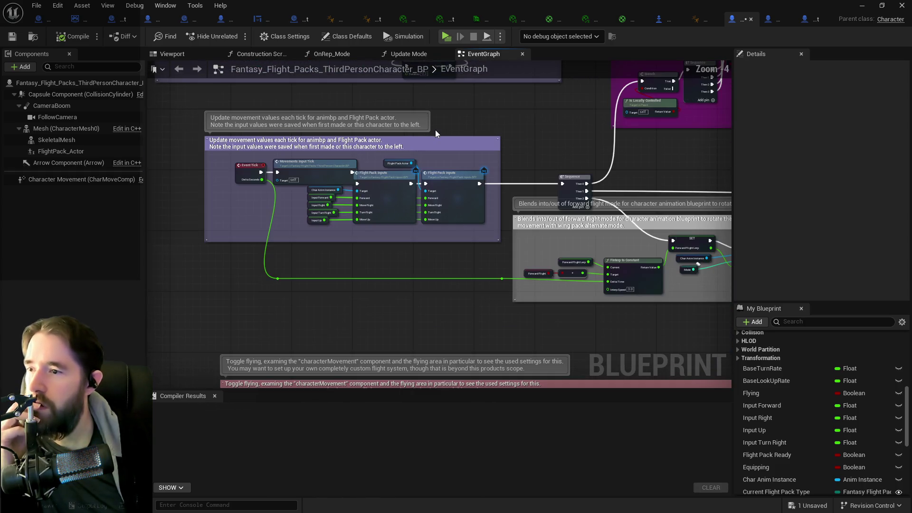
drag(538, 169, 547, 174)
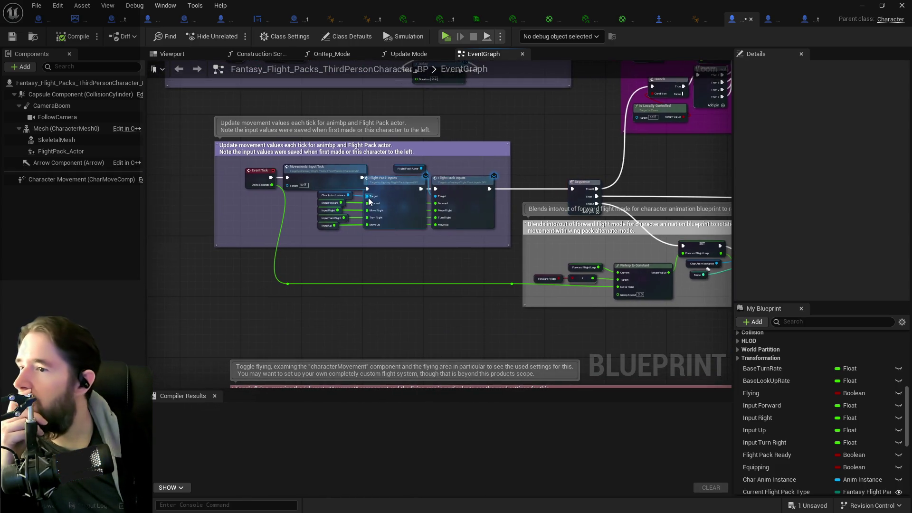
scroll(378, 251, up, 1)
scroll(378, 251, down, 2)
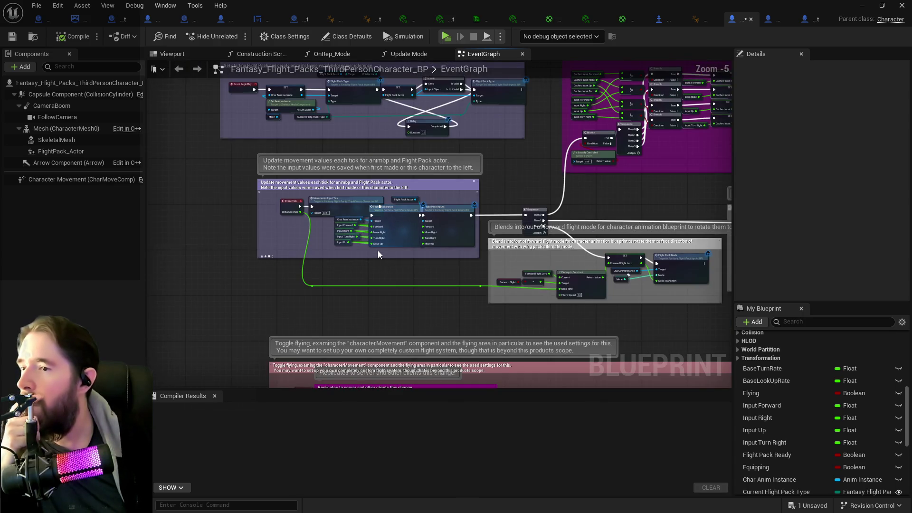
scroll(243, 201, down, 1)
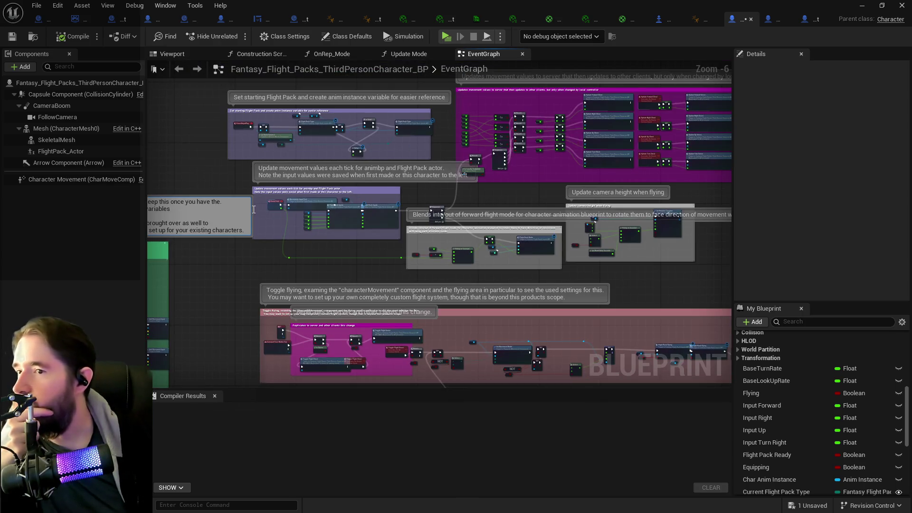
Step: Select the 'Set starting Flight Pack' Begin Play nodes and zoom in on them
mouse_move(207, 84)
mouse_down()
mouse_move(383, 192)
mouse_move(399, 215)
mouse_up()
scroll(196, 166, up, 2)
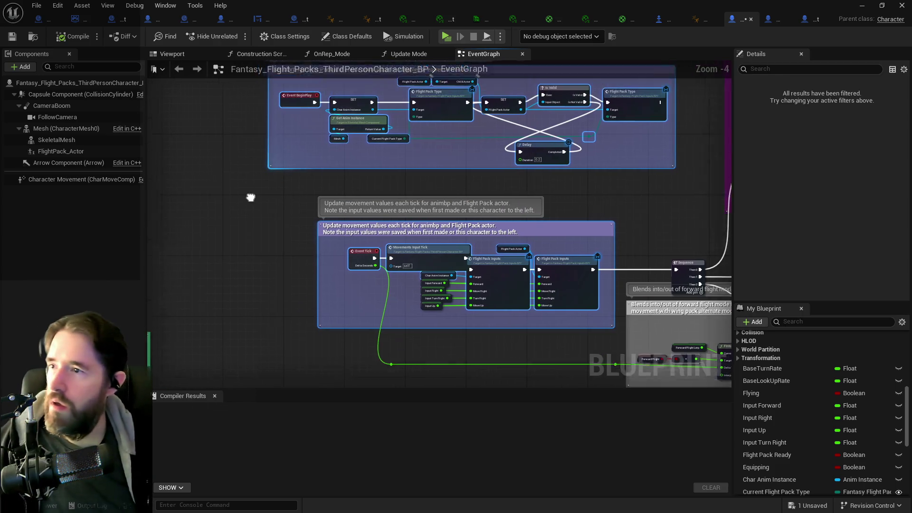
scroll(313, 168, up, 1)
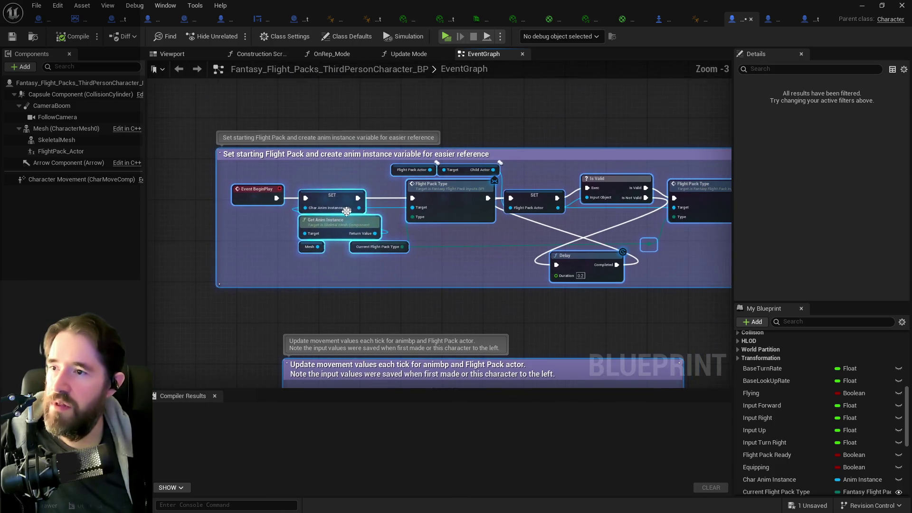
click(312, 172)
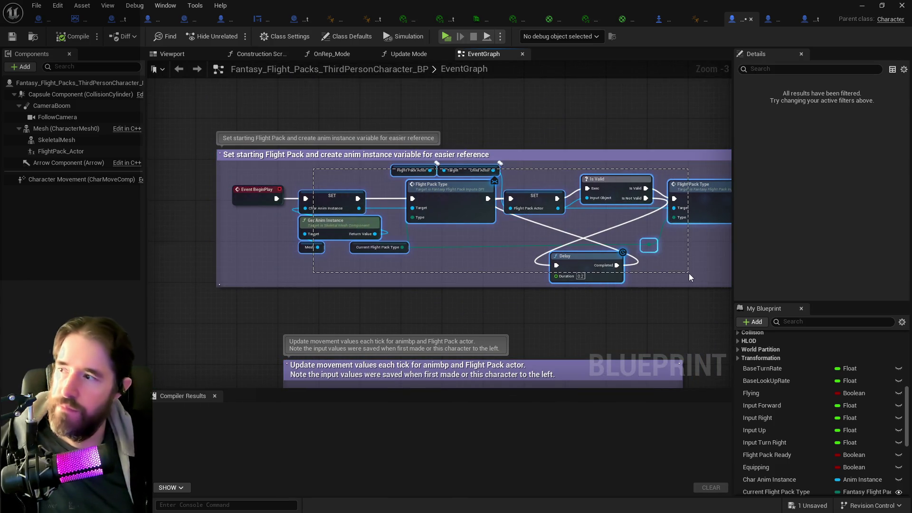
Step: Paste the FlightPack_Actor component into BP_Poppet and attach it under SkeletalMesh
click(75, 152)
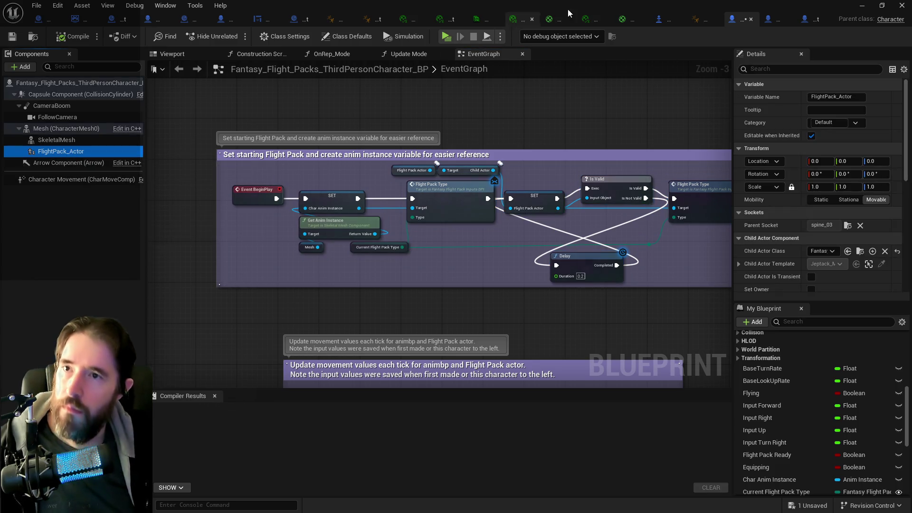
click(803, 21)
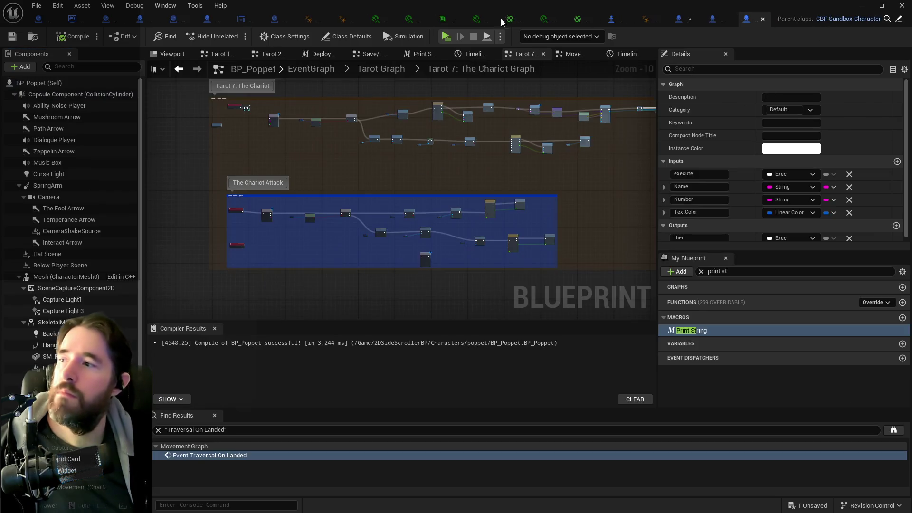
click(66, 276)
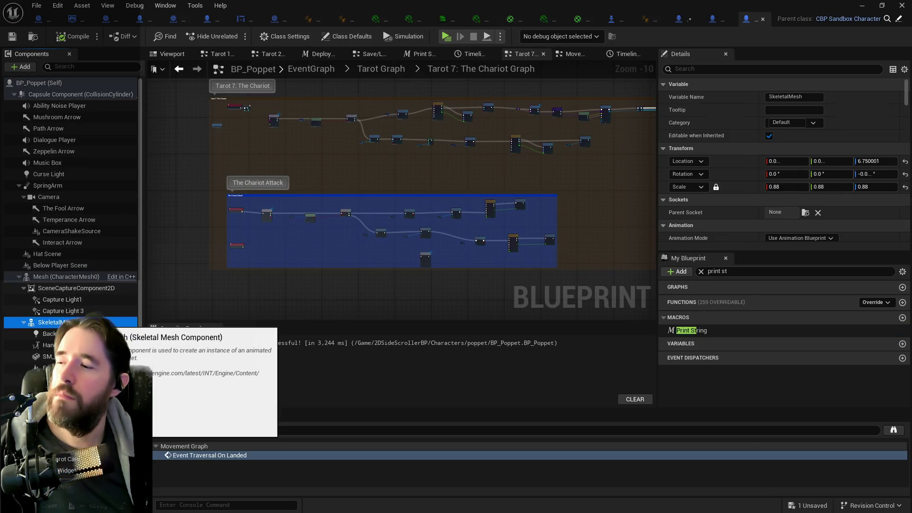
key(ctrl+v)
drag(65, 307, 55, 334)
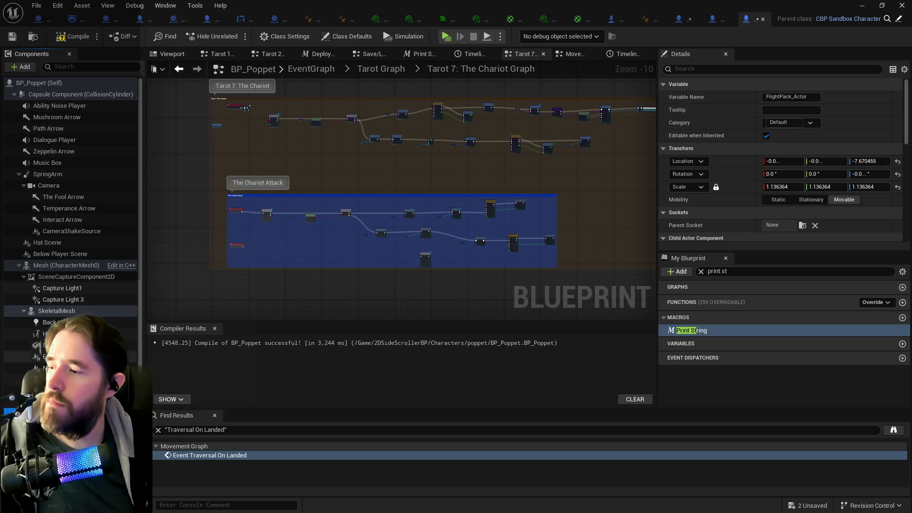
Step: Browse the Parent Socket list without choosing, then return to the Fantasy Flight Packs character
click(802, 225)
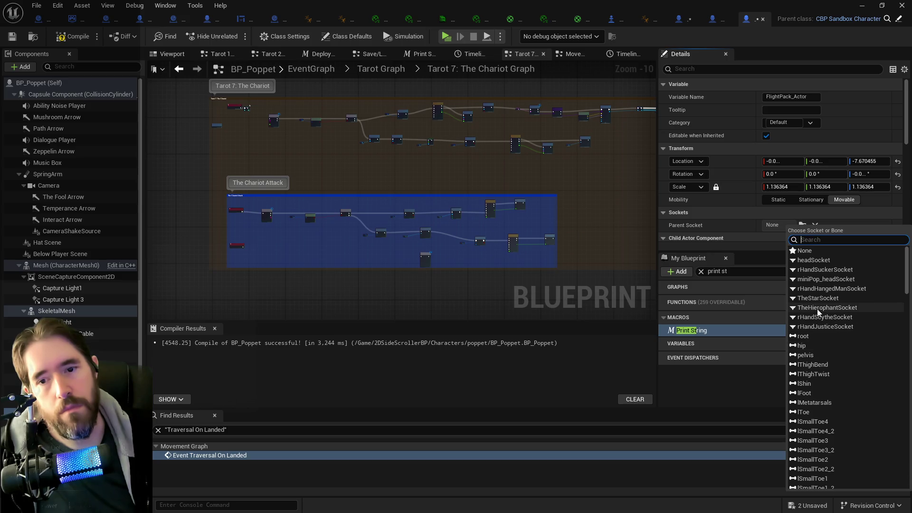
click(768, 328)
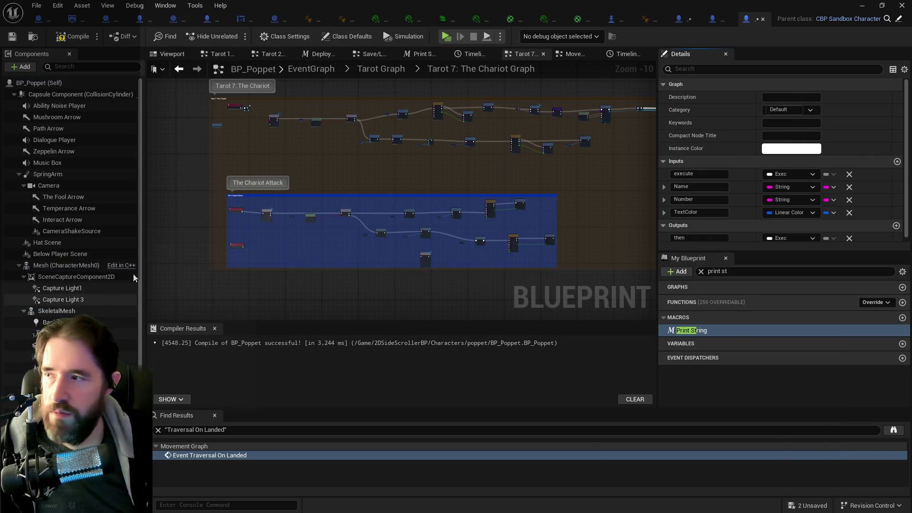
click(691, 24)
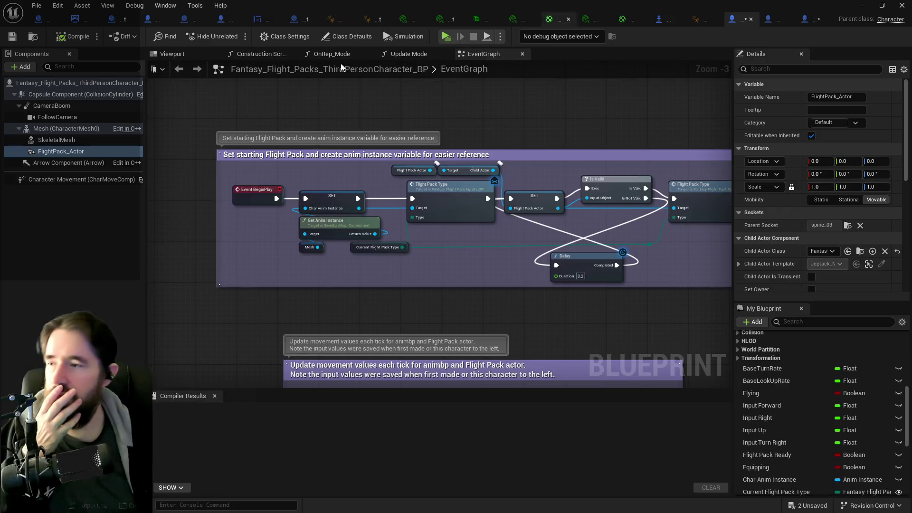
Step: Open the reference Mesh's Mannequin_SK asset and view its Fan_Pack and Jetpack_Main sockets
click(51, 139)
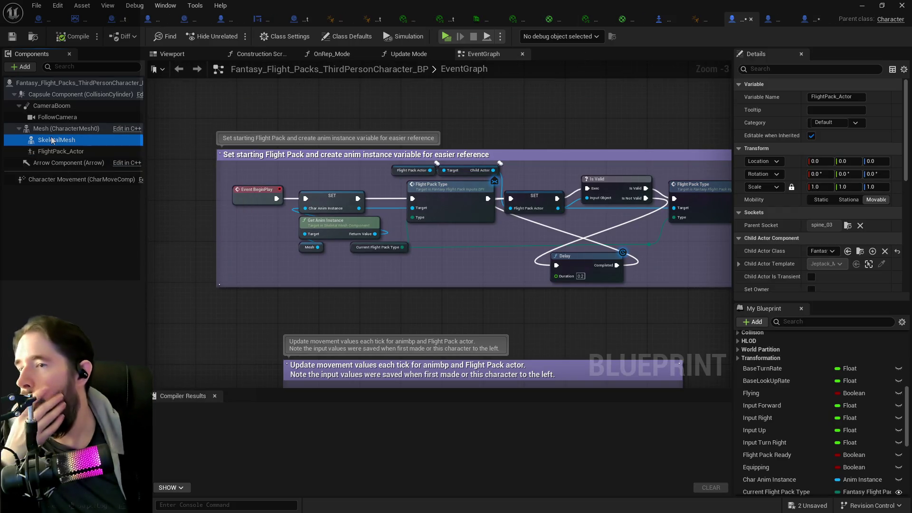
scroll(779, 223, down, 2)
click(79, 129)
scroll(815, 260, down, 5)
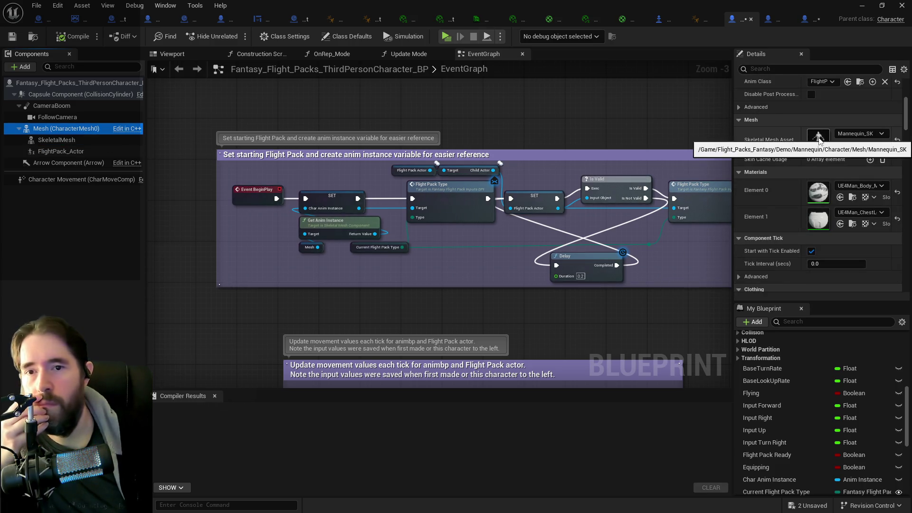
double_click(819, 141)
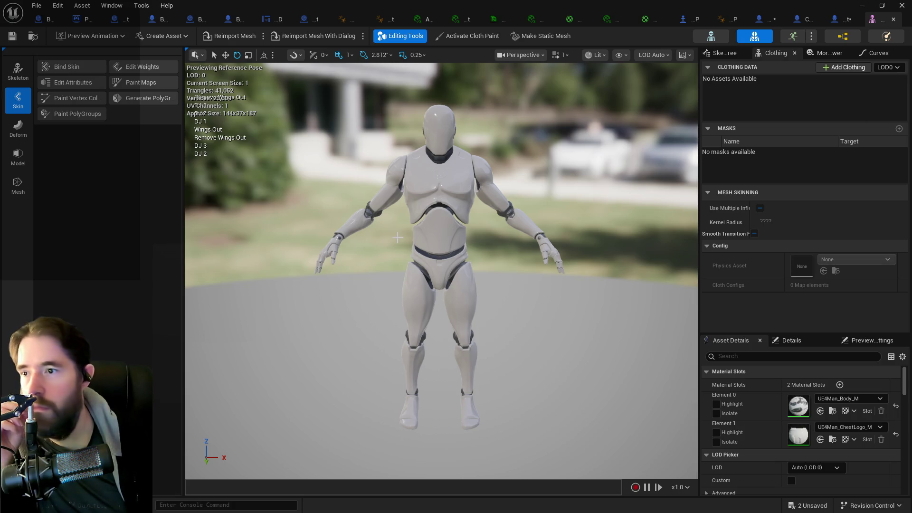
click(725, 51)
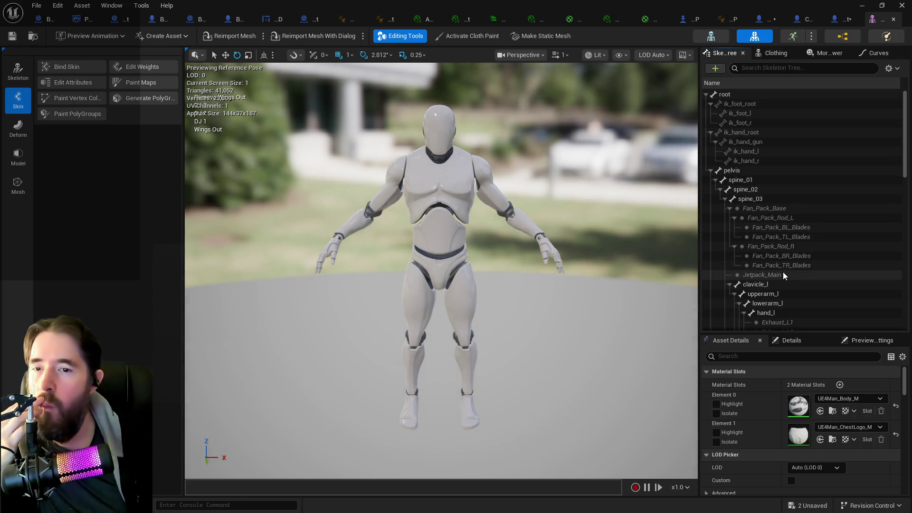
scroll(782, 275, down, 1)
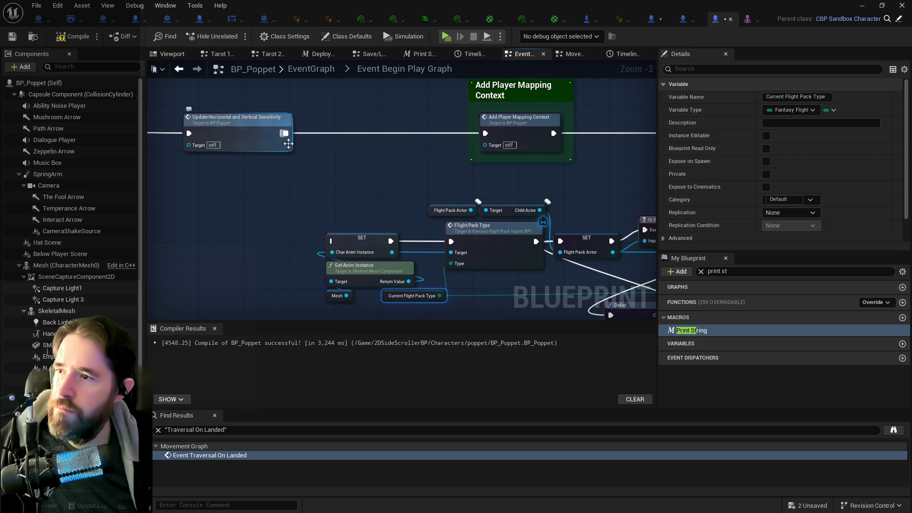
Step: Move the flight pack nodes beside the Begin Play chain and connect Unblock Actions to the SET node
mouse_move(318, 206)
mouse_down()
mouse_move(329, 235)
mouse_move(293, 138)
mouse_up()
click(252, 187)
scroll(252, 188, down, 3)
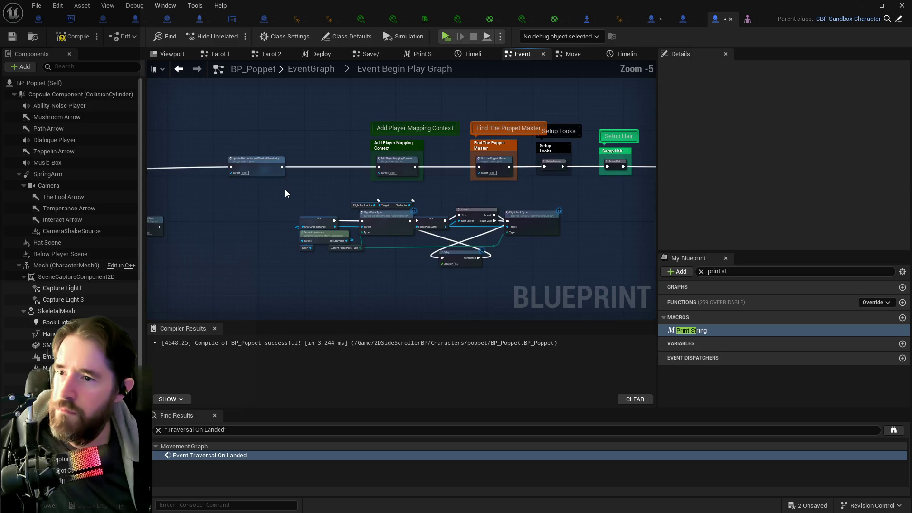
drag(292, 200, 552, 269)
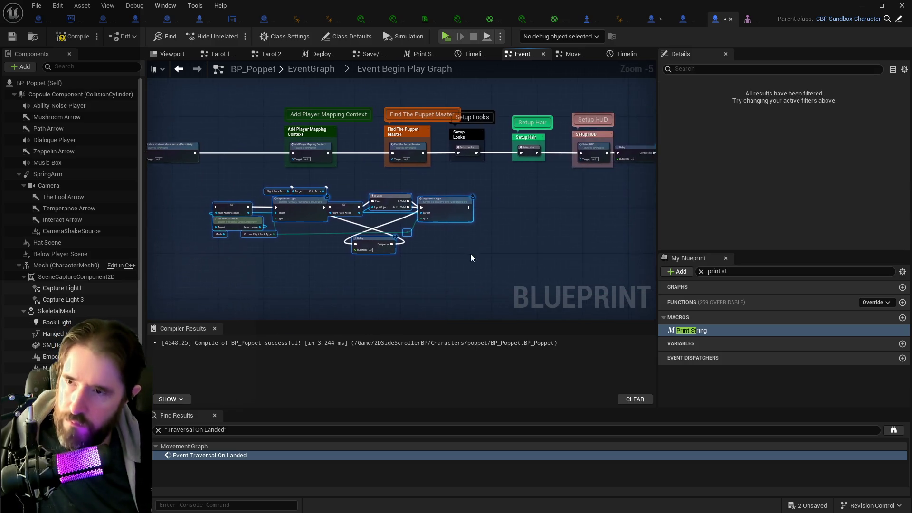
scroll(474, 257, down, 2)
mouse_move(418, 238)
mouse_down()
mouse_move(766, 269)
mouse_move(505, 261)
mouse_move(578, 194)
mouse_move(628, 193)
mouse_up()
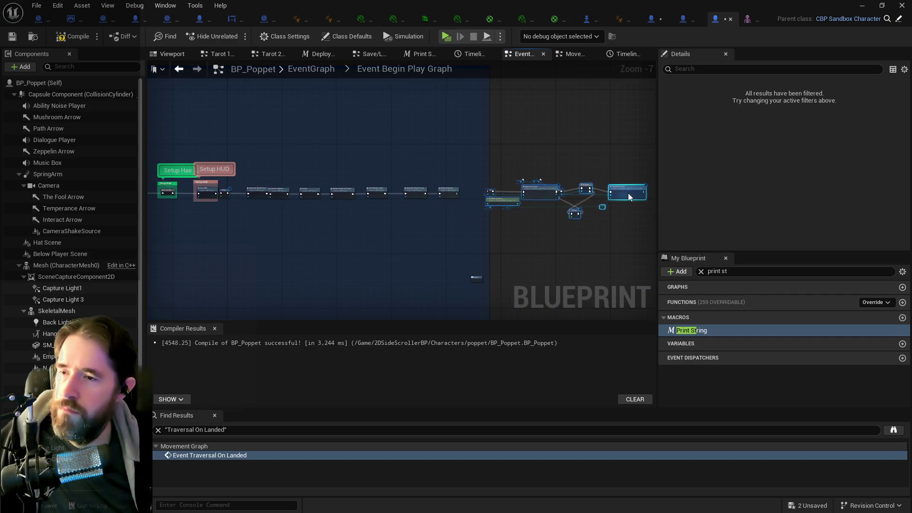
scroll(629, 193, up, 3)
mouse_move(281, 186)
mouse_down()
mouse_move(367, 182)
mouse_move(356, 182)
mouse_up()
Step: Select the whole flight pack node chain and bring up its actions menu
drag(400, 235, 236, 223)
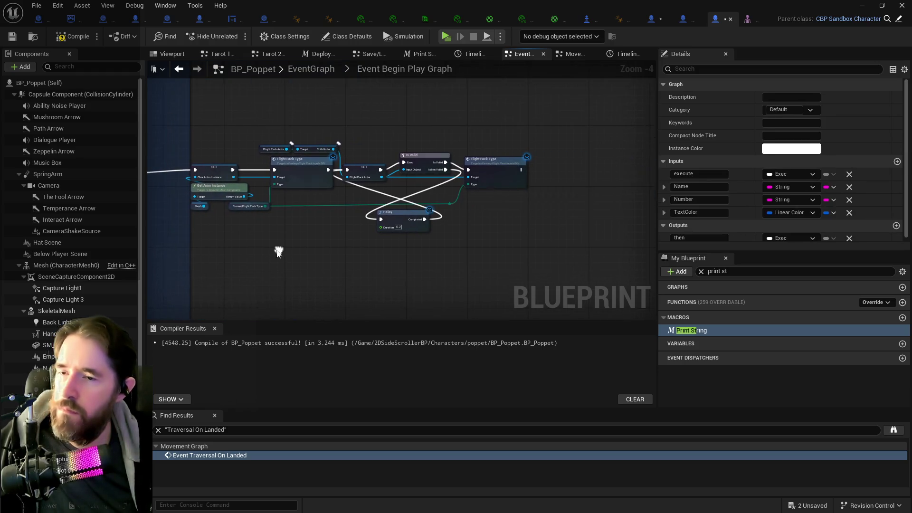
mouse_move(193, 135)
mouse_down()
mouse_move(306, 195)
mouse_move(508, 237)
mouse_up()
right_click(478, 168)
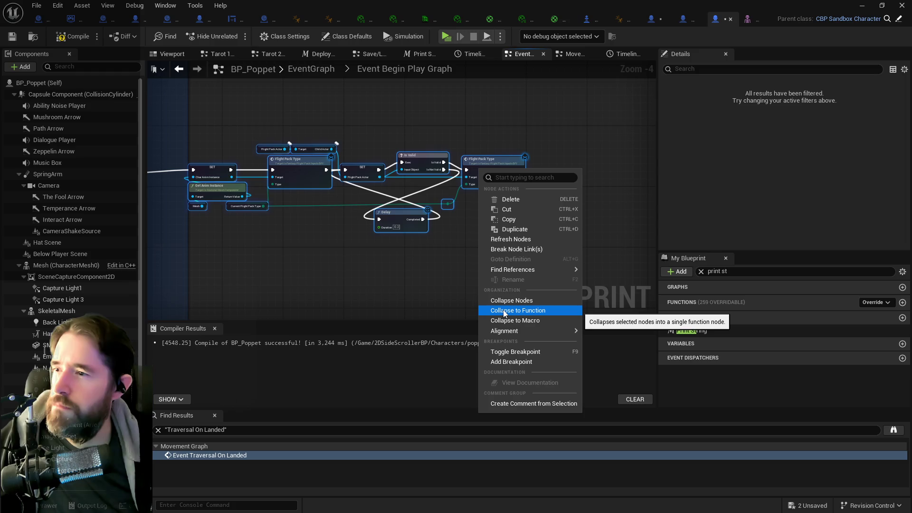
Step: Collapse the selected nodes into a macro named 'Setup Flight Pack'
click(488, 309)
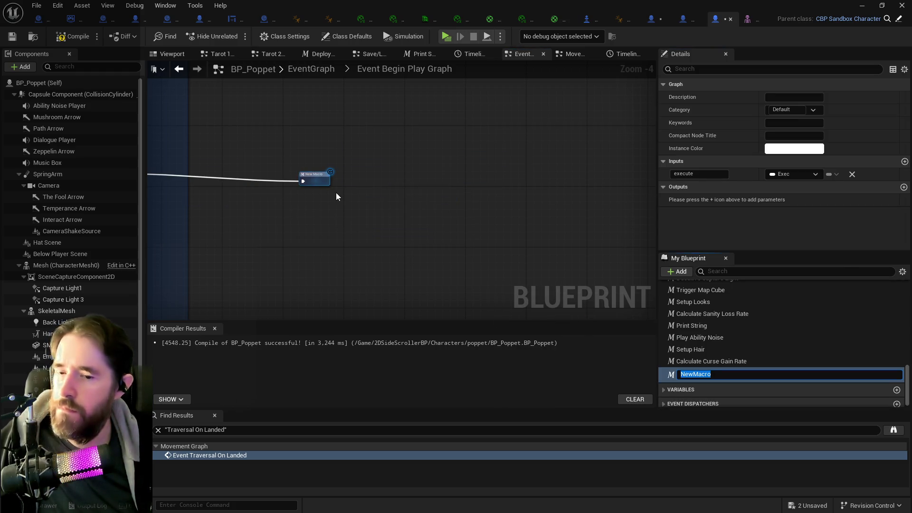
text(Setup Flight Pack)
key(Return)
drag(315, 174, 218, 167)
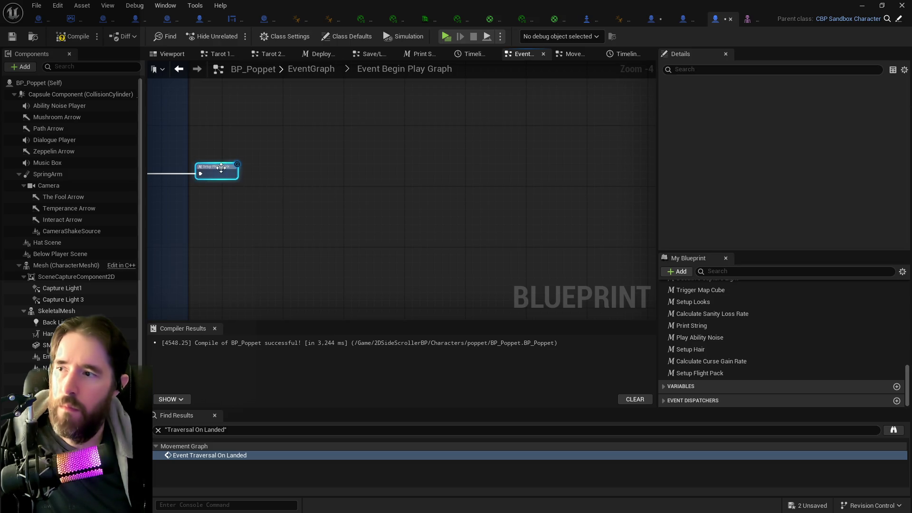
Step: Give the Setup Flight Pack macro an Exec output named 'then'
click(687, 373)
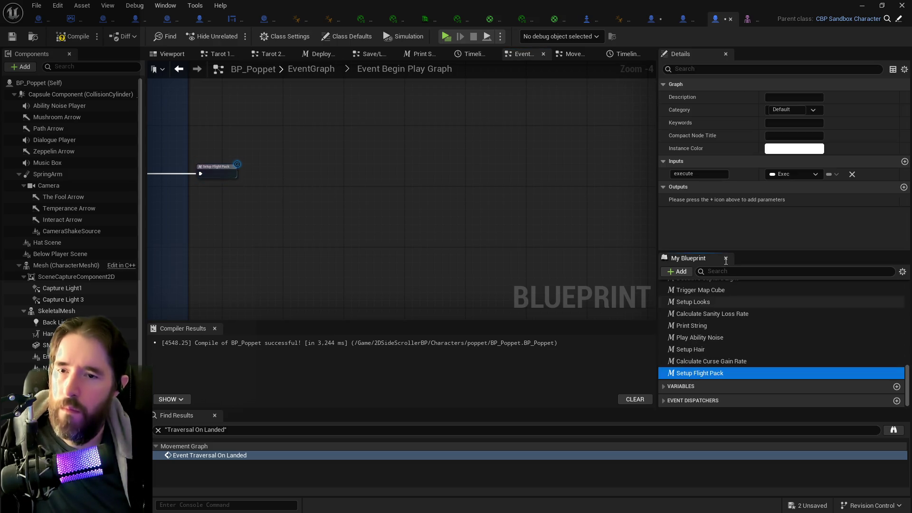
click(903, 187)
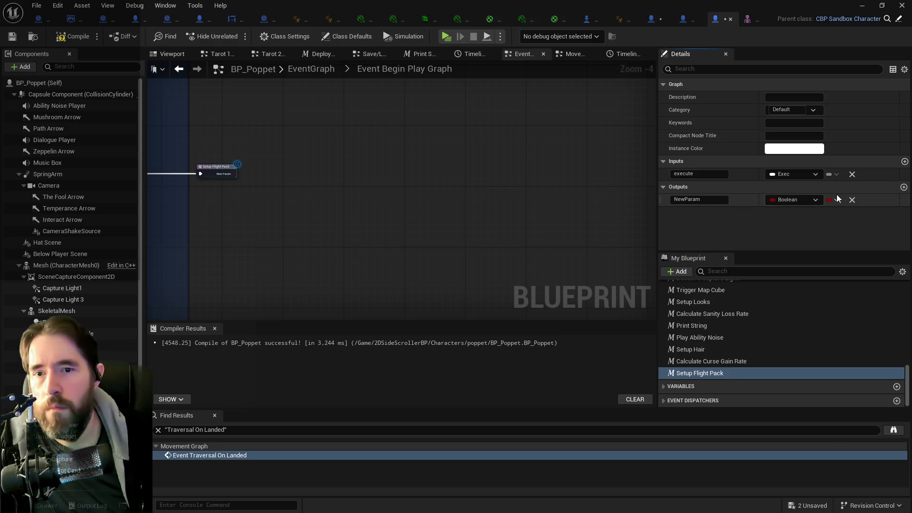
click(802, 195)
click(791, 226)
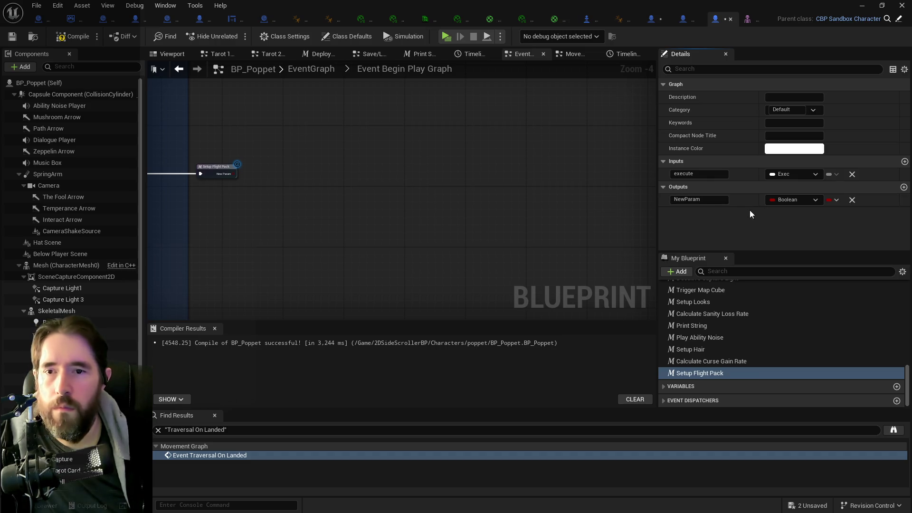
click(694, 199)
text(te)
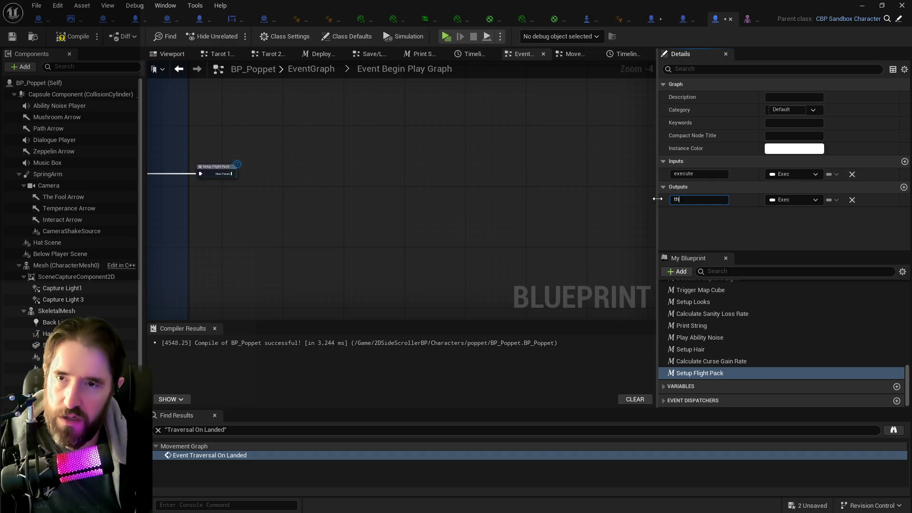
key(Return)
drag(315, 229, 495, 224)
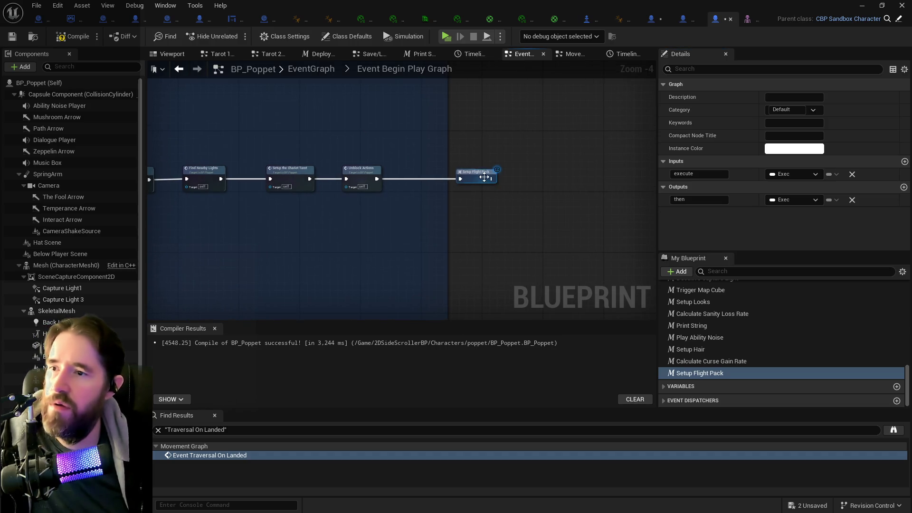
Step: Review the Begin Play chain with Setup Flight Pack, save BP_Poppet, and return to EventGraph
click(440, 179)
scroll(423, 175, down, 3)
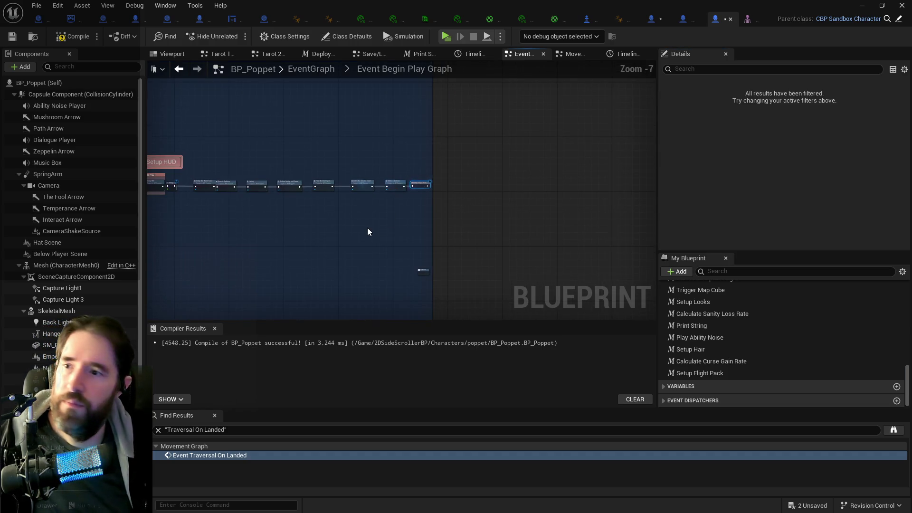
drag(366, 227, 432, 236)
key(ctrl+s)
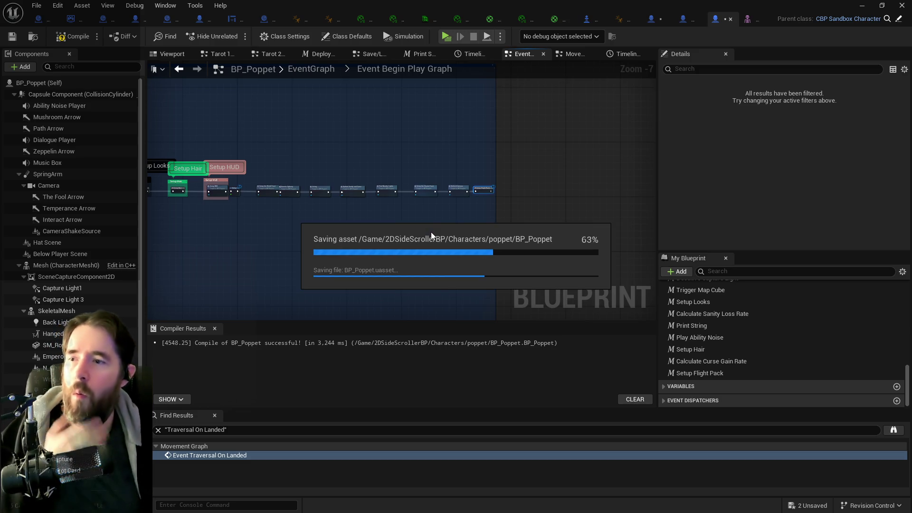
click(320, 71)
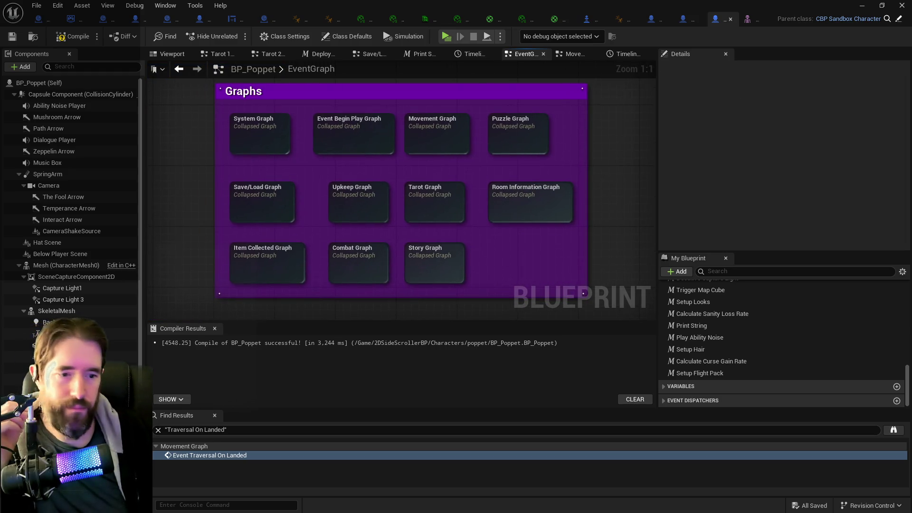
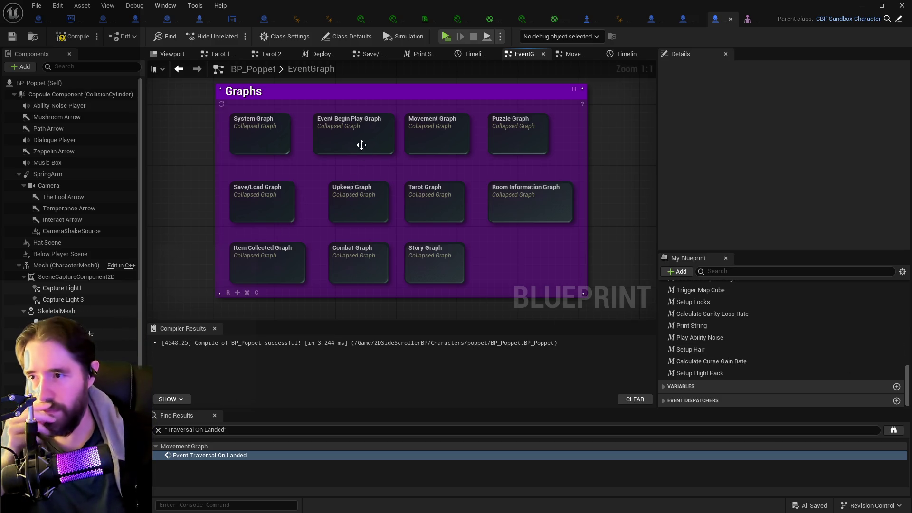
Step: Open BP_Poppet's collapsed Upkeep Graph and zoom around its Blinking / Other Morphs and The Source groups
mouse_move(331, 237)
mouse_down()
mouse_move(349, 149)
mouse_move(322, 259)
mouse_up()
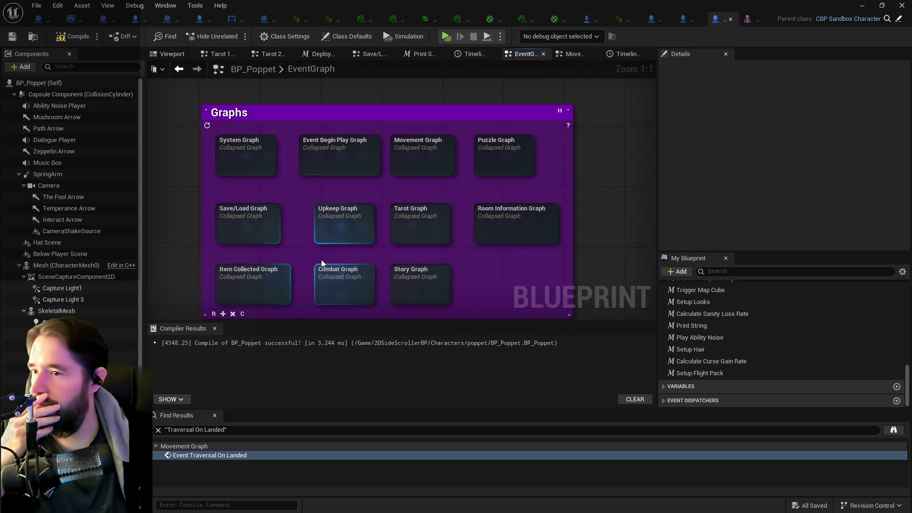
mouse_move(354, 159)
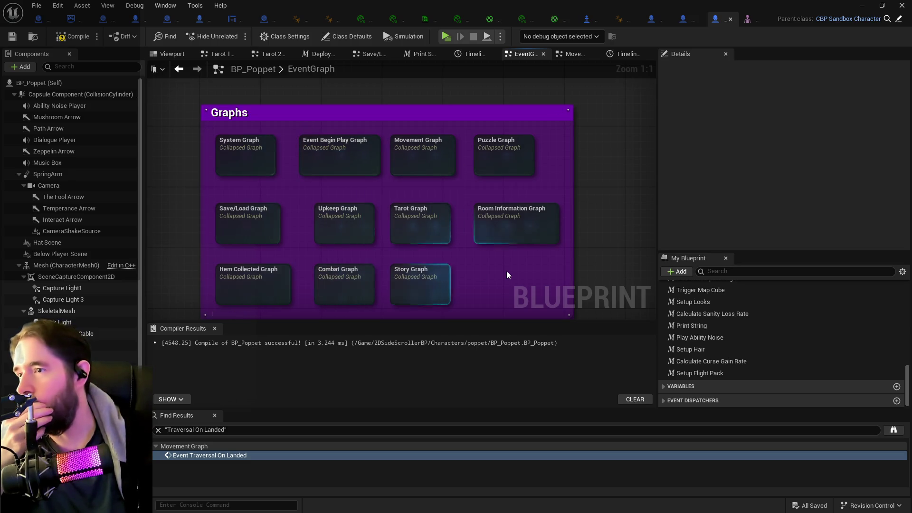
right_click(466, 233)
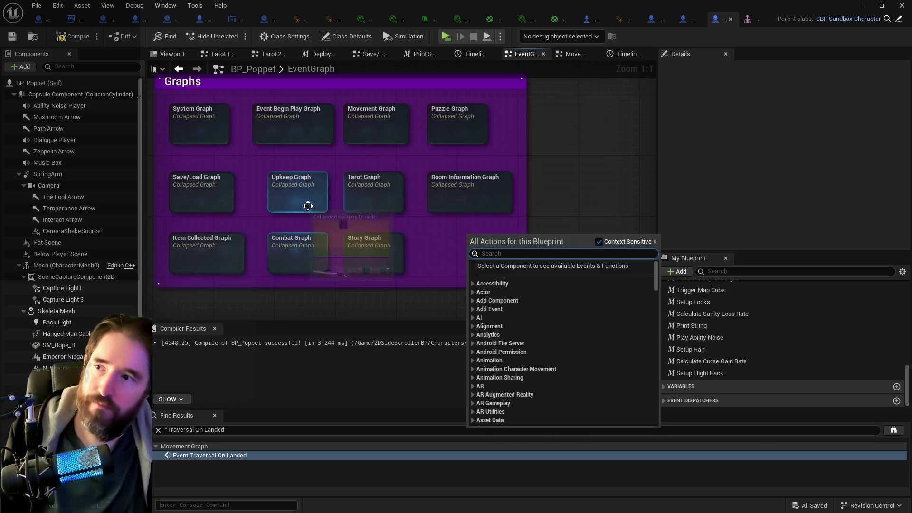
double_click(298, 186)
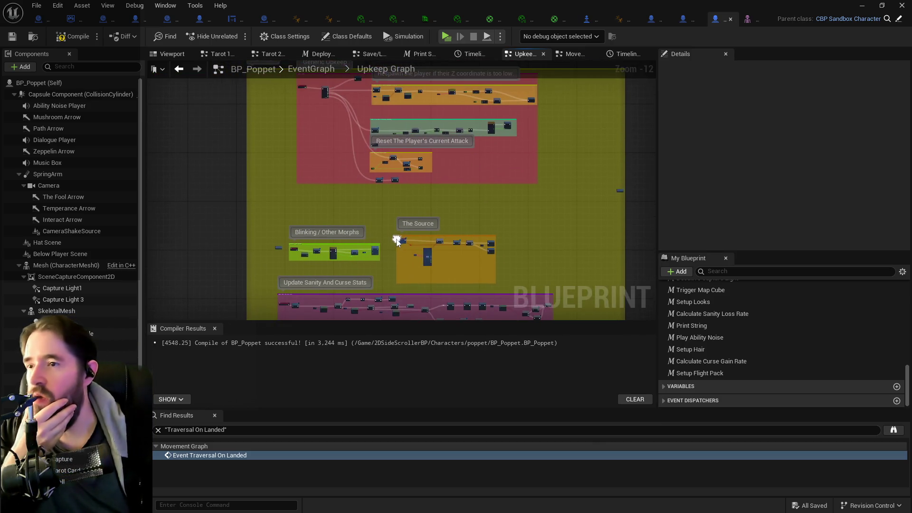
scroll(311, 177, up, 3)
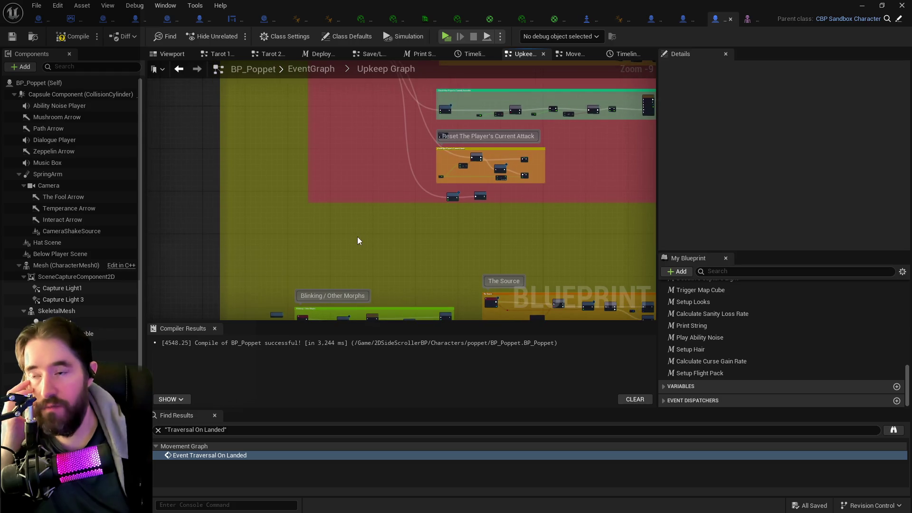
scroll(372, 159, up, 5)
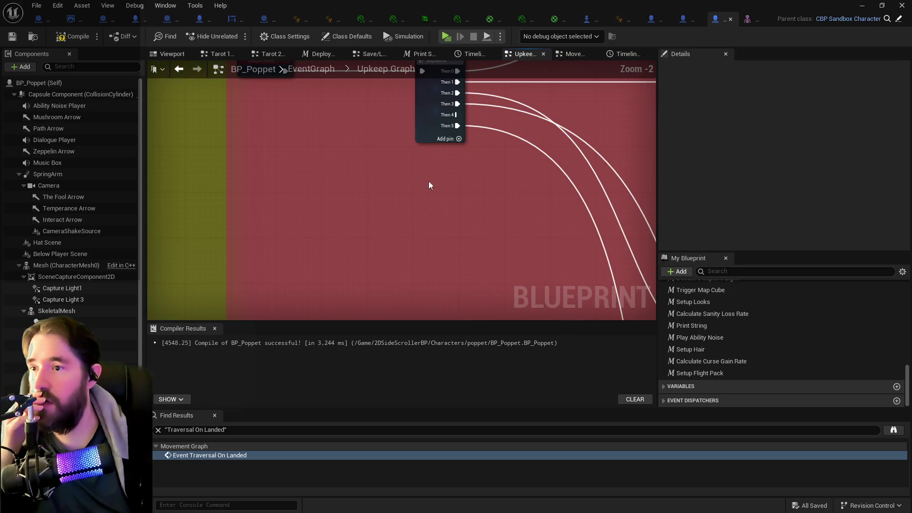
scroll(284, 94, up, 2)
scroll(283, 94, down, 4)
scroll(338, 198, down, 1)
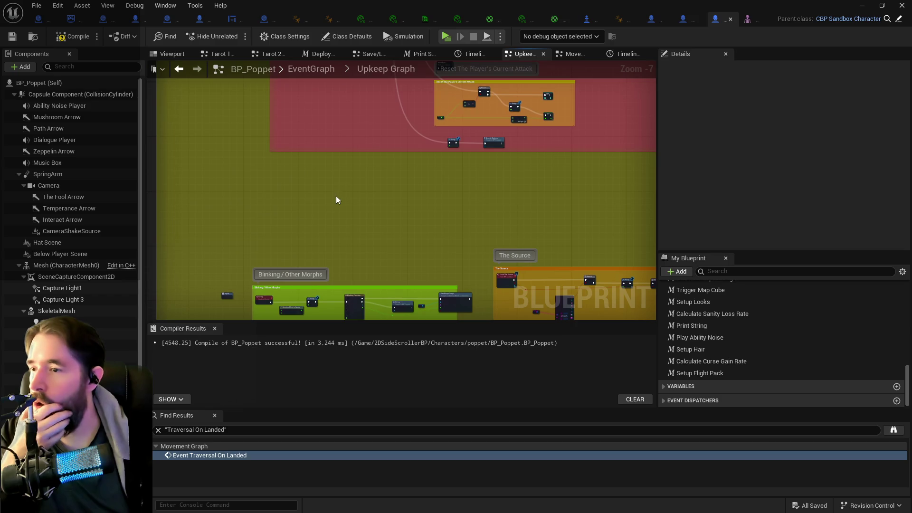
Step: Add a Custom Event node to the Upkeep Graph by searching 'custom even'
right_click(332, 201)
text(cutom)
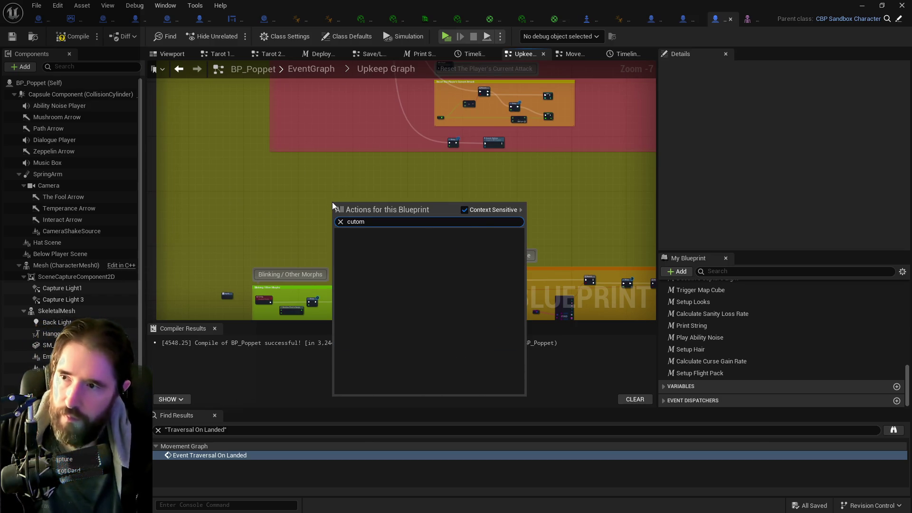
key(BackSpace)
key(BackSpace)
text(stom ev)
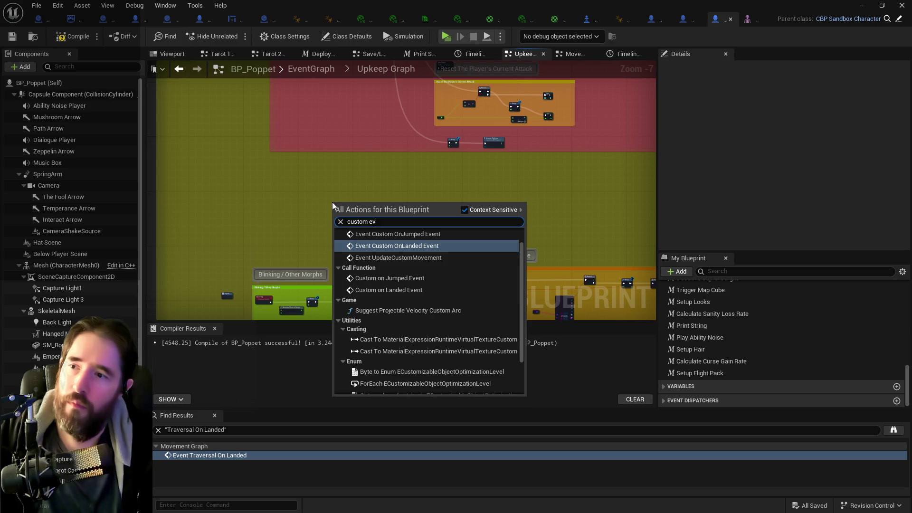
text(en)
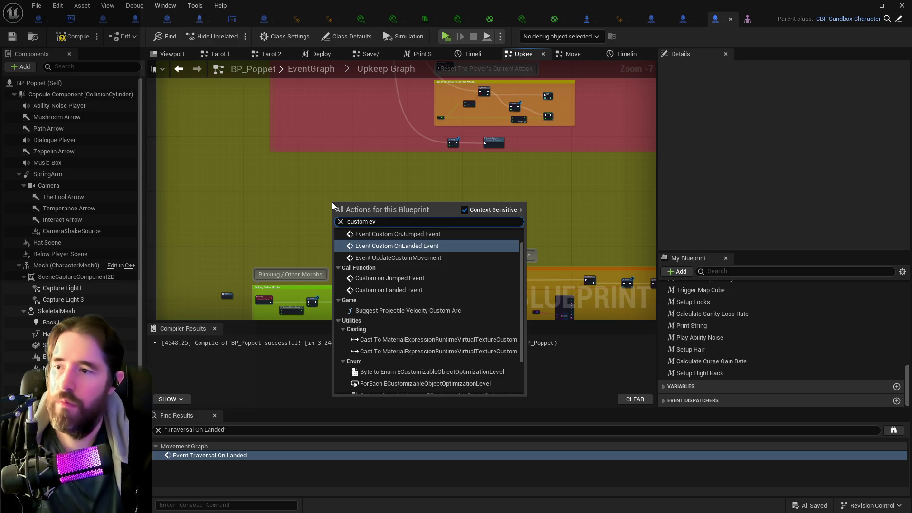
click(366, 241)
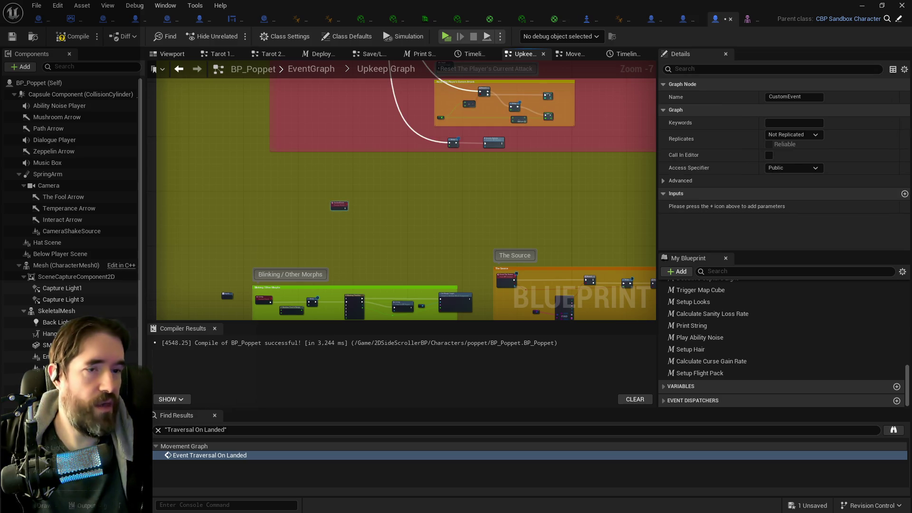
scroll(332, 205, up, 3)
drag(314, 218, 299, 211)
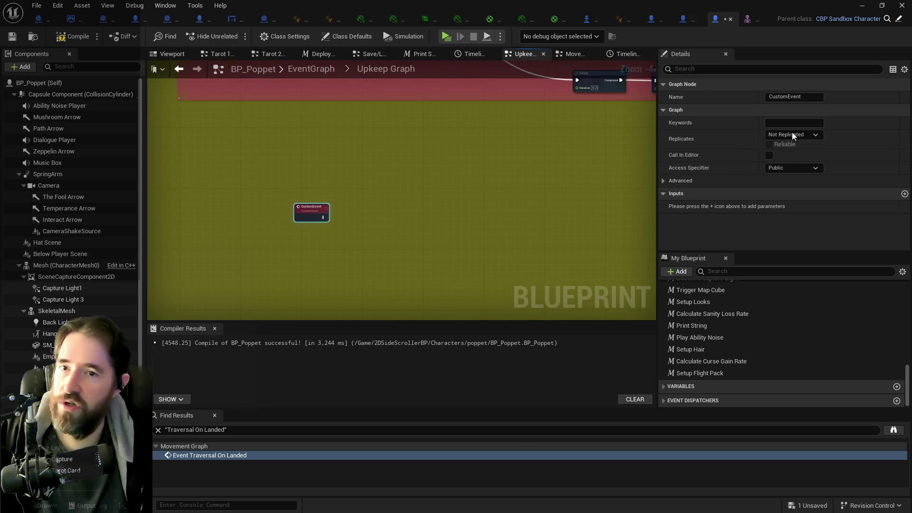
Step: Name the event Update Flight Stuff and move it up-left
click(789, 97)
text(Updat)
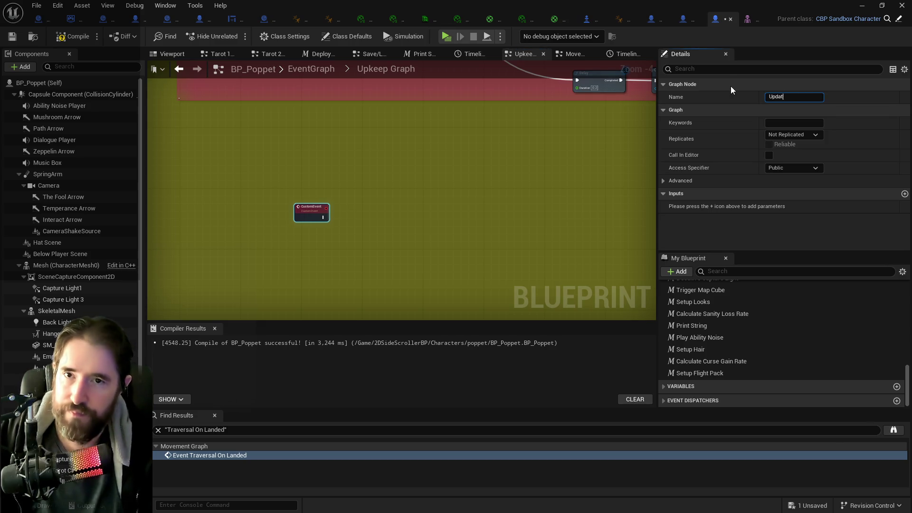
text(e Flight Stuff)
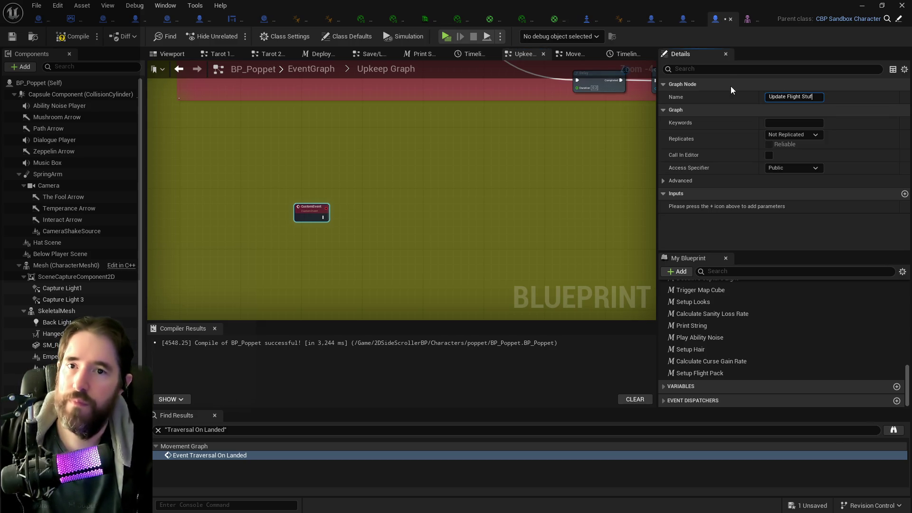
key(Return)
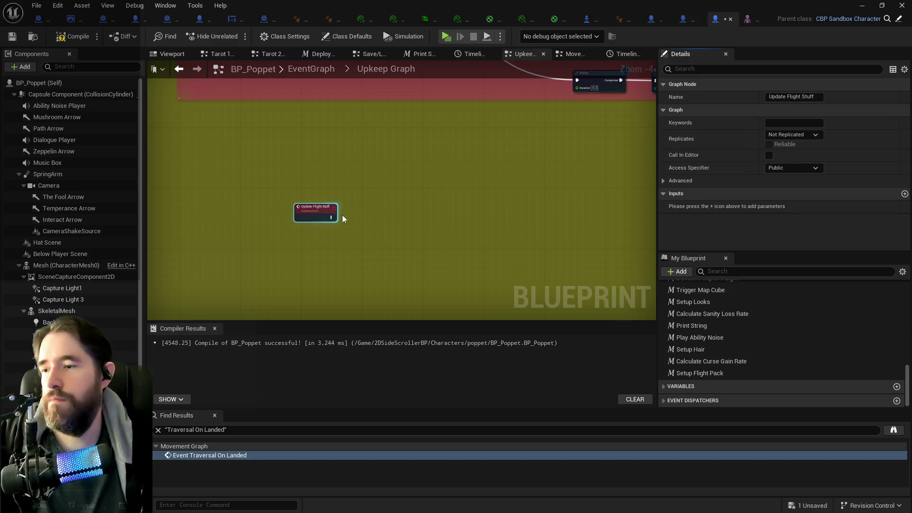
drag(315, 208, 295, 166)
scroll(264, 191, down, 2)
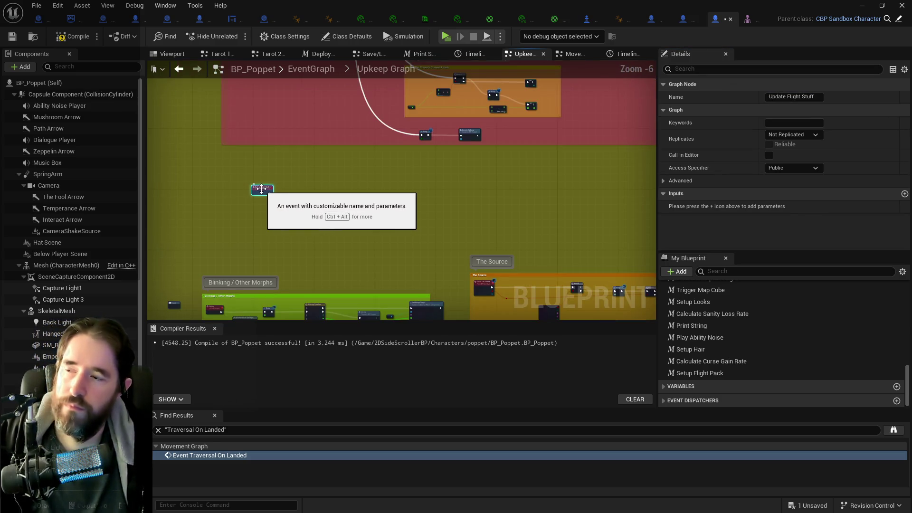
scroll(262, 189, up, 3)
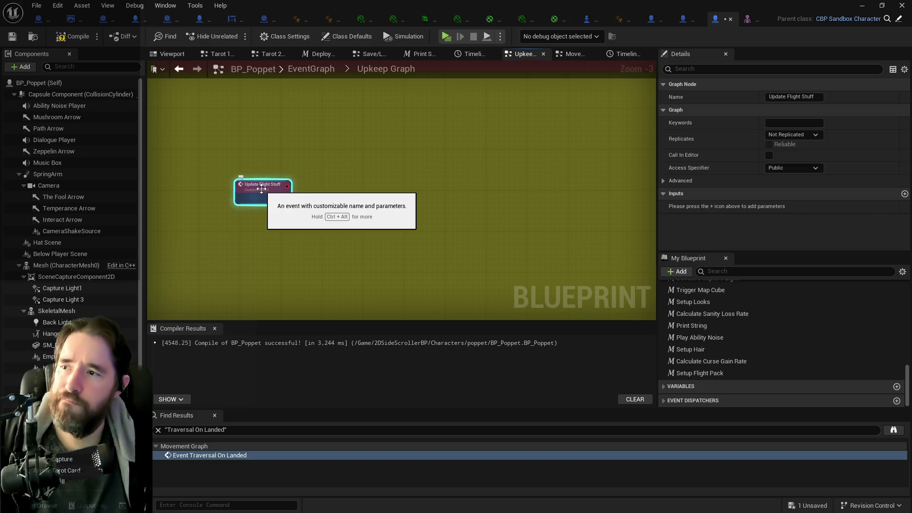
Step: Go back to EventGraph and open Tarot Graph, then Tarot 7: The Chariot Graph
click(318, 68)
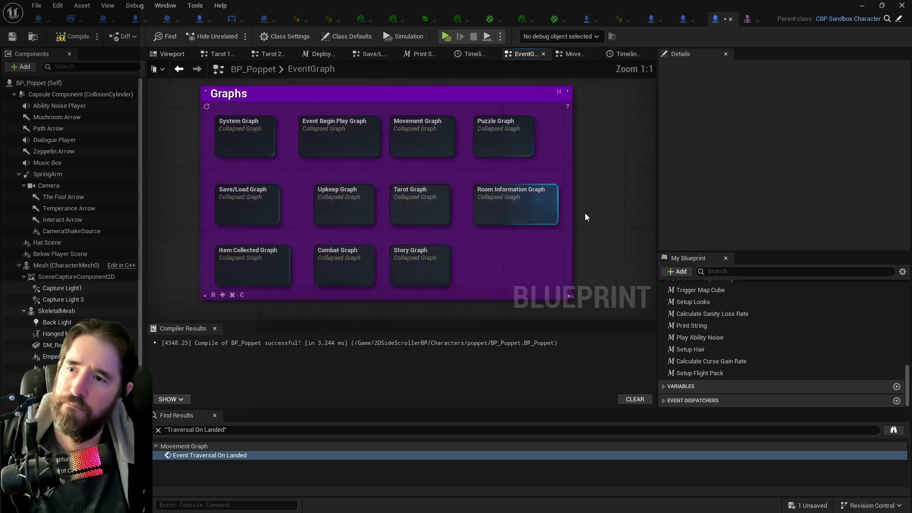
double_click(424, 217)
scroll(329, 193, up, 4)
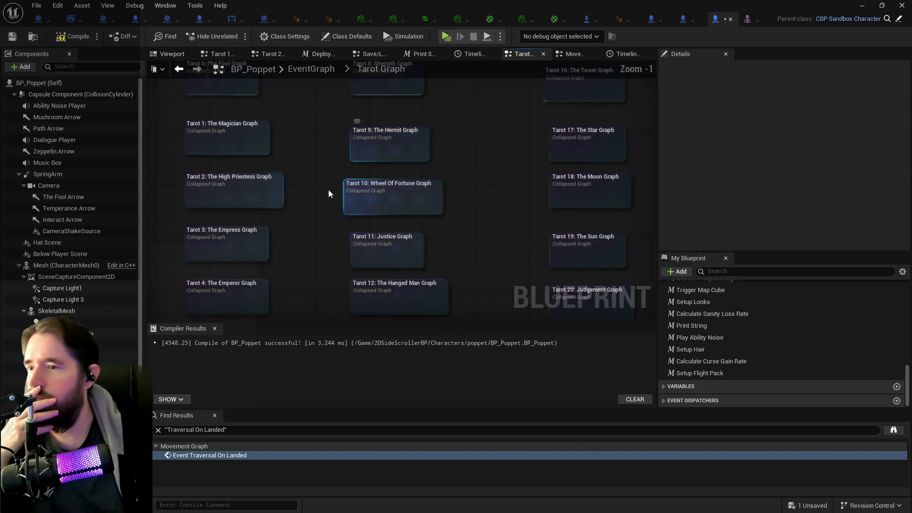
drag(335, 233, 429, 61)
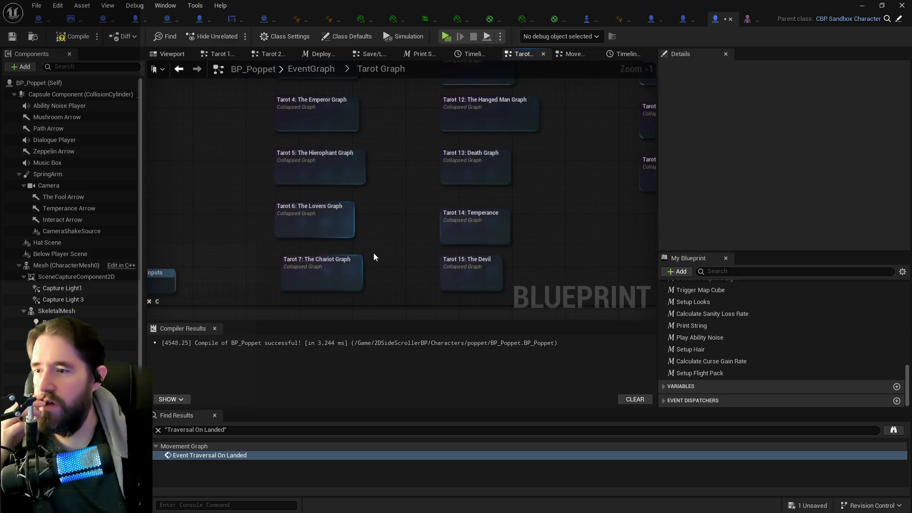
double_click(339, 269)
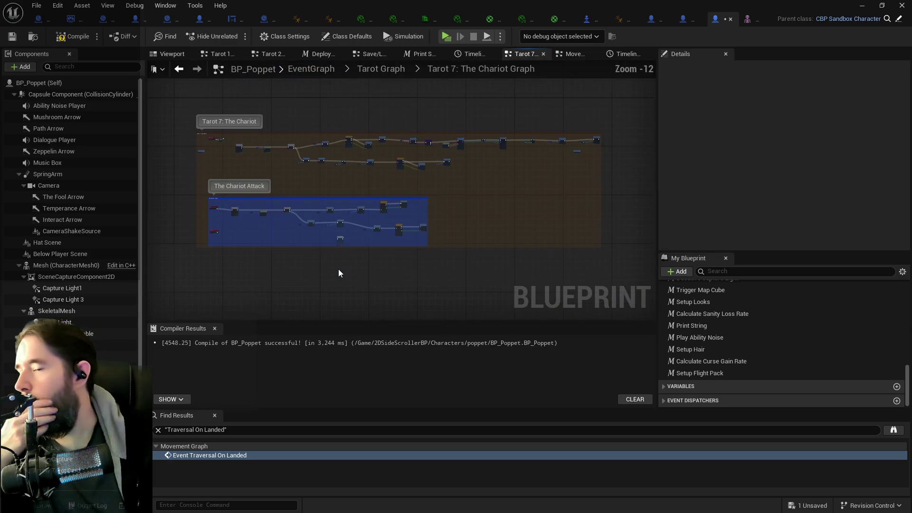
scroll(332, 181, up, 2)
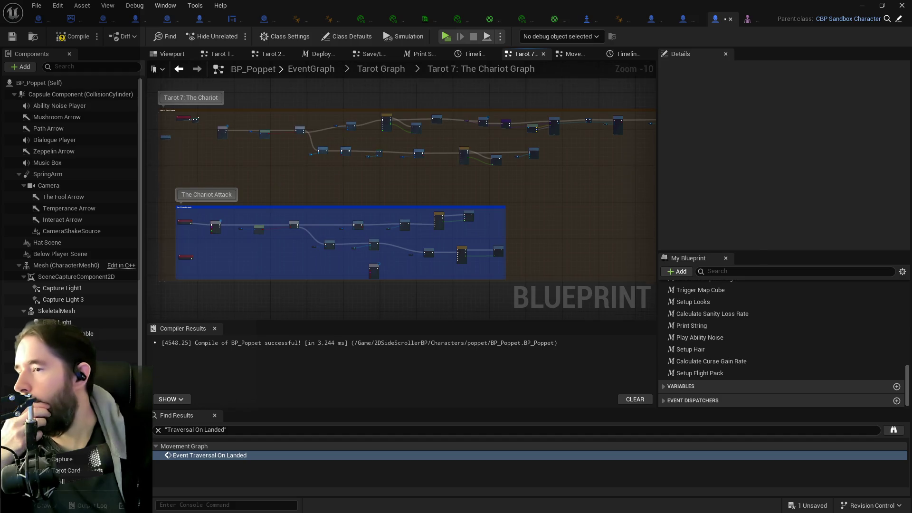
drag(263, 189, 330, 214)
scroll(302, 203, up, 2)
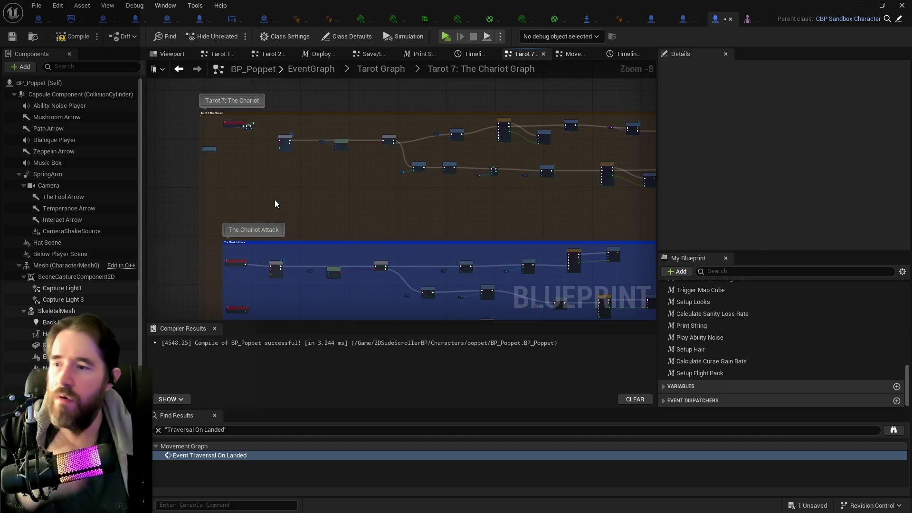
Step: Paste the Update Flight Stuff custom event into the Chariot graph
key(ctrl+v)
scroll(275, 203, up, 4)
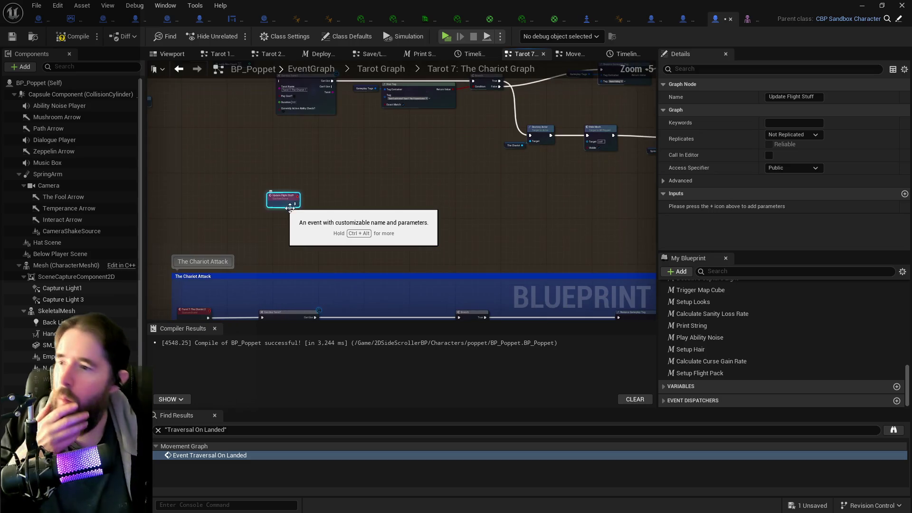
click(814, 99)
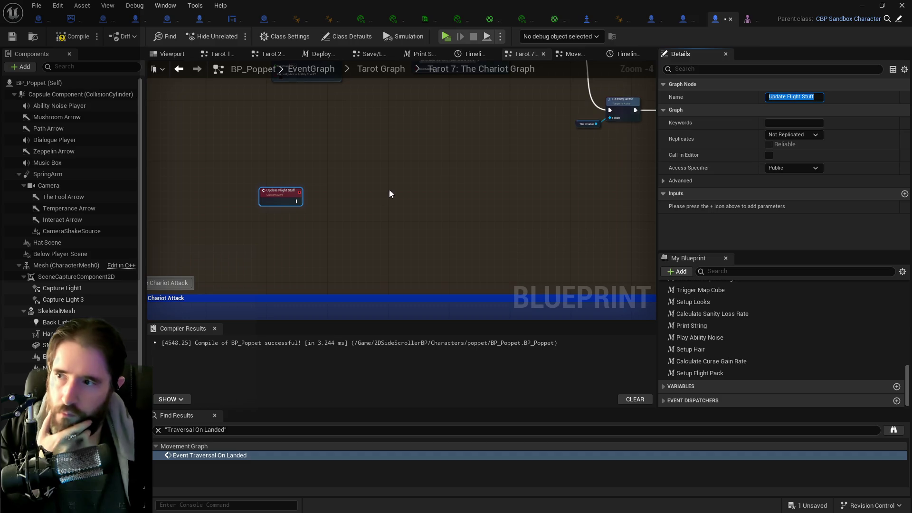
click(455, 214)
Step: Bring the Set Movement Mode node at the end of the Chariot Attack chain into view
scroll(533, 253, down, 2)
mouse_move(533, 252)
mouse_down()
mouse_move(495, 164)
mouse_move(318, 180)
mouse_up()
scroll(548, 185, up, 3)
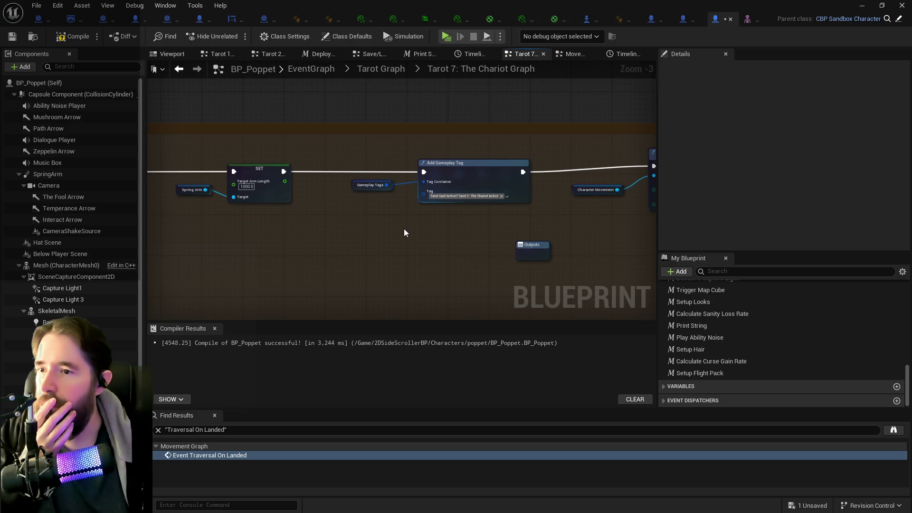
drag(466, 229, 258, 225)
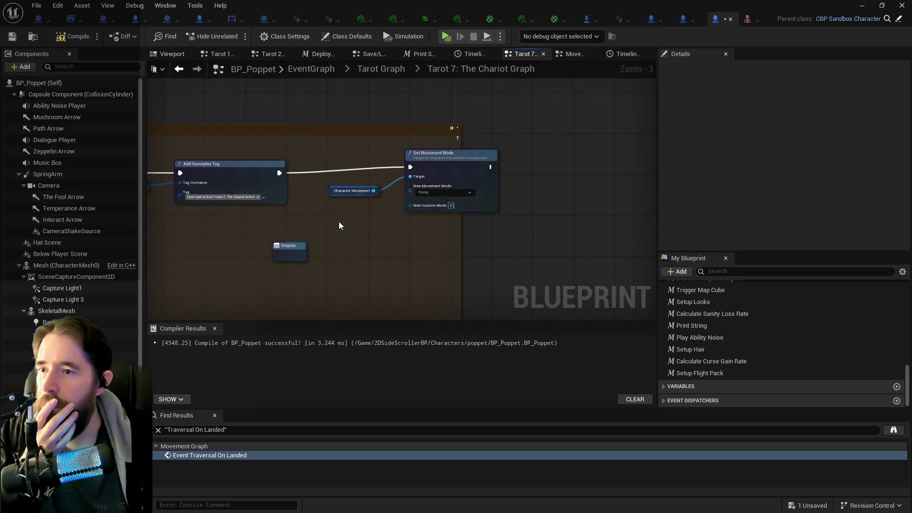
right_click(539, 175)
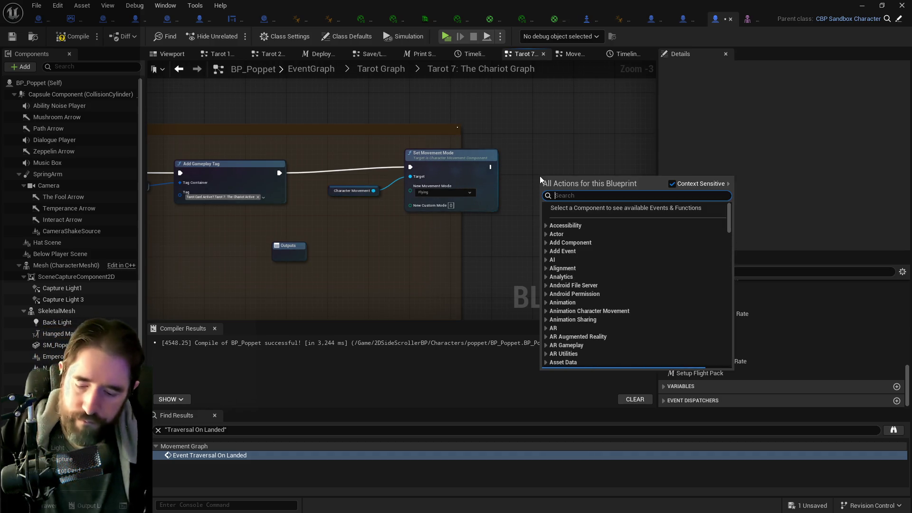
Step: Add an Update Flight Stuff call and wire Set Movement Mode's exec into it
text(update fl)
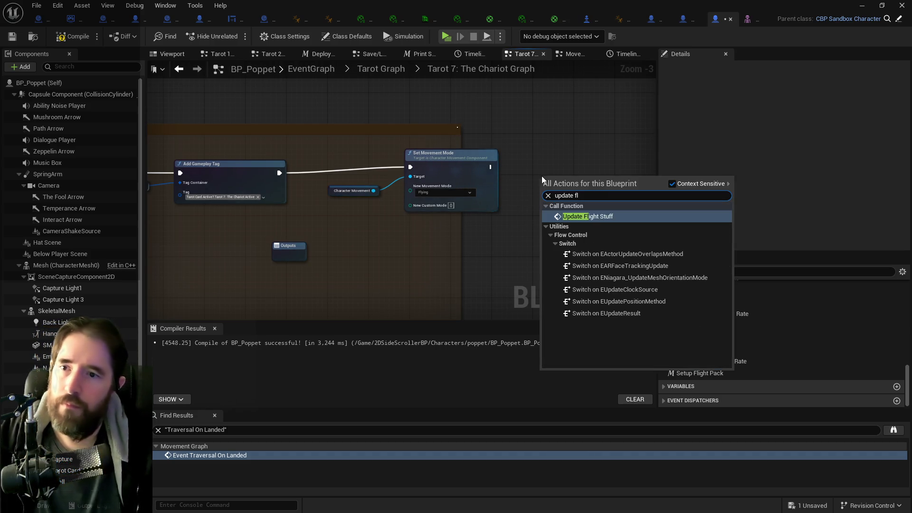
click(589, 218)
drag(556, 183, 569, 159)
click(489, 170)
drag(491, 167, 551, 168)
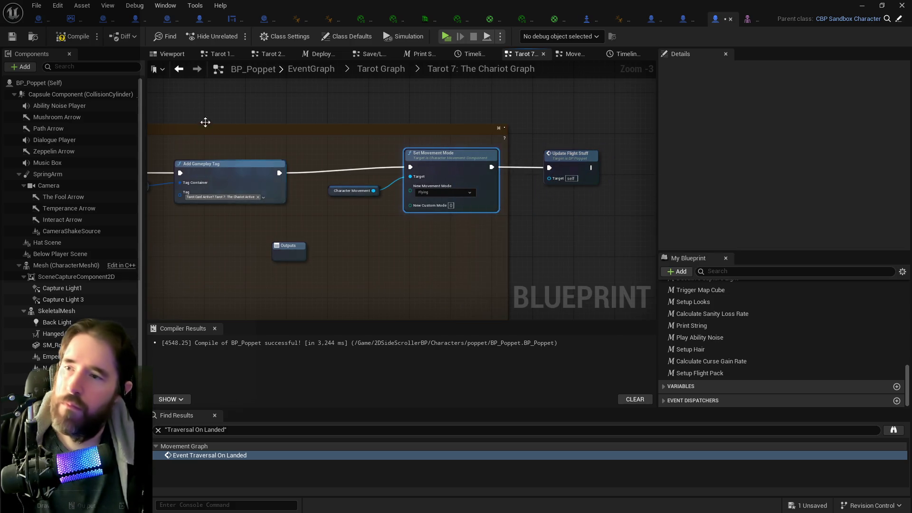
Step: Compile and save BP_Poppet, then switch to the skeletal mesh editor
click(76, 47)
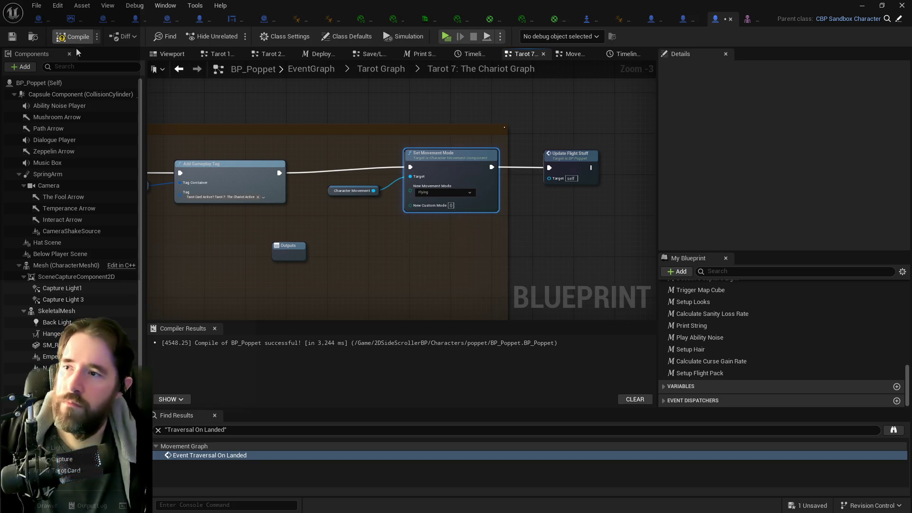
key(ctrl+s)
click(743, 19)
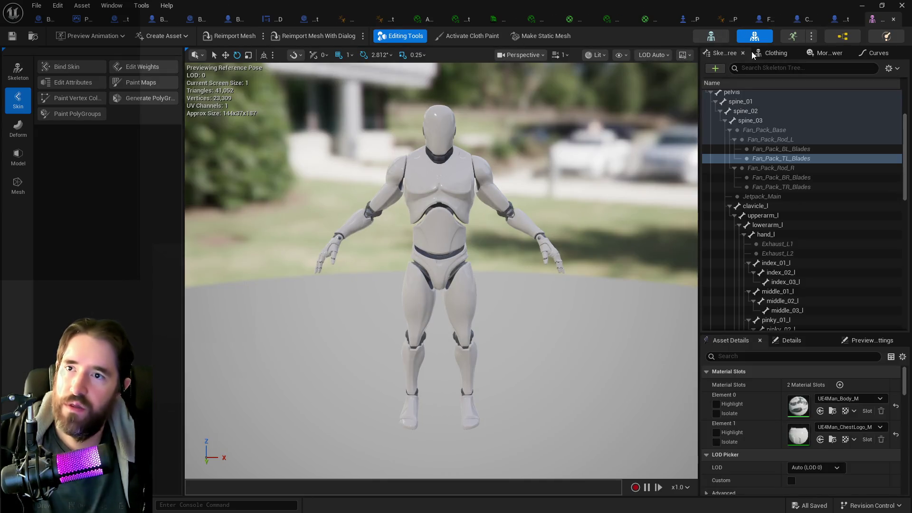
Step: Open the flight pack character EventGraph and review its camera height and flight mode blend logic
click(767, 21)
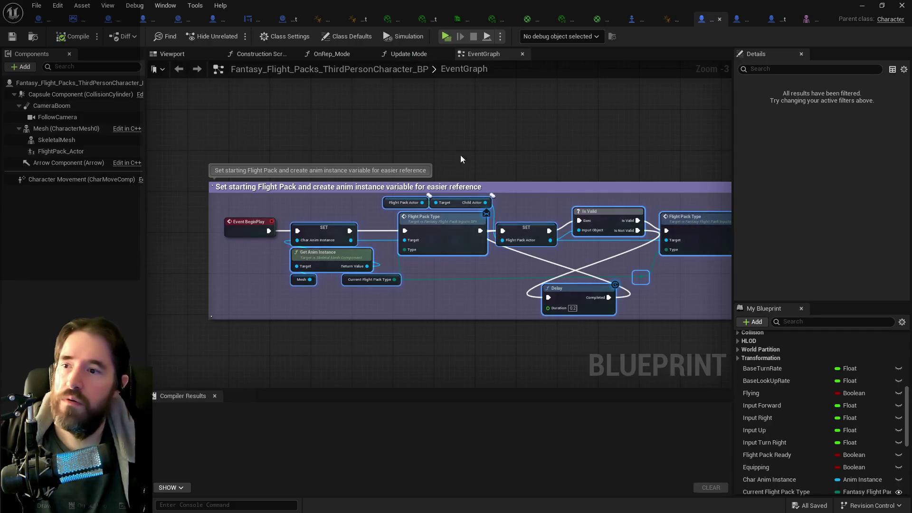
scroll(472, 148, up, 3)
drag(420, 260, 326, 187)
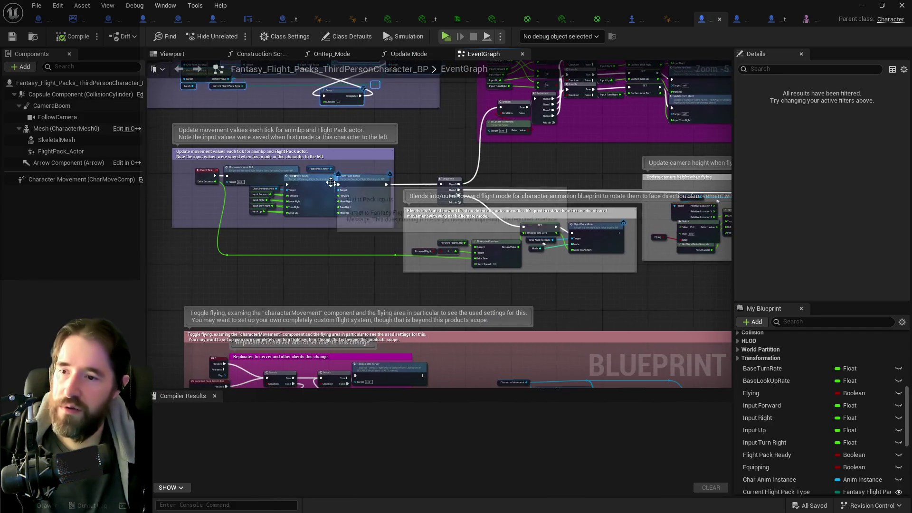
scroll(354, 241, up, 1)
mouse_move(354, 241)
mouse_down()
mouse_move(446, 241)
mouse_move(294, 231)
mouse_up()
drag(470, 238, 344, 225)
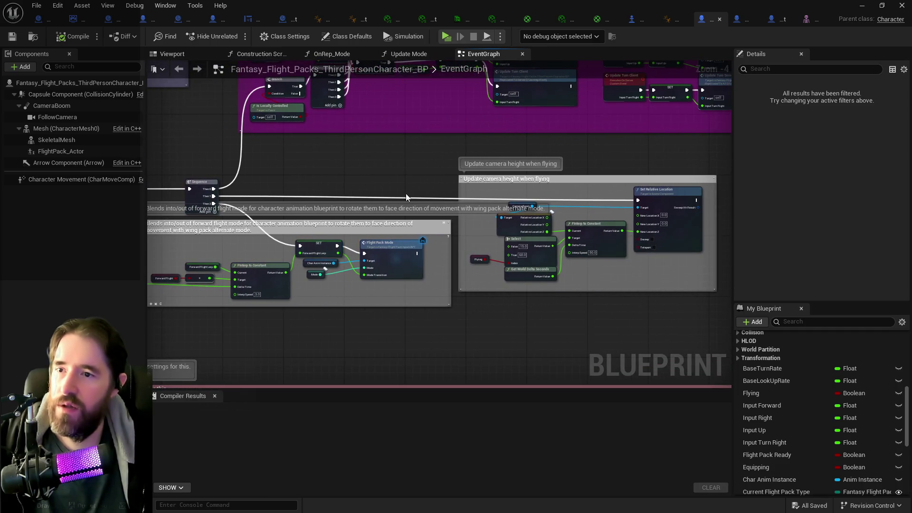
drag(360, 194, 425, 178)
drag(360, 155, 430, 153)
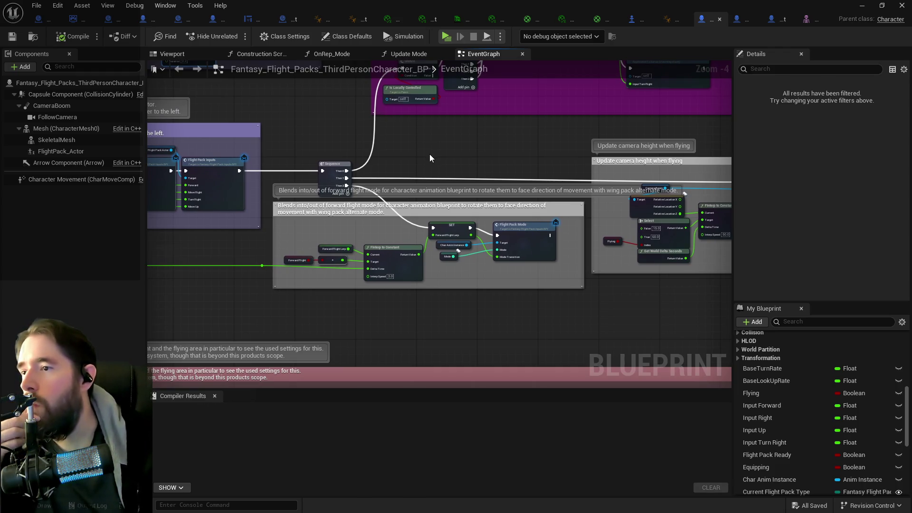
drag(430, 154, 452, 143)
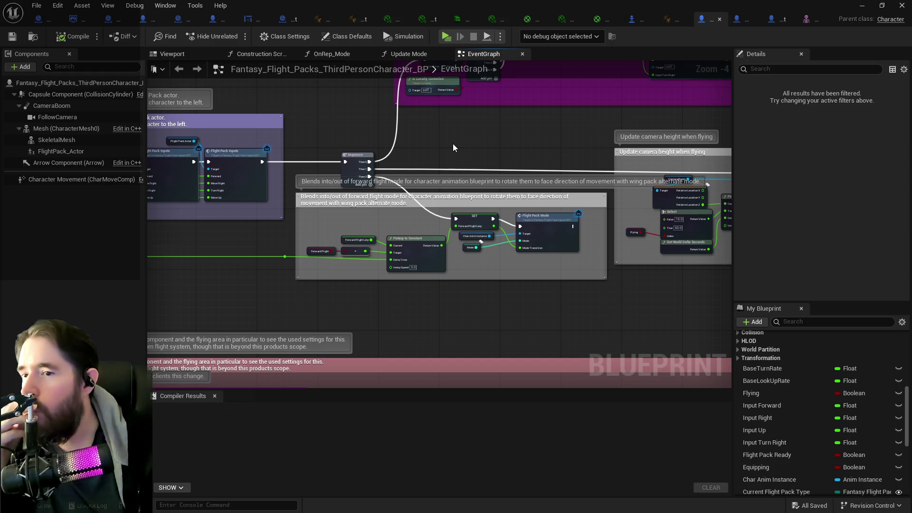
Step: Inspect the replication block, Event Tick, Flight Pack Inputs and Toggle flying sections
scroll(470, 241, up, 1)
scroll(477, 281, down, 2)
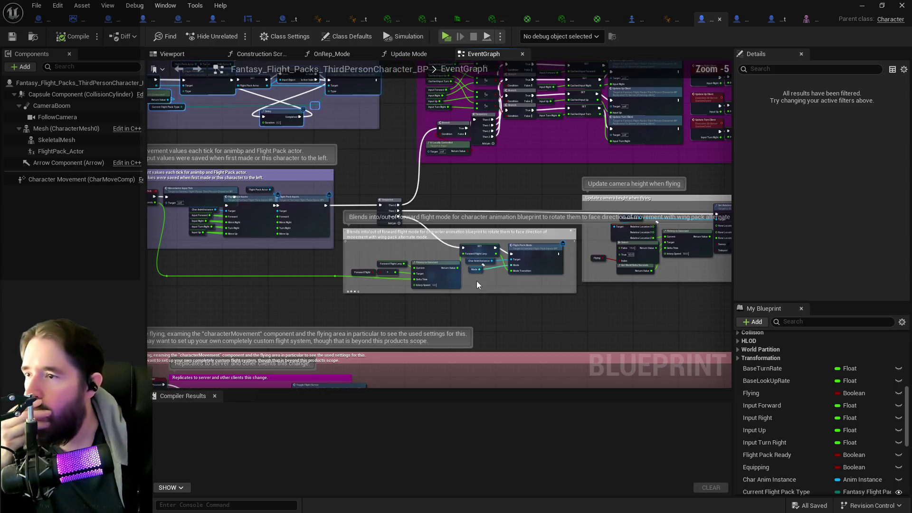
drag(480, 189, 436, 263)
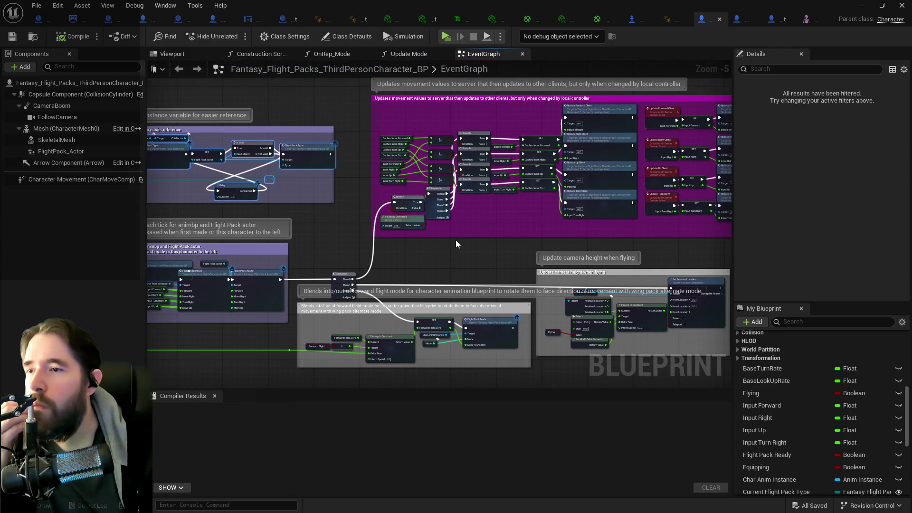
drag(455, 241, 484, 269)
scroll(488, 255, up, 1)
scroll(363, 339, up, 1)
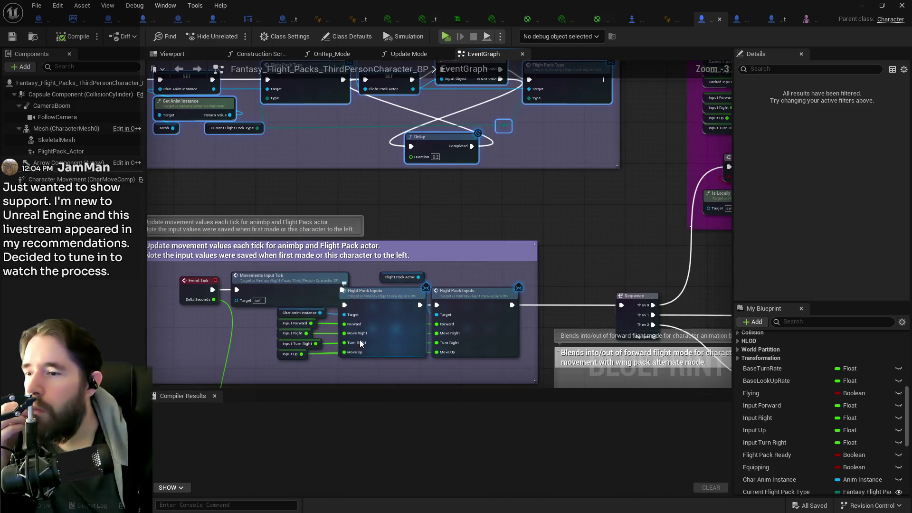
scroll(324, 322, down, 2)
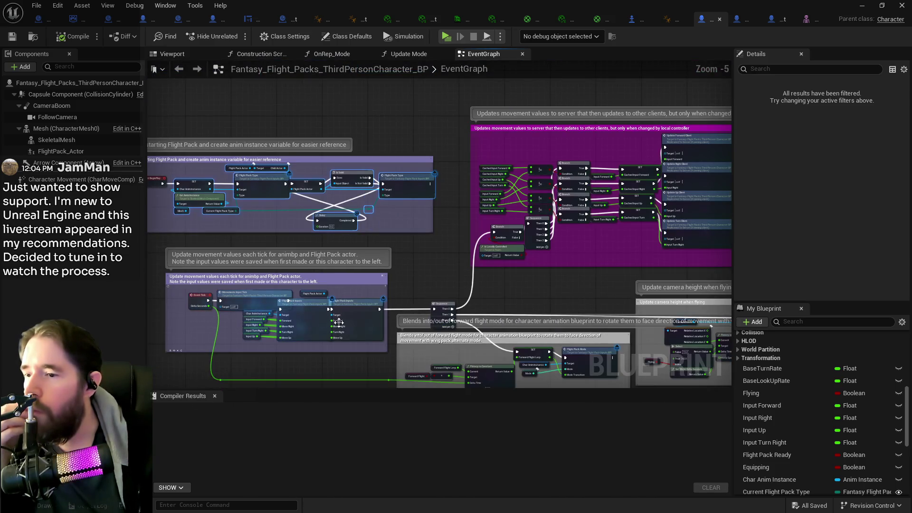
mouse_move(398, 334)
mouse_down()
mouse_move(456, 252)
mouse_move(327, 205)
mouse_up()
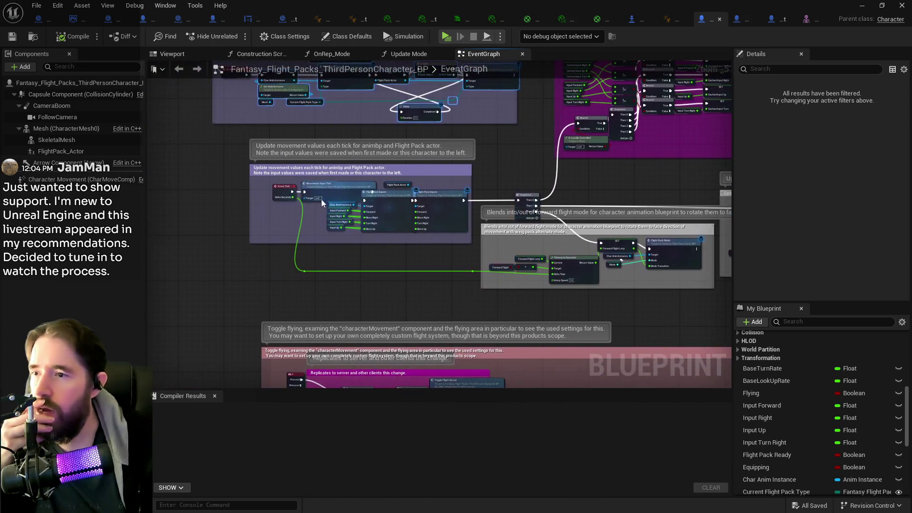
Step: Paste the Event Tick and Flight Pack Inputs nodes into BP_Poppet's Chariot graph, cancelling the Fix Self Context prompt
scroll(328, 205, up, 1)
drag(252, 171, 473, 248)
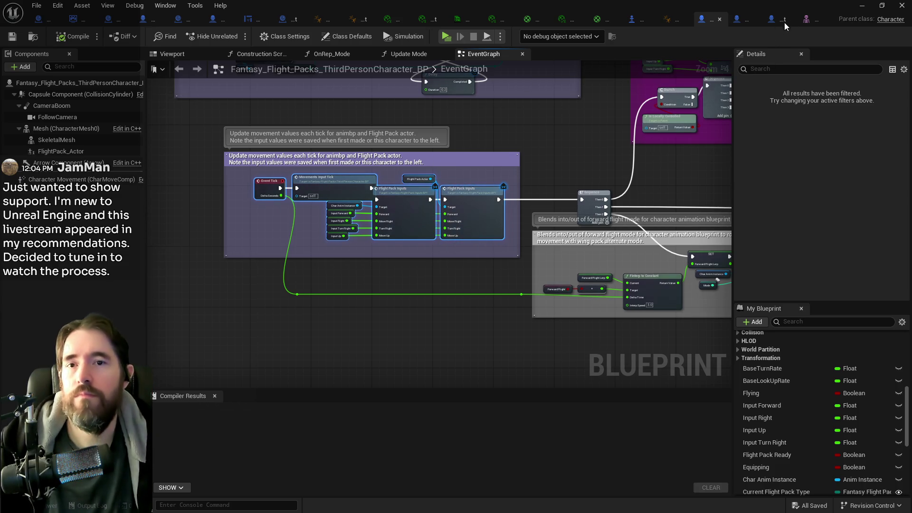
click(768, 19)
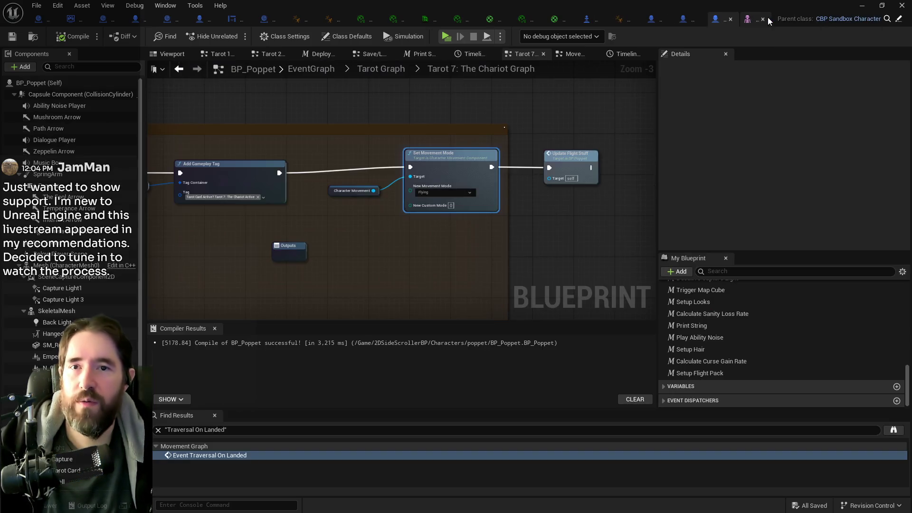
scroll(351, 266, down, 4)
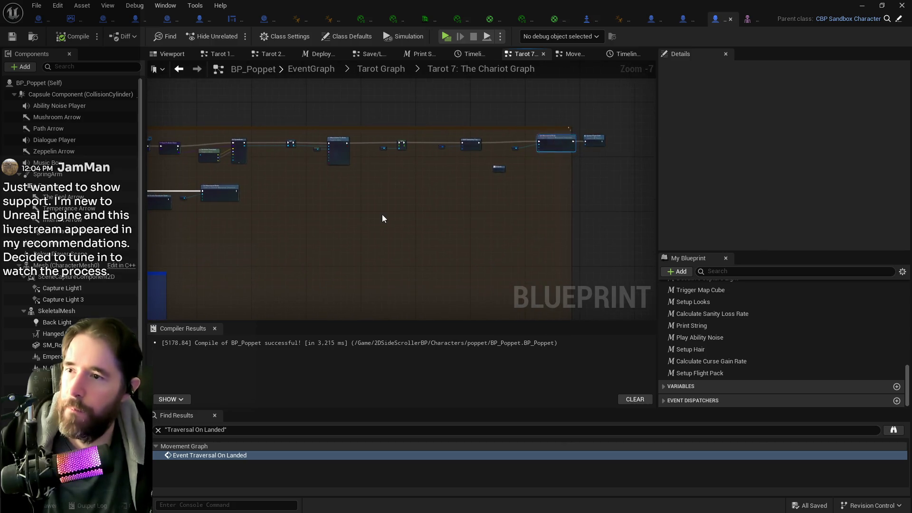
key(ctrl+v)
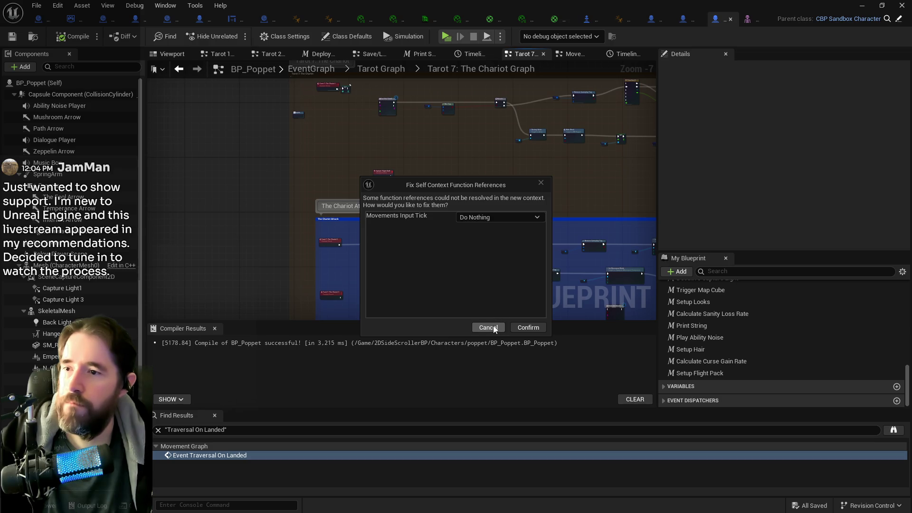
click(517, 327)
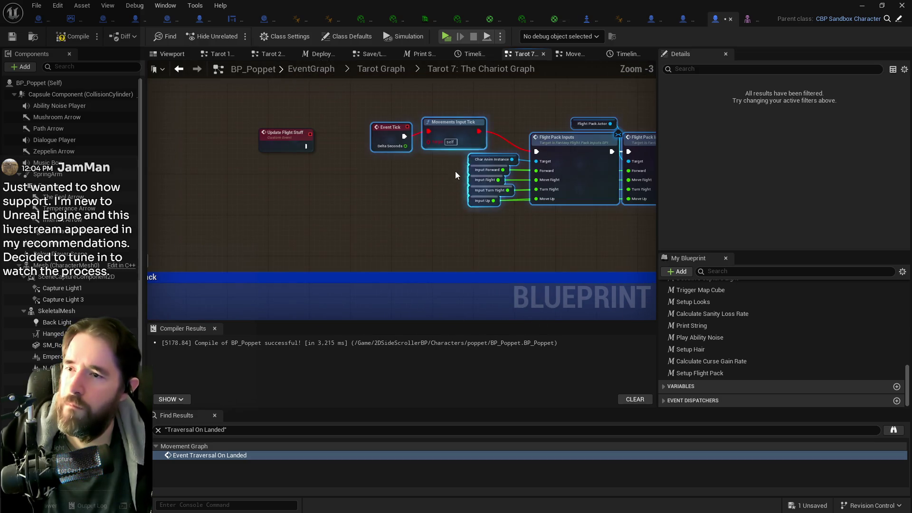
click(547, 100)
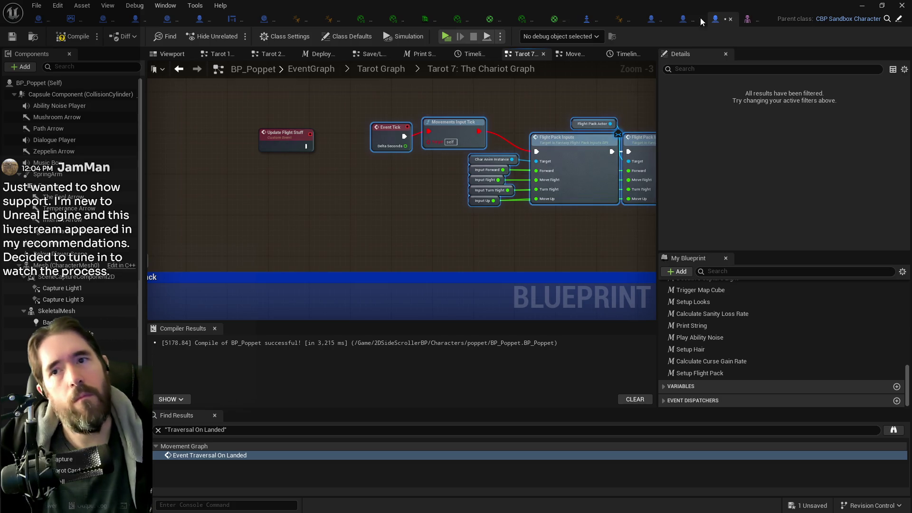
click(652, 19)
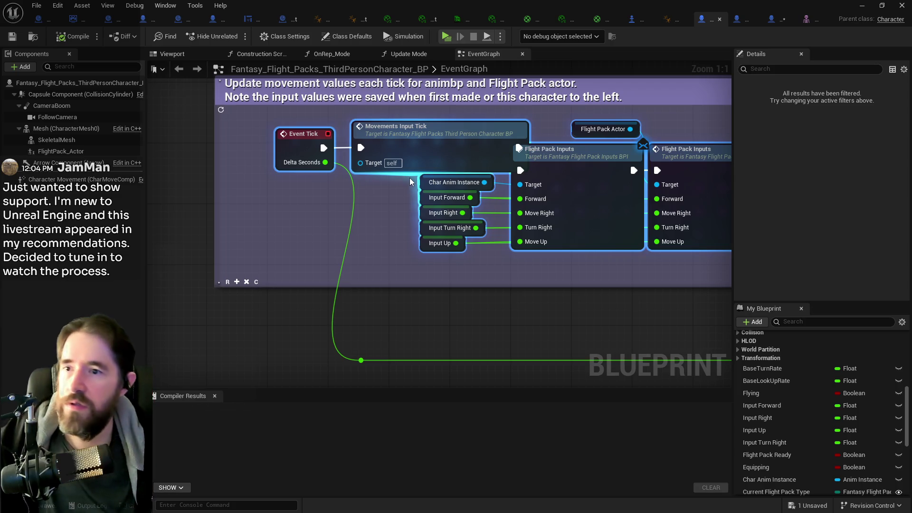
Step: Jump to the Movements Input Tick definition and center it with its Sequence node
double_click(417, 139)
scroll(420, 240, down, 5)
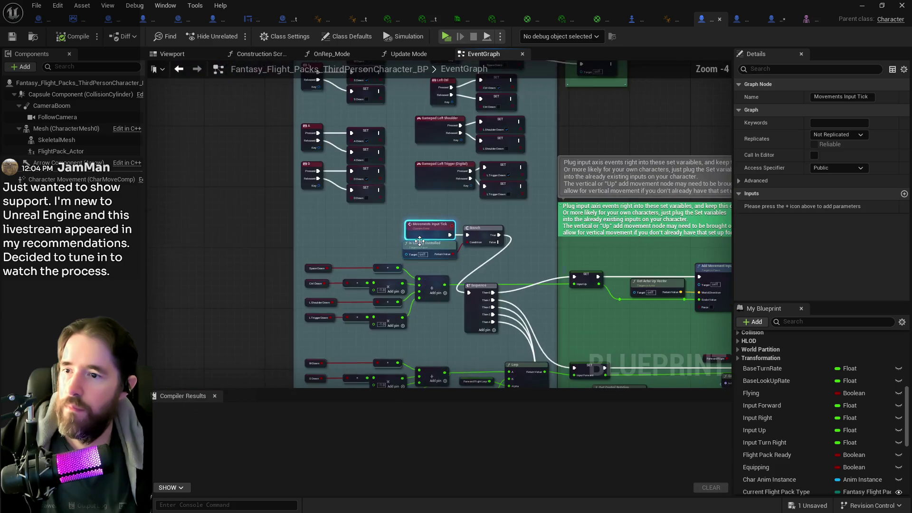
drag(489, 275, 394, 205)
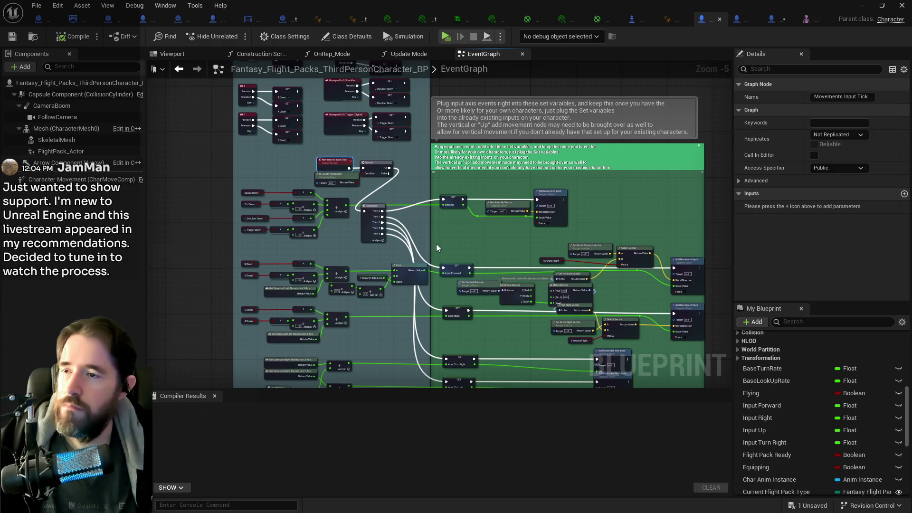
scroll(380, 245, up, 4)
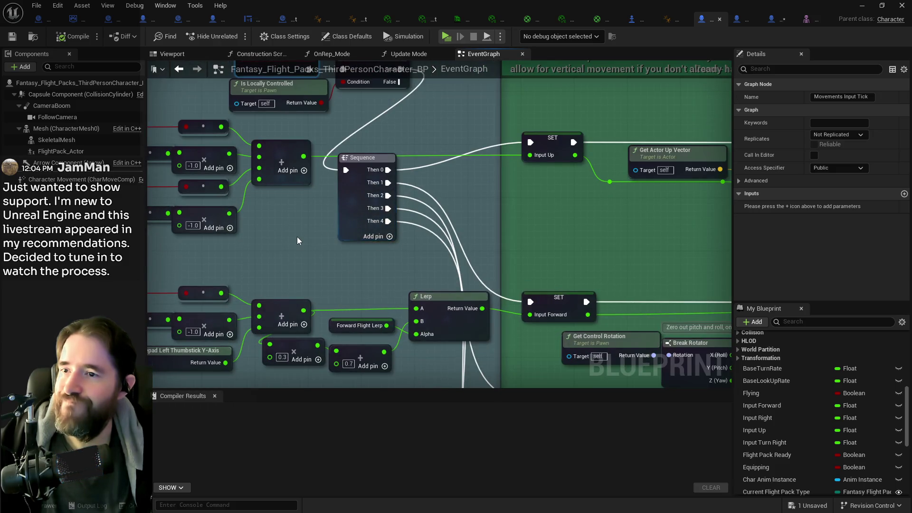
scroll(422, 256, down, 3)
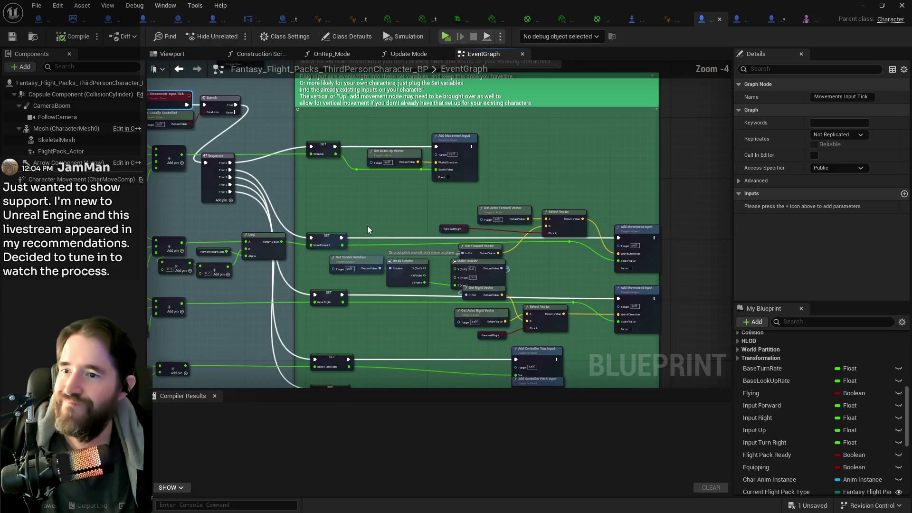
scroll(368, 230, down, 1)
mouse_move(369, 230)
mouse_down()
mouse_move(528, 227)
mouse_move(556, 280)
mouse_move(560, 380)
mouse_up()
scroll(407, 209, up, 2)
mouse_move(407, 209)
mouse_down()
mouse_move(386, 244)
mouse_move(410, 189)
mouse_move(392, 311)
mouse_move(401, 326)
mouse_up()
Step: Zoom out to survey the whole movement input section, then switch to the level editor
scroll(376, 273, down, 1)
scroll(375, 274, down, 1)
scroll(367, 199, up, 4)
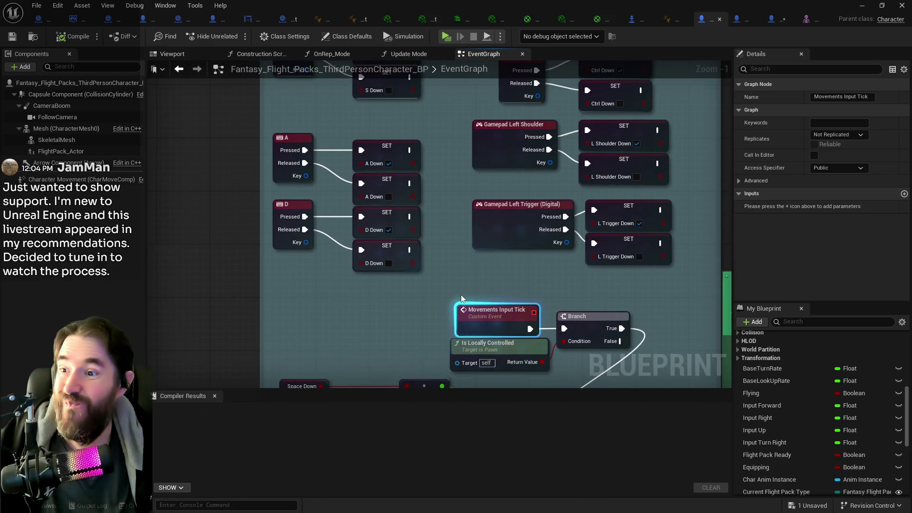
scroll(460, 269, down, 1)
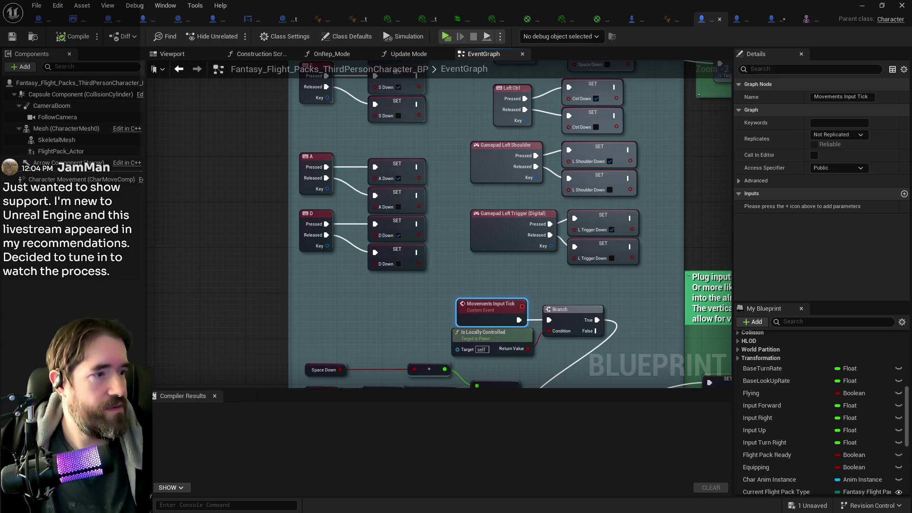
scroll(491, 256, down, 3)
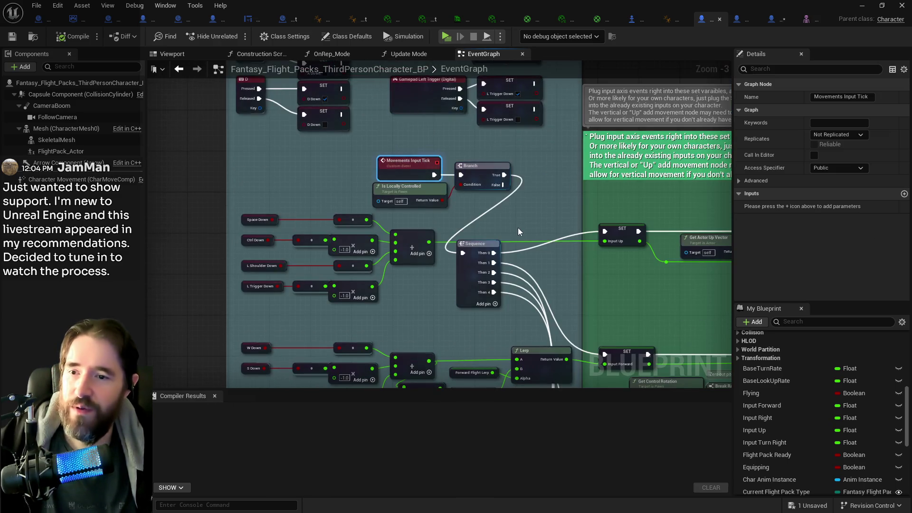
mouse_move(472, 223)
mouse_down()
mouse_move(423, 166)
mouse_move(378, 181)
mouse_up()
scroll(422, 165, down, 1)
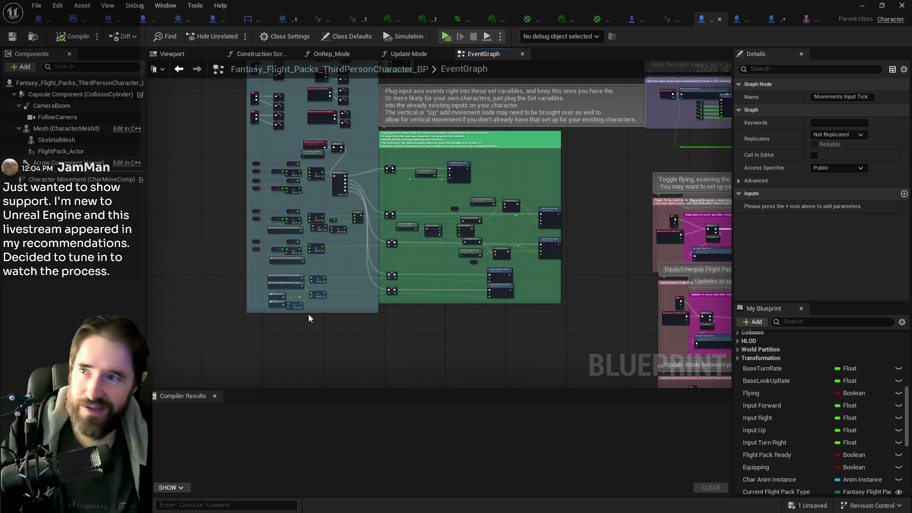
key(alt+Tab)
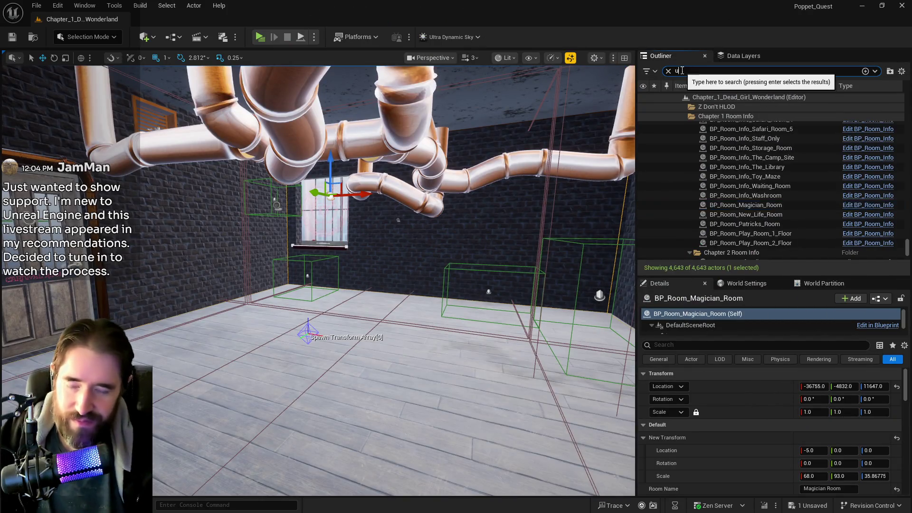
Step: Find Ultra_Dynamic_Sky via an 'ultra' Outliner search and drag its Time Of Day to 2400
text(ltra)
click(709, 119)
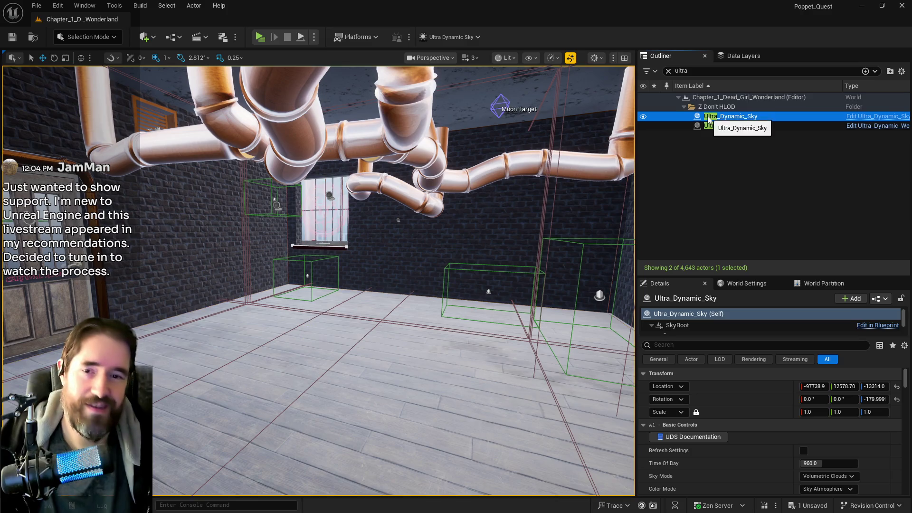
drag(816, 464, 855, 464)
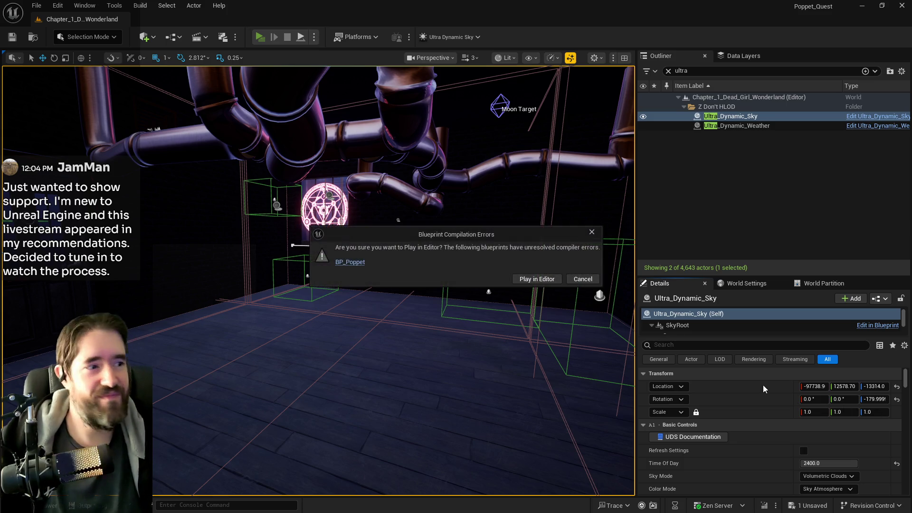
Step: Follow BP_Poppet's compile-failure entry in the message log to the erroring node
click(353, 262)
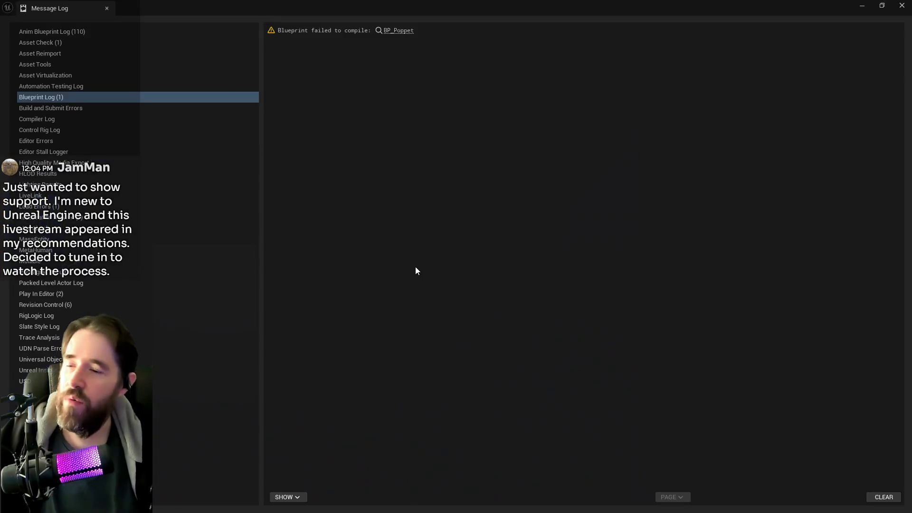
click(401, 34)
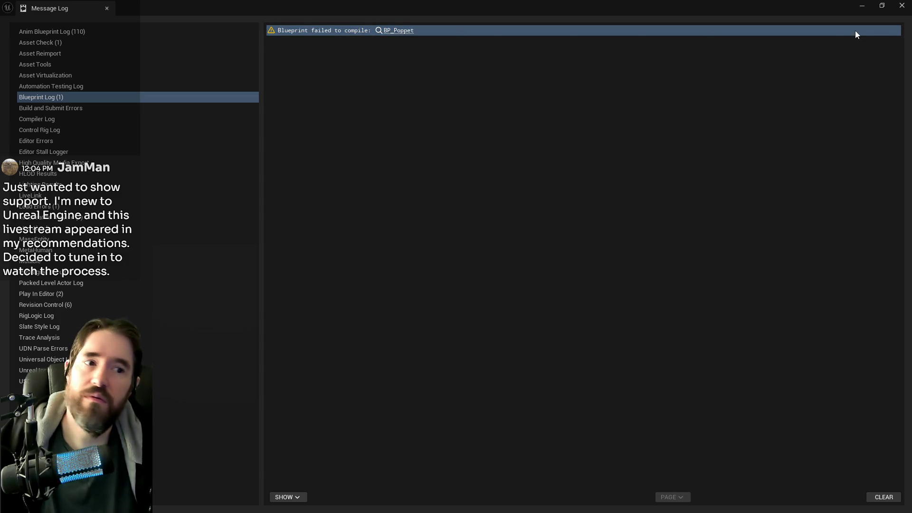
click(399, 31)
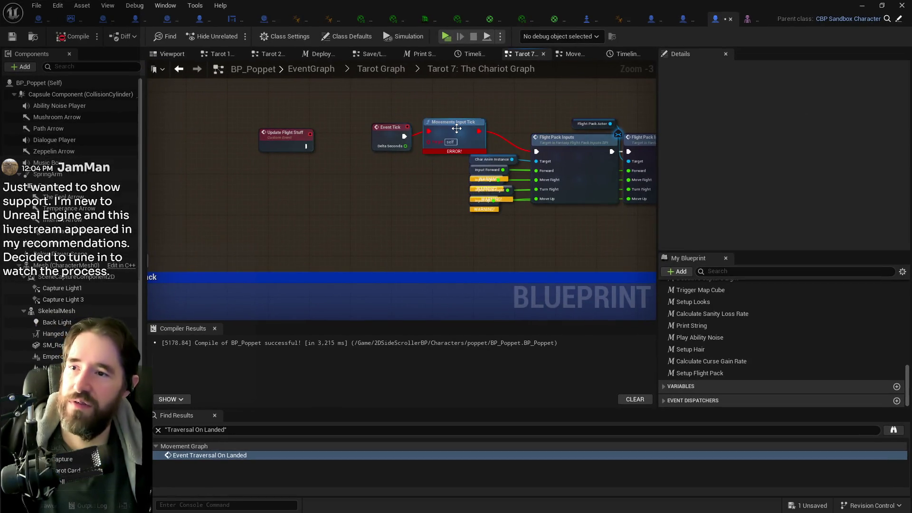
Step: Delete the broken Movements Input Tick node, recompile with F7 and save BP_Poppet
click(457, 128)
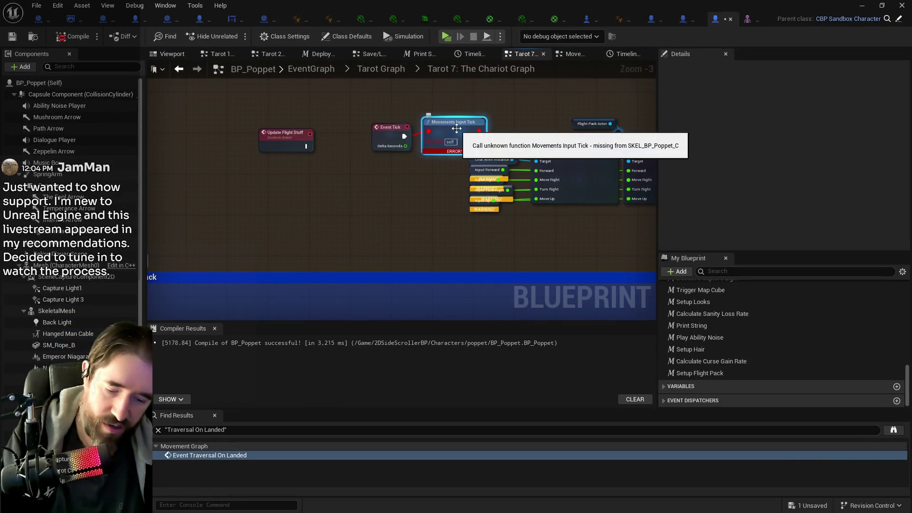
key(Delete)
scroll(361, 133, down, 2)
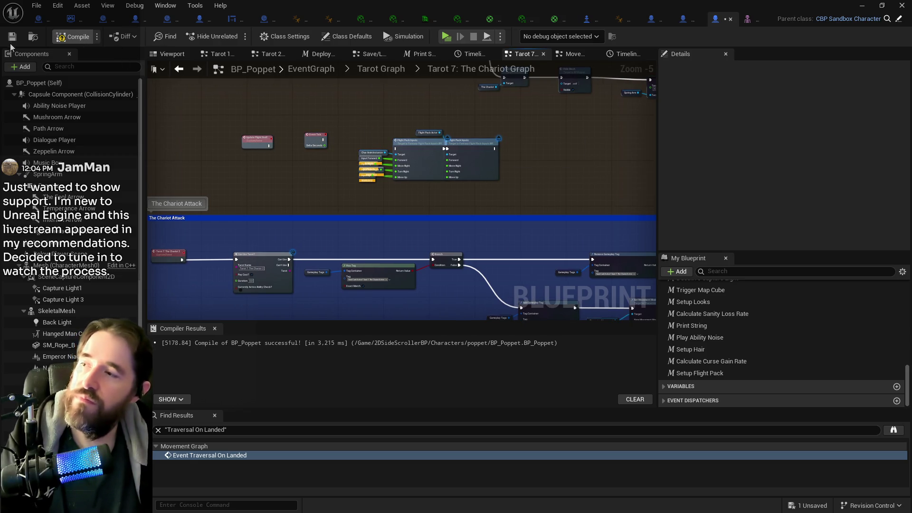
key(F7)
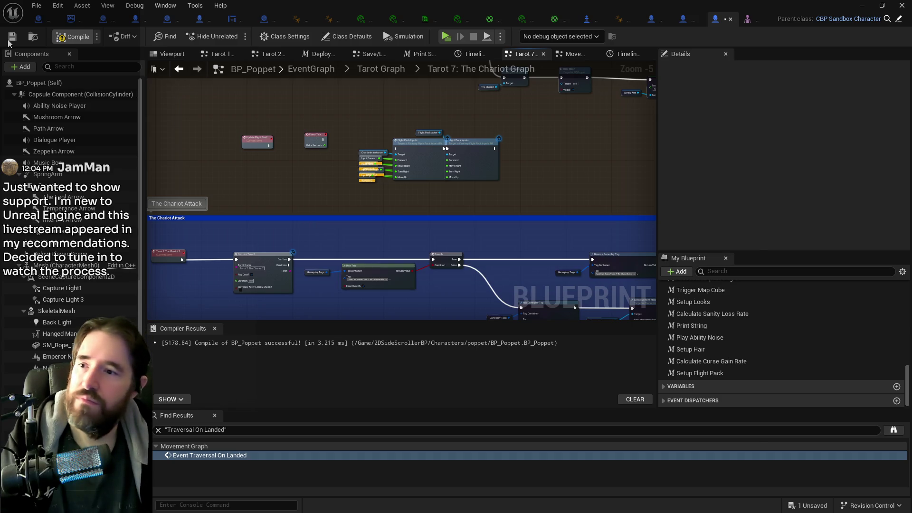
click(11, 40)
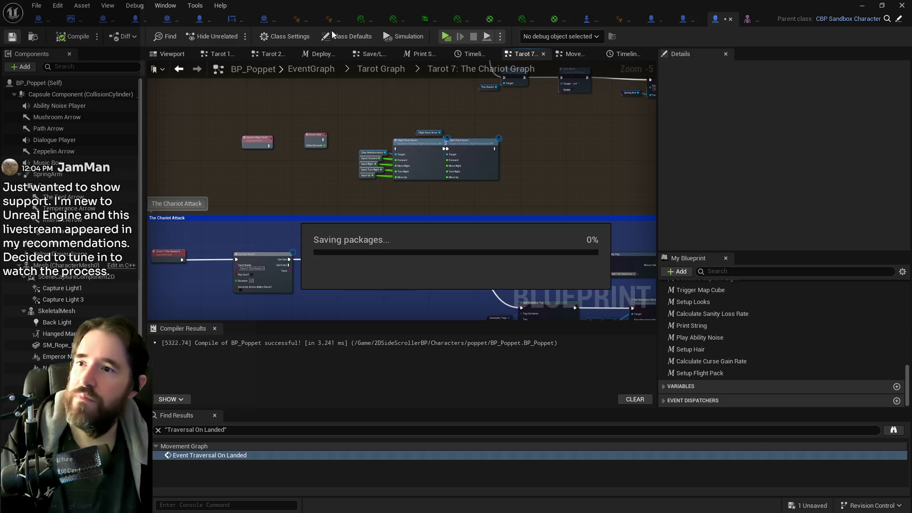
double_click(391, 6)
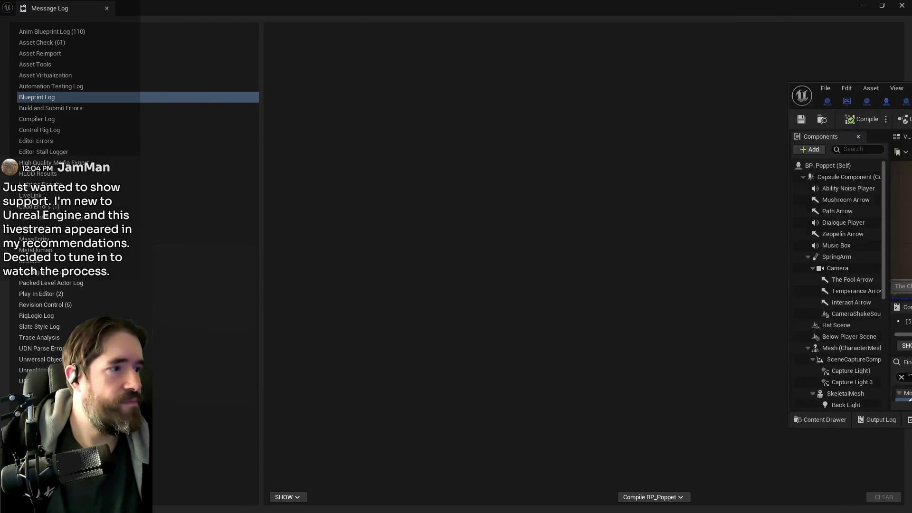
Step: Launch a standalone preview and run the heroine through the Magician Room under the tables
click(902, 5)
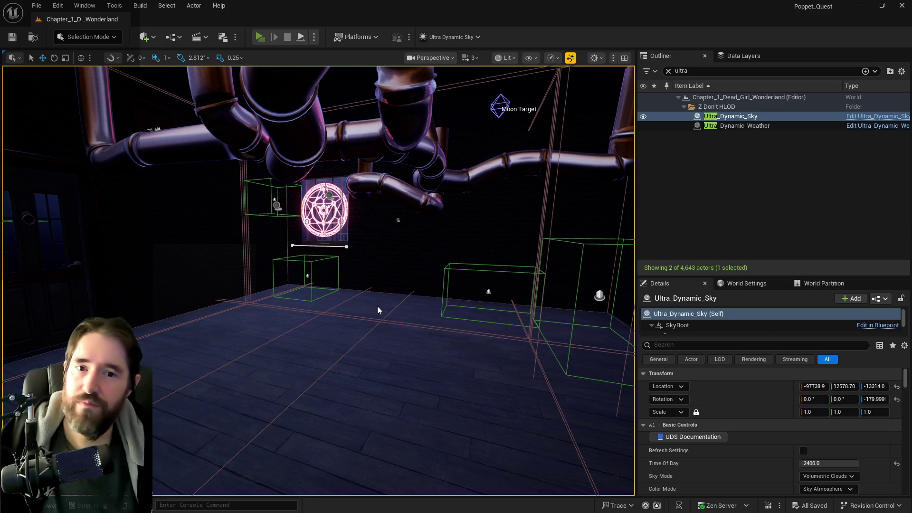
key(alt+p)
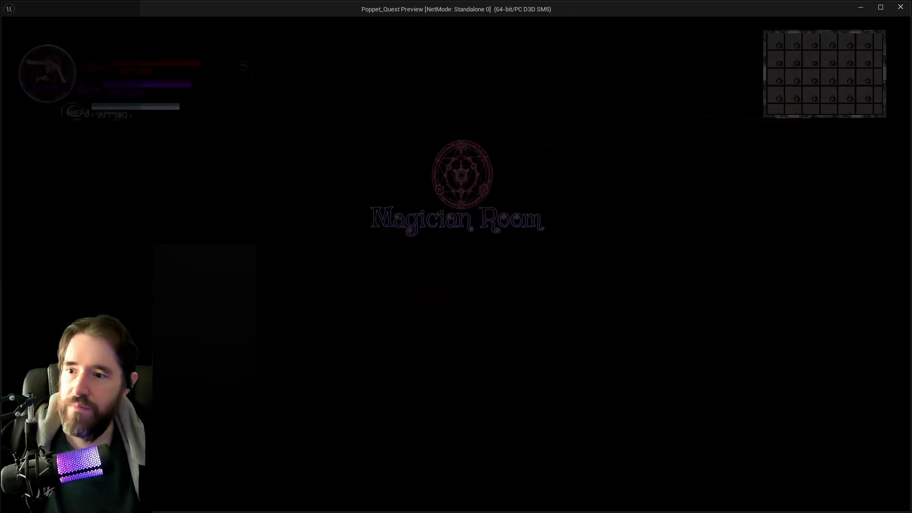
key(w)
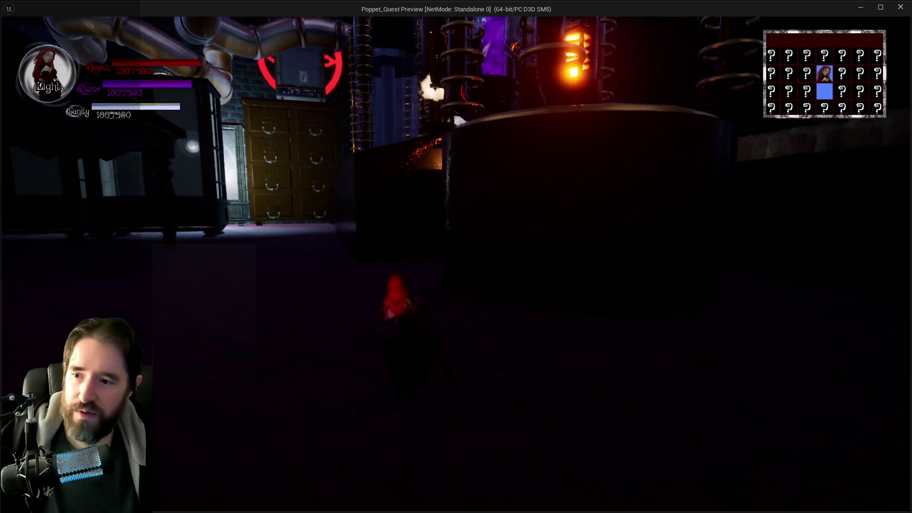
key(w)
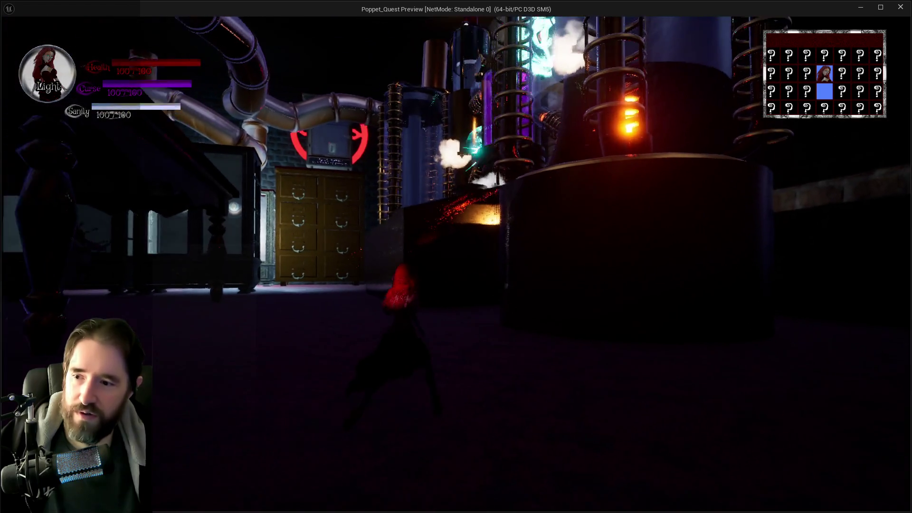
key(w)
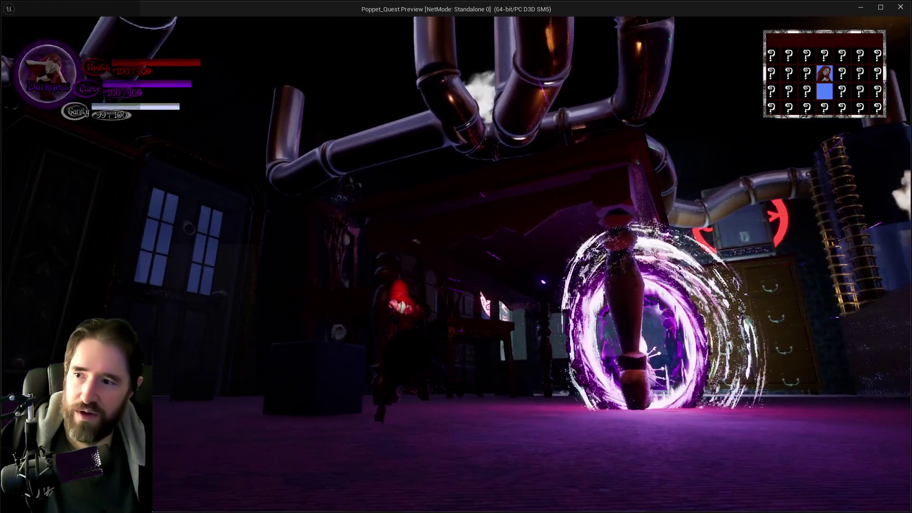
key(w)
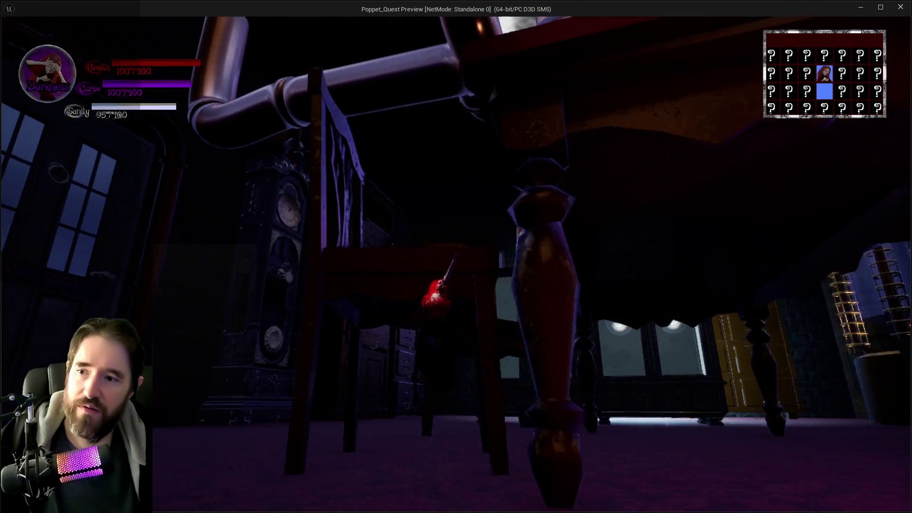
key(w)
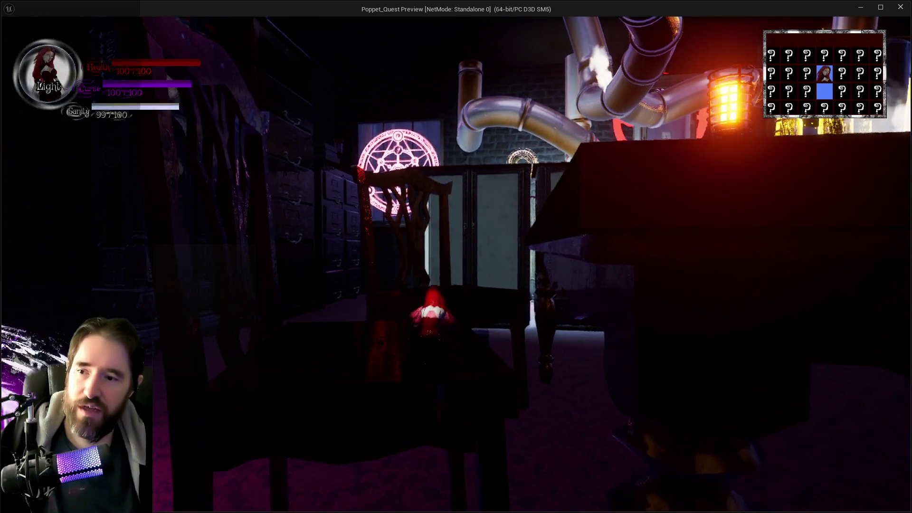
key(w)
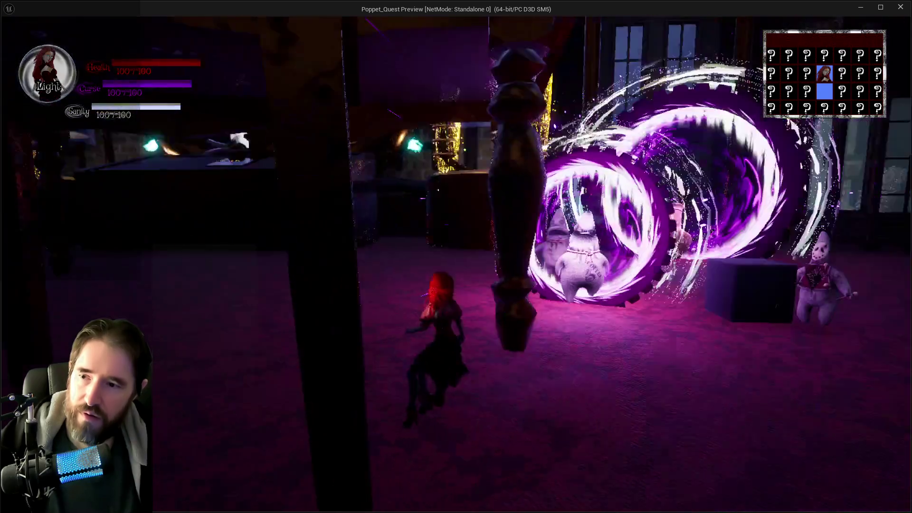
key(w)
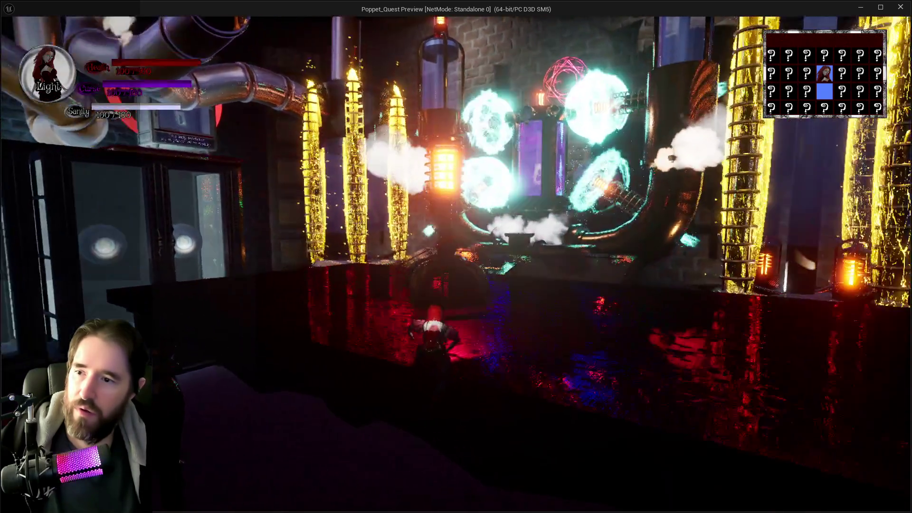
key(w)
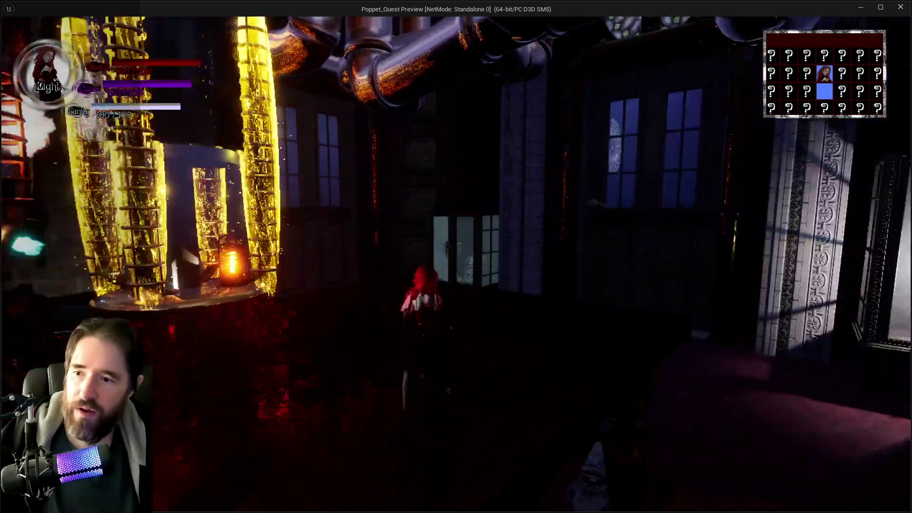
Step: Fly with the flight pack wings through the glass doors and around the golden tubes, then land
key(w)
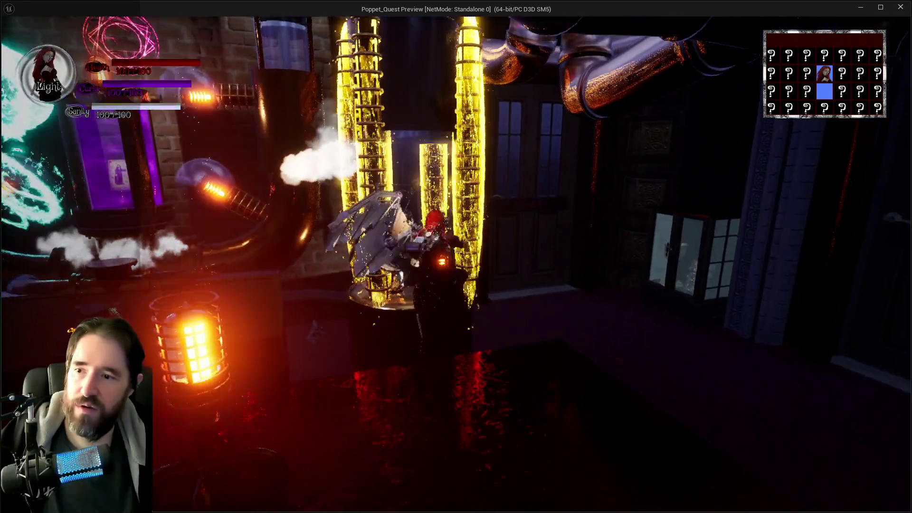
key(w)
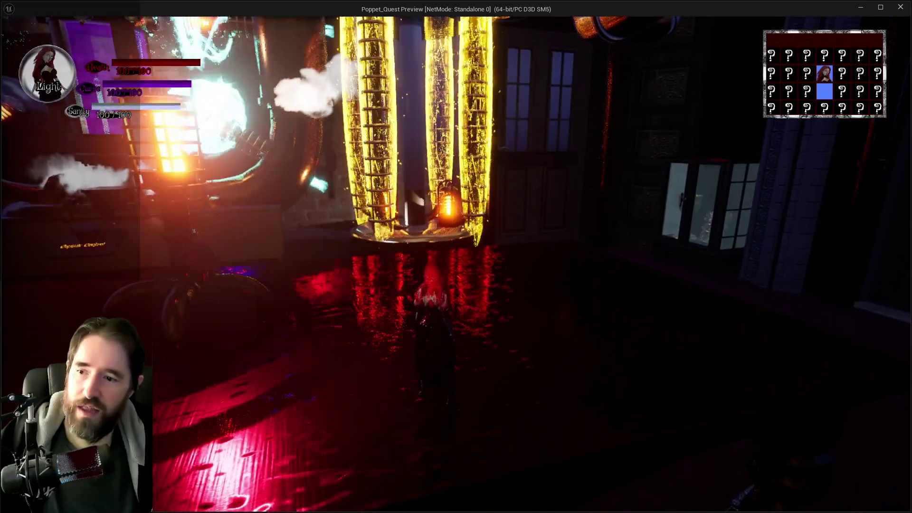
key(w)
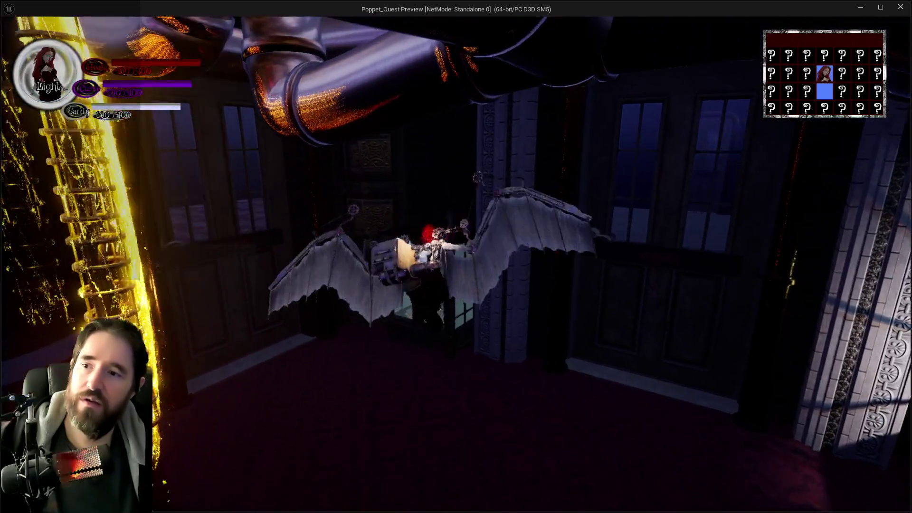
key(w)
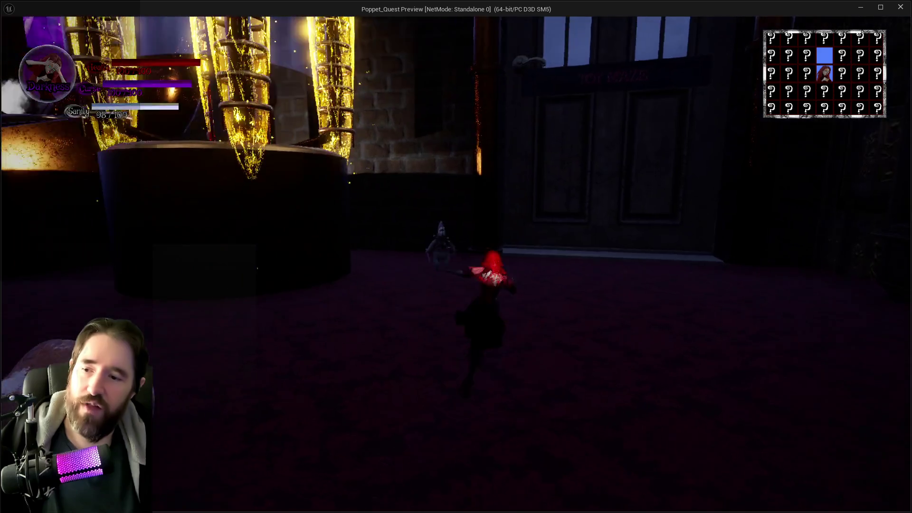
key(w)
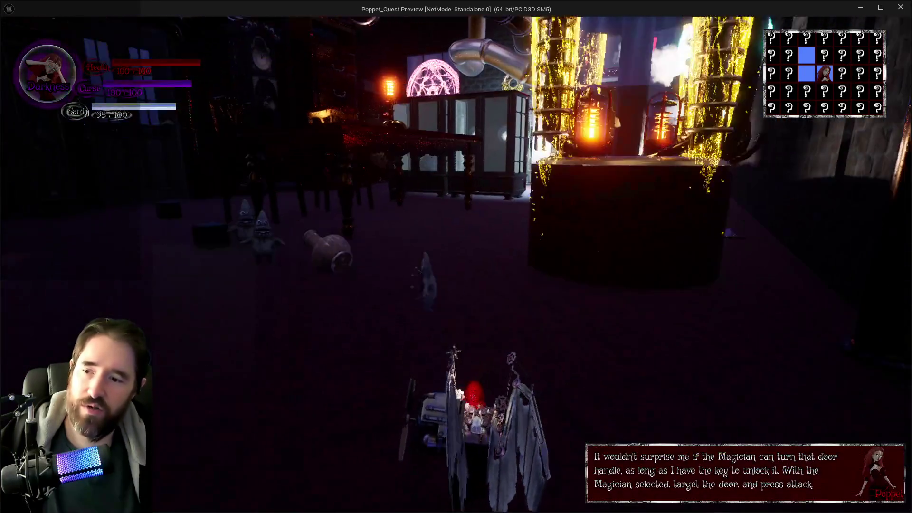
key(w)
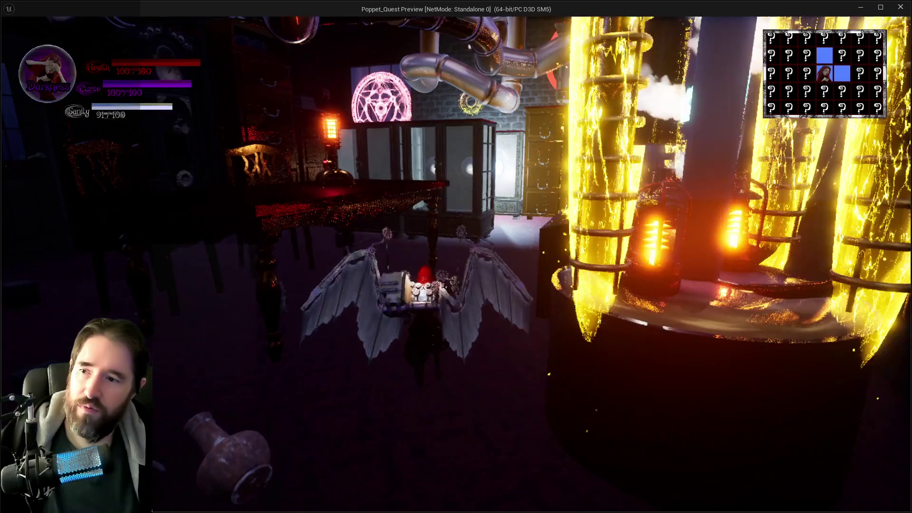
key(w)
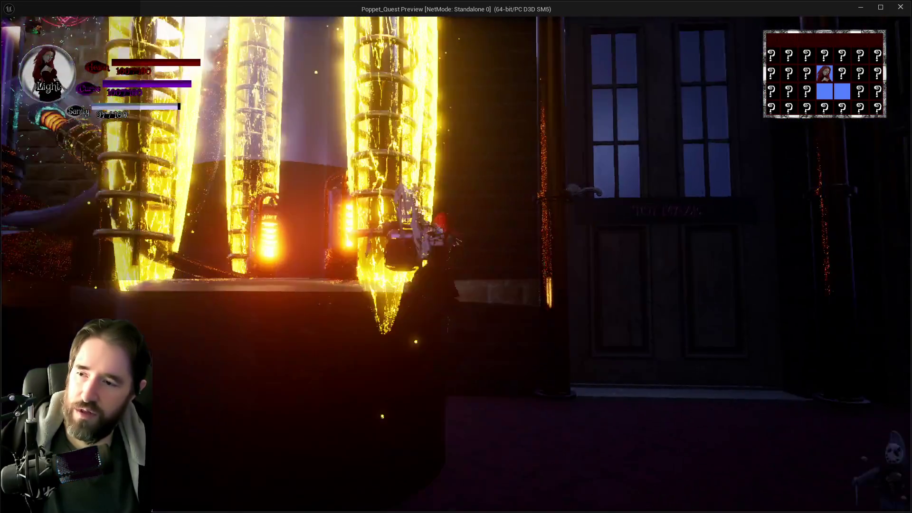
key(w)
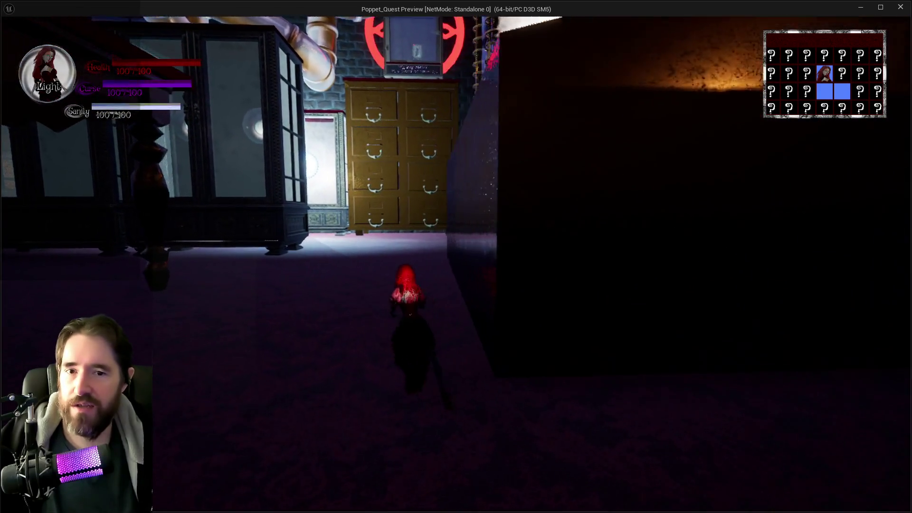
key(w)
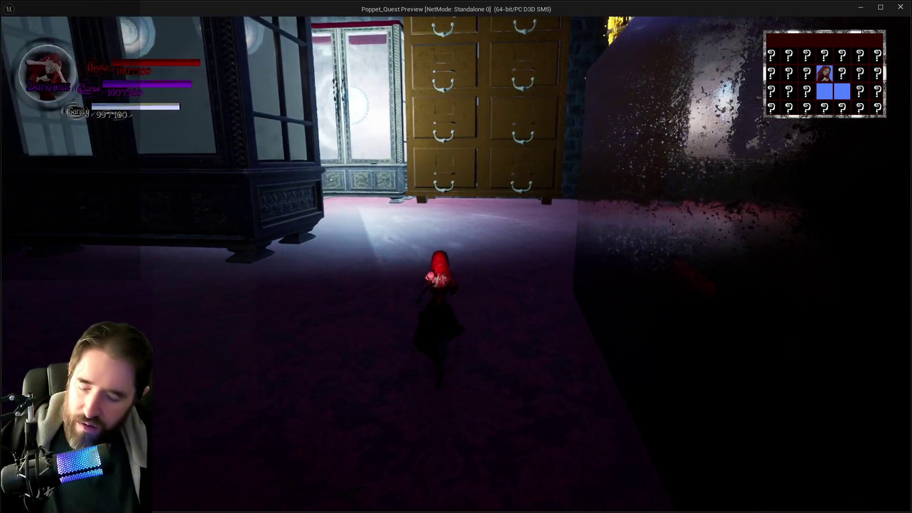
Step: Open and close the tarot card menu, then walk toward the lit display cabinet
key(w)
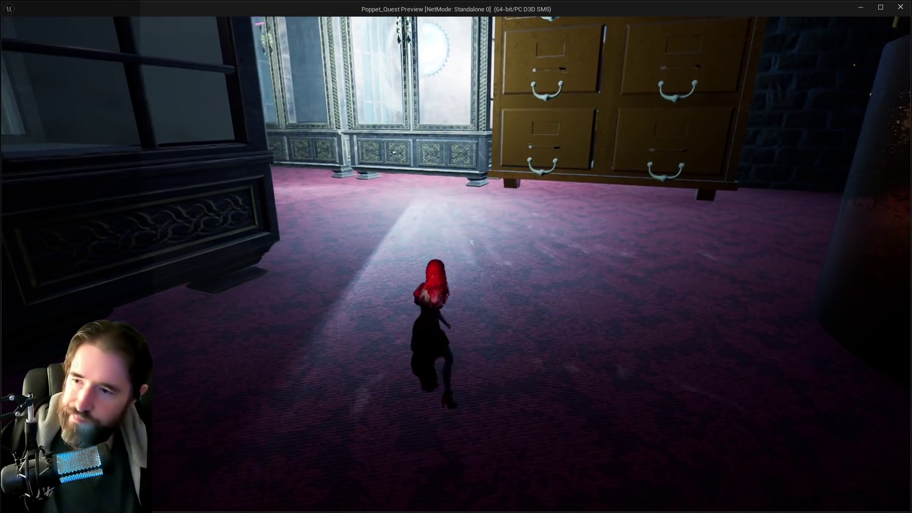
key(Tab)
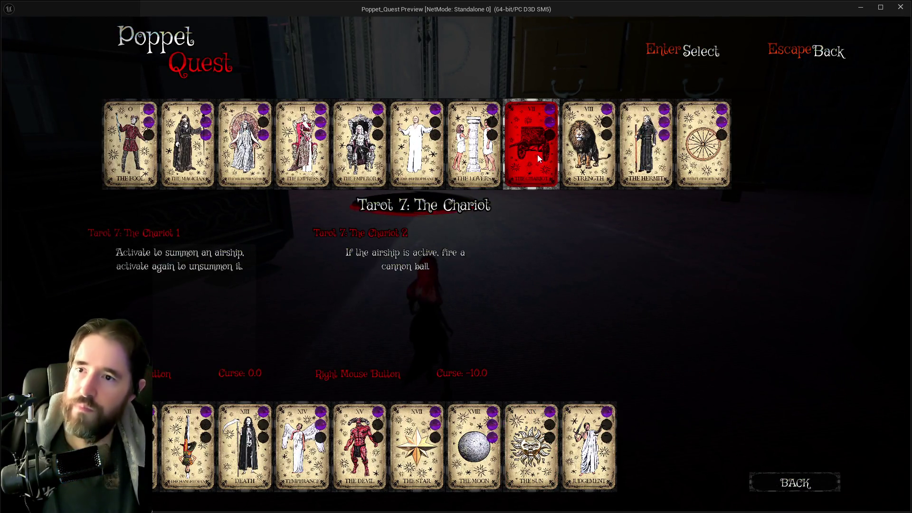
key(Escape)
key(w)
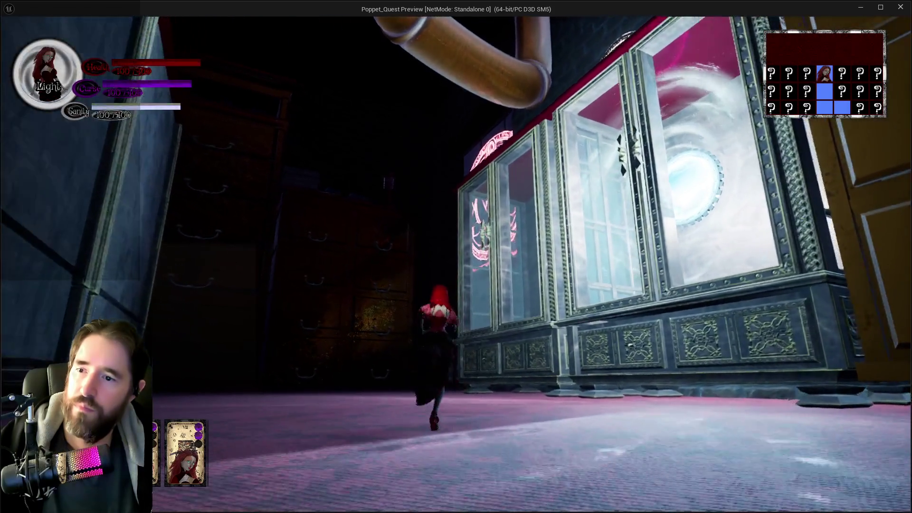
key(w)
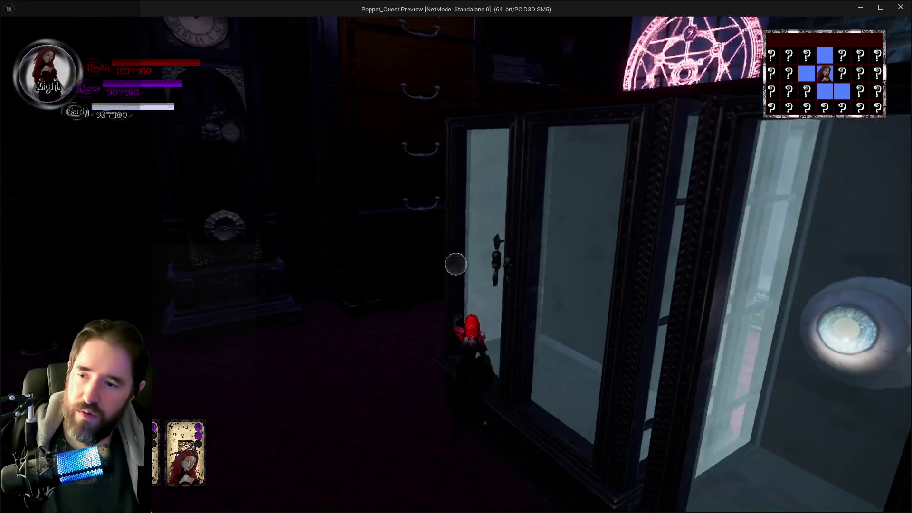
key(w)
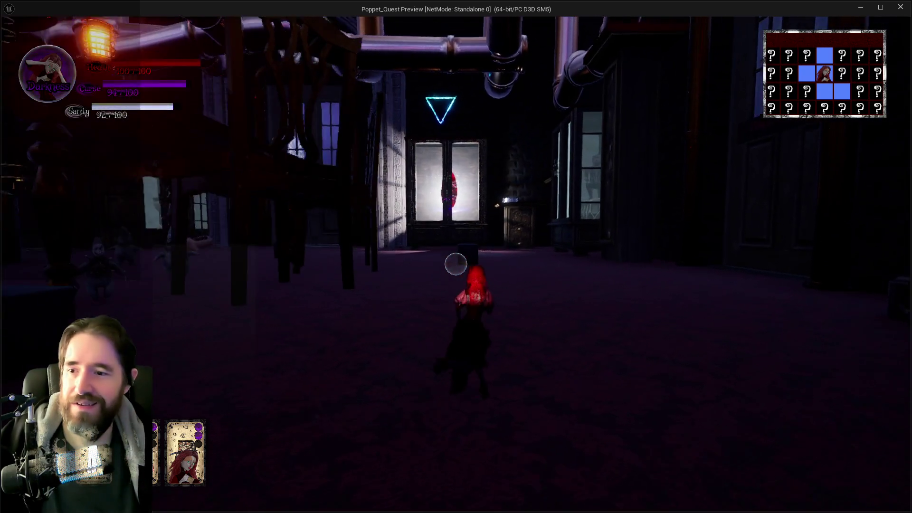
key(w)
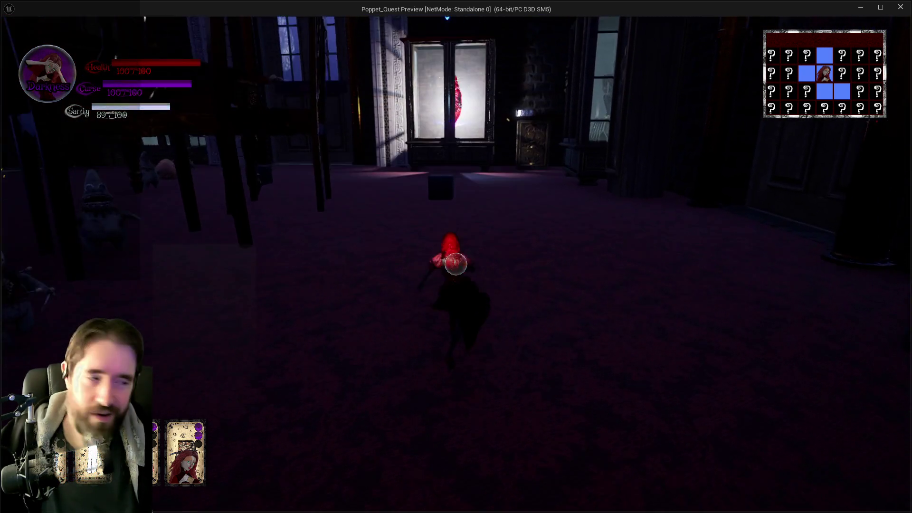
key(w)
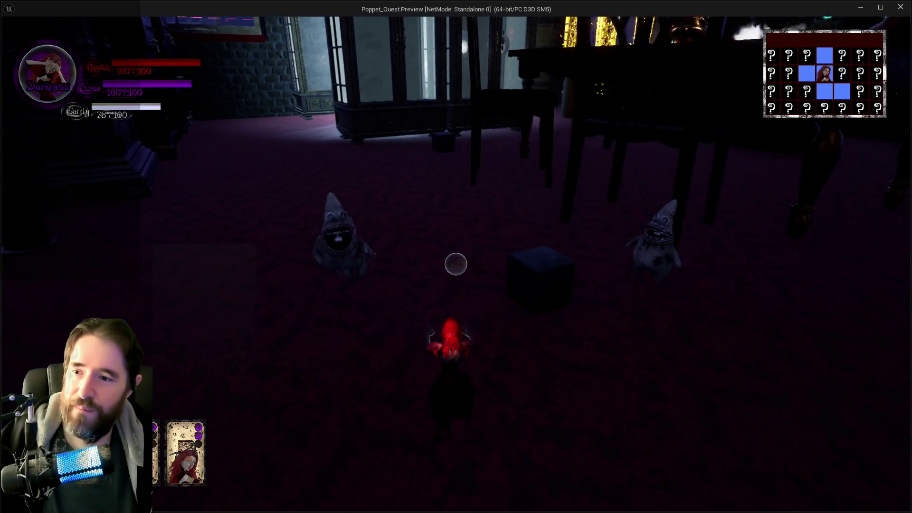
Step: Switch the heroine into Darkness mode and use the magic ability on the box
key(Tab)
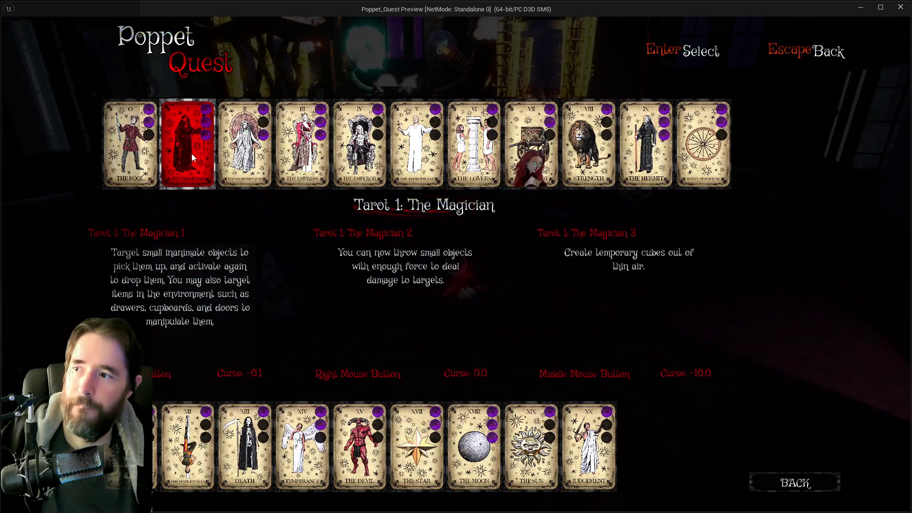
key(Tab)
key(w)
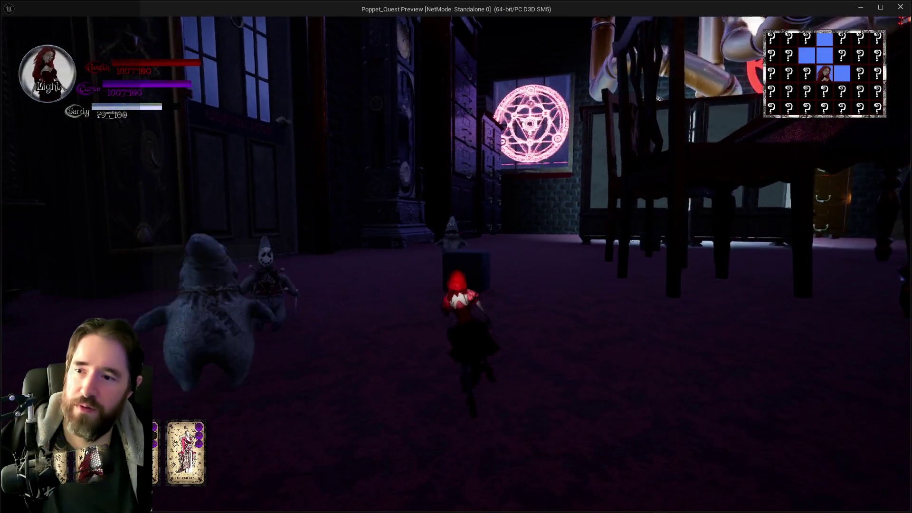
key(q)
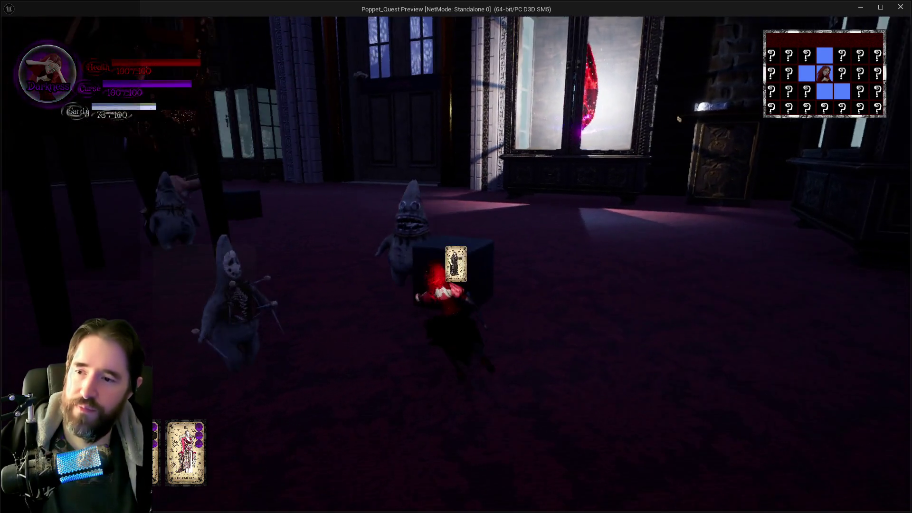
click(456, 264)
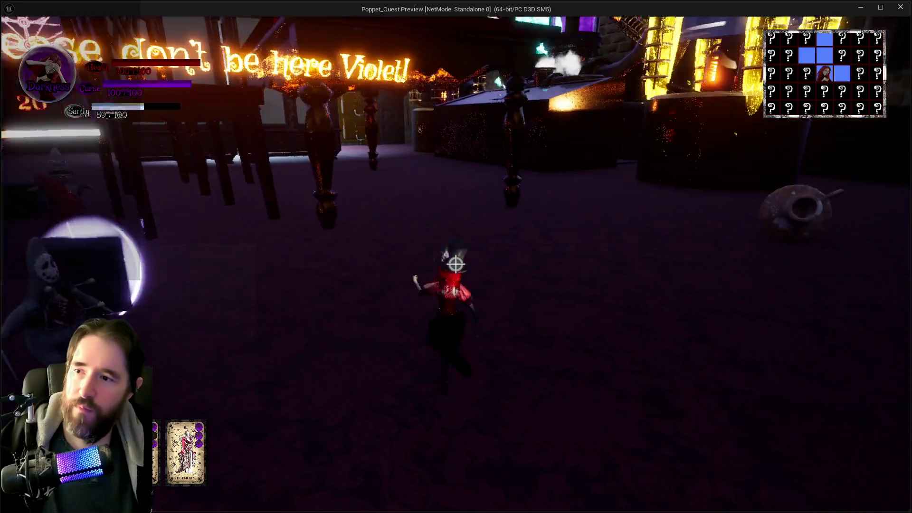
key(alt+Tab)
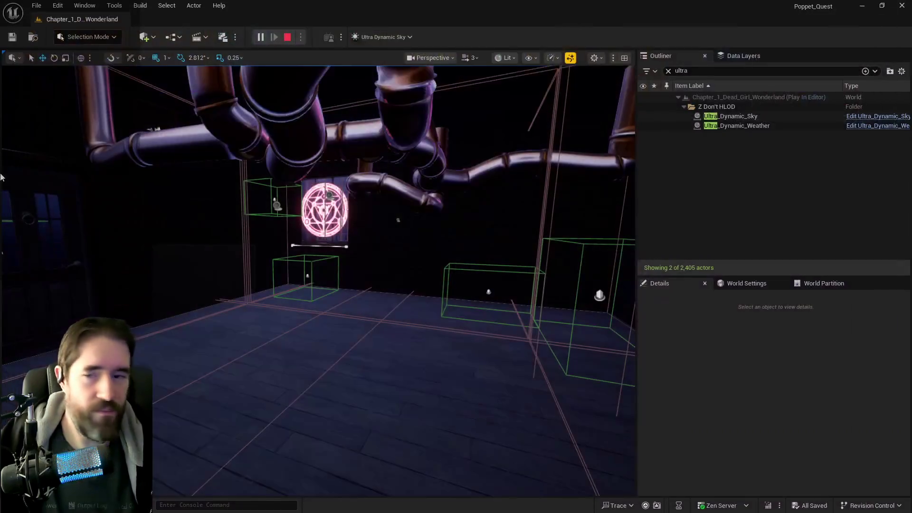
Step: Stop the play session and unload the DL_Toy_Maze data layer, clearing the 'oy' search filter
key(Escape)
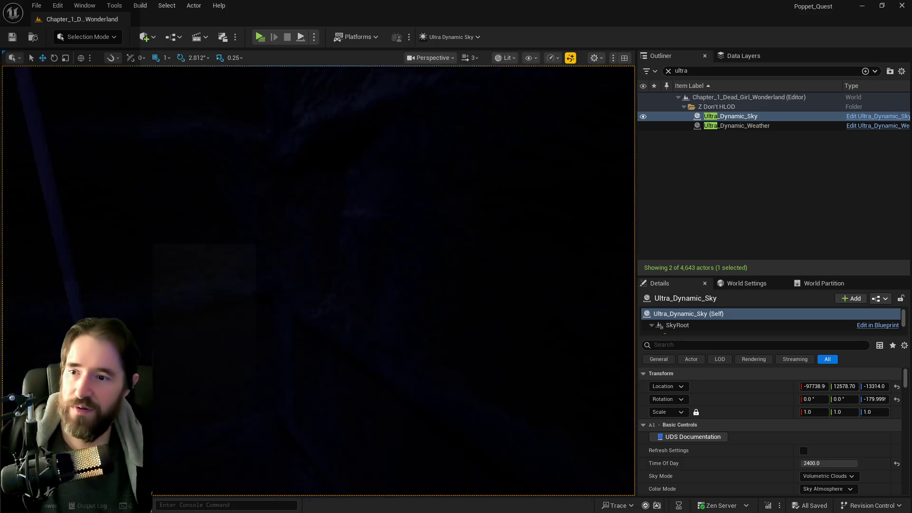
click(741, 56)
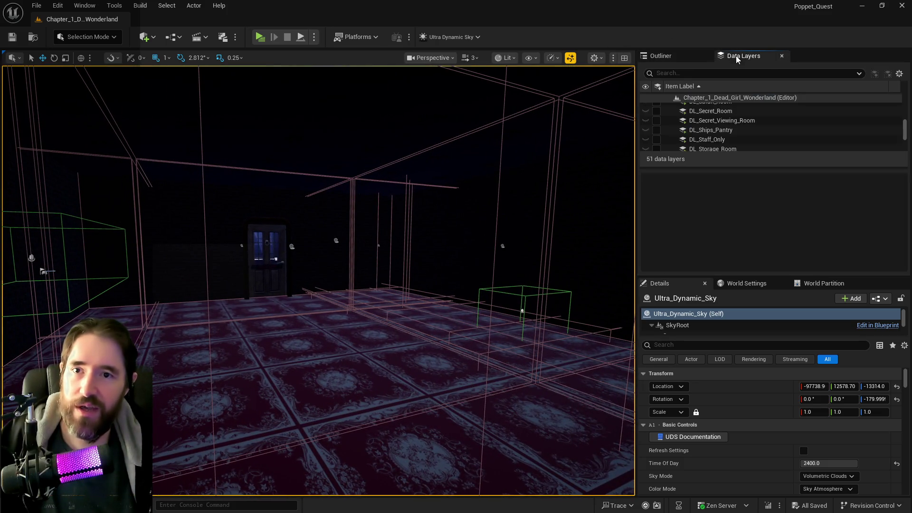
text(toy m)
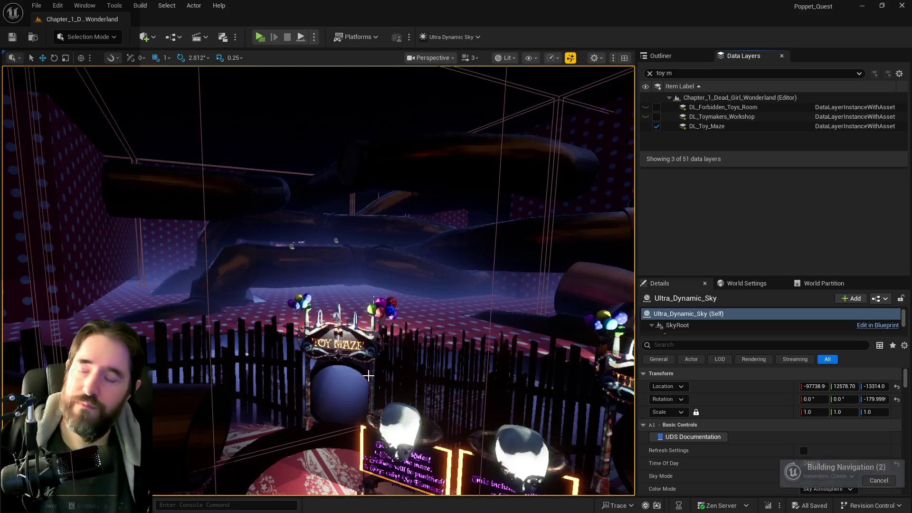
drag(373, 354, 373, 323)
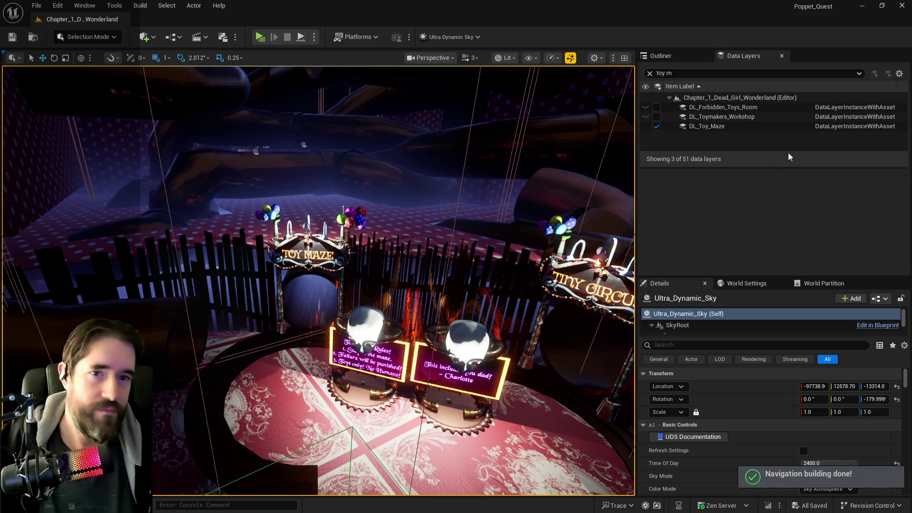
click(657, 126)
click(650, 73)
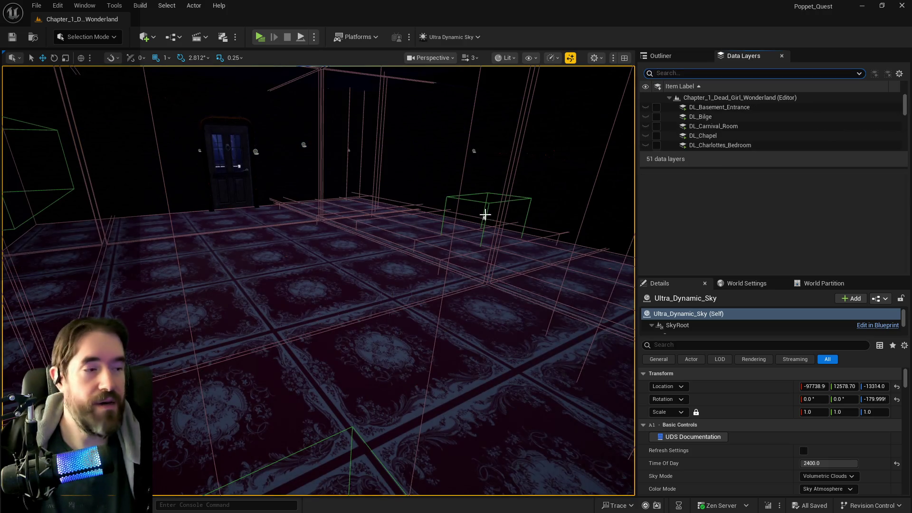
Step: Fly through the pipe room and Chapel door into the dark room, then maximize BP_Poppet's editor
key(w)
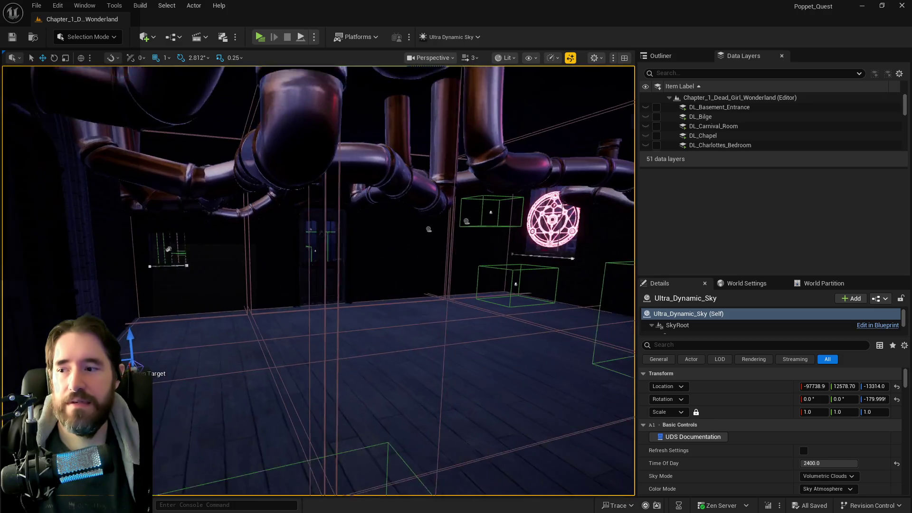
key(w)
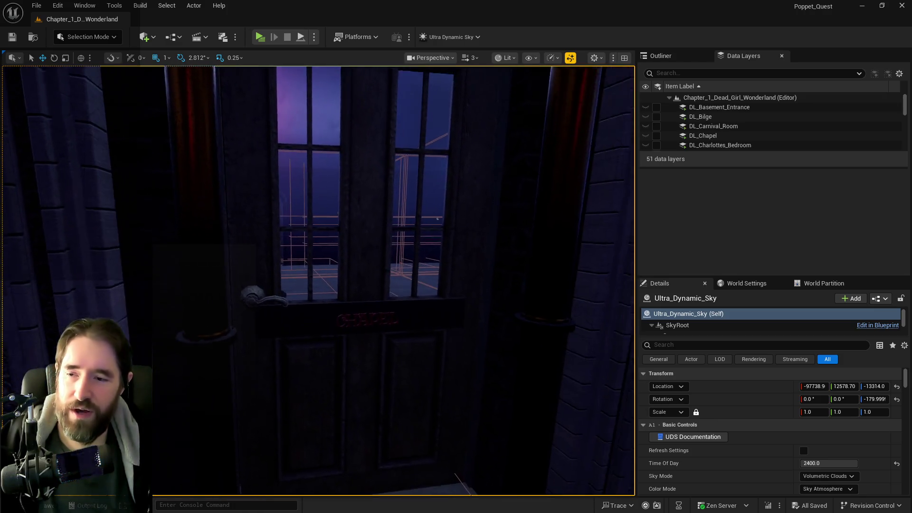
key(w)
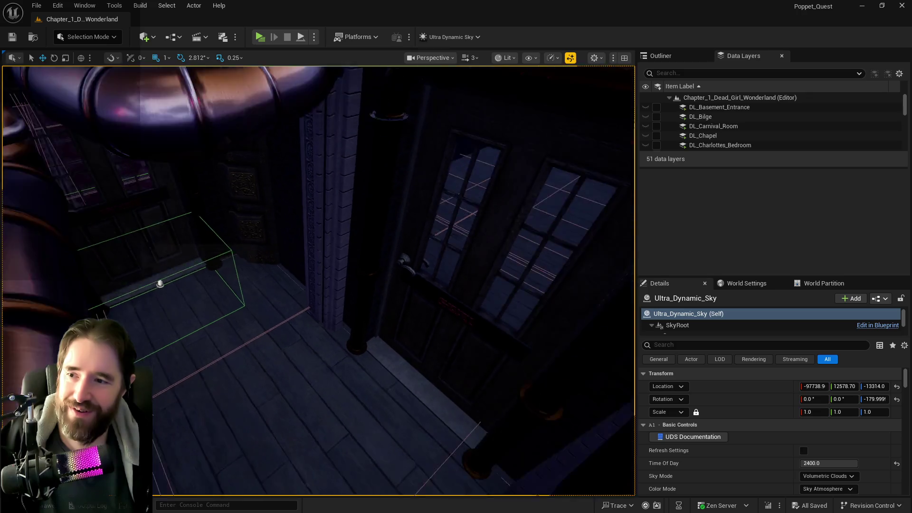
key(w)
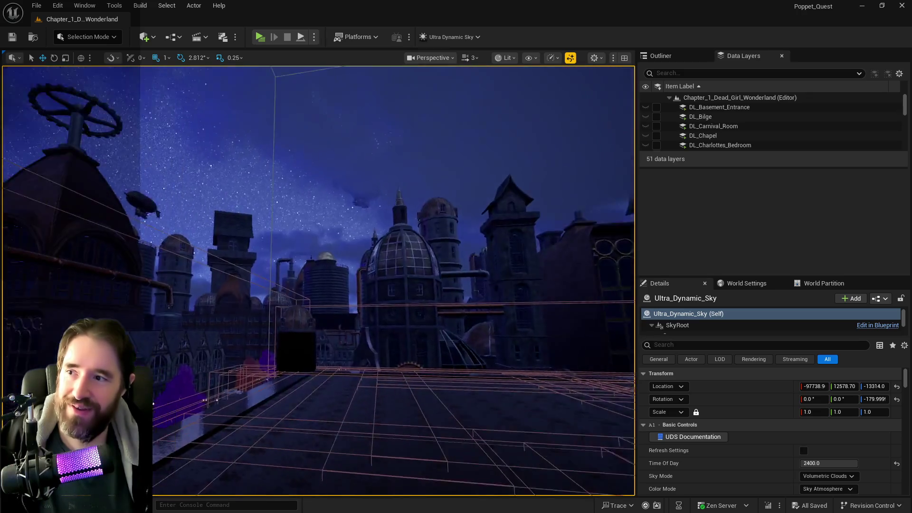
key(w)
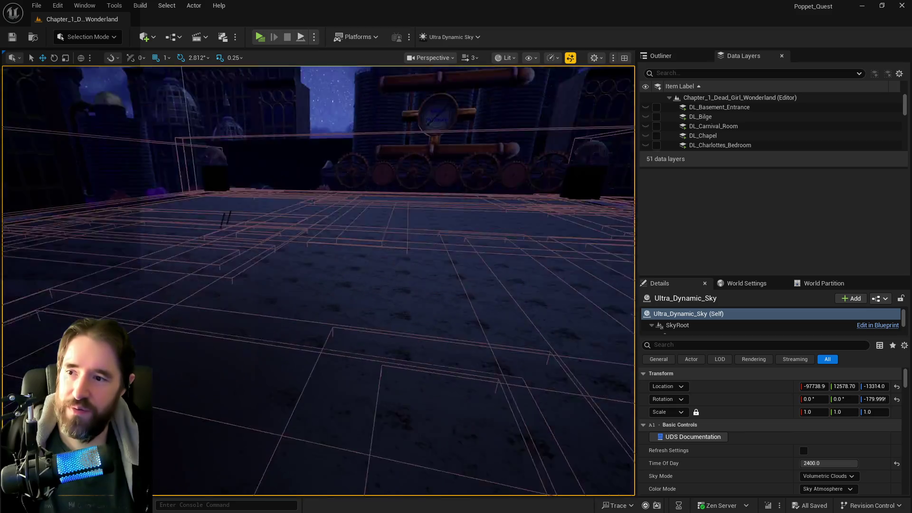
key(w)
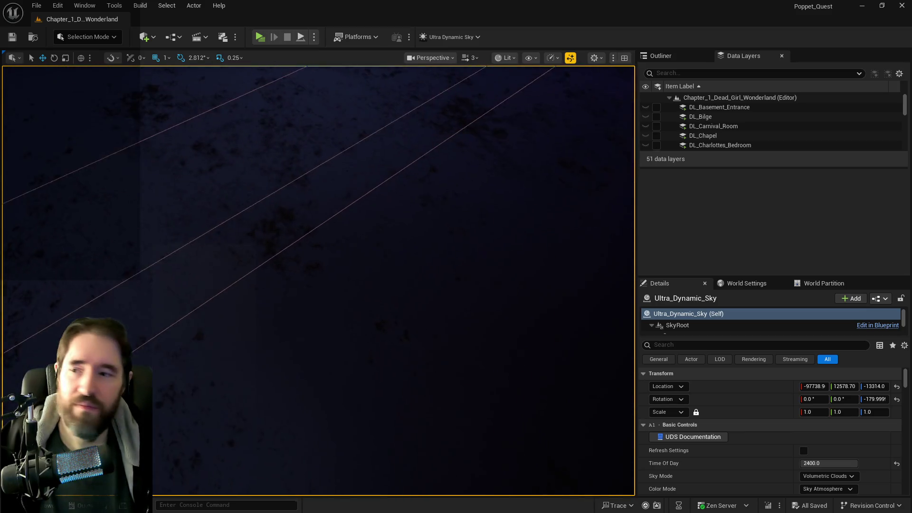
key(s)
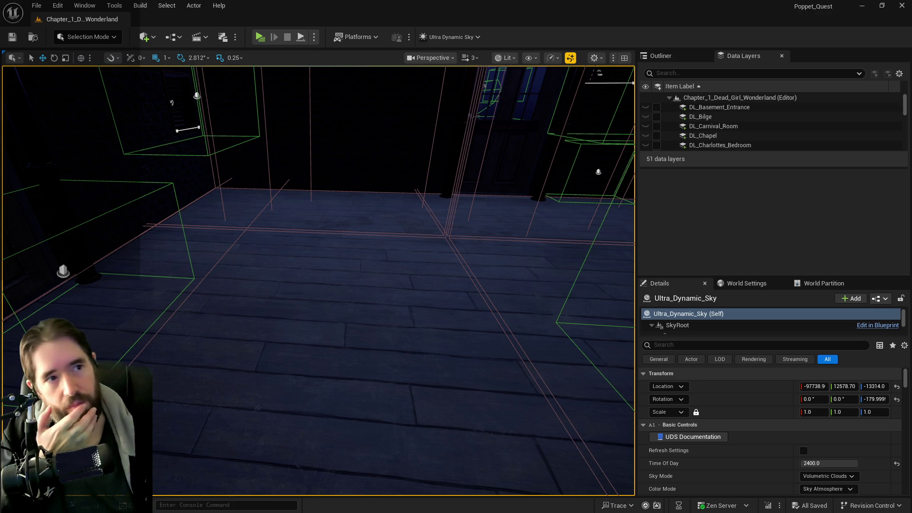
key(alt+Tab)
double_click(585, 87)
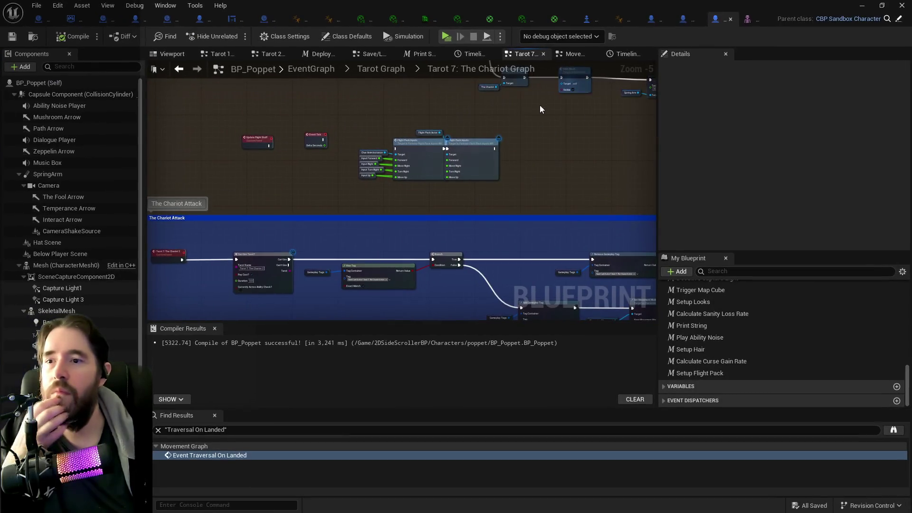
Step: Box-select the input nodes and comment boxes in Fantasy_Flight_Packs_ThirdPersonCharacter_BP's EventGraph
scroll(314, 129, up, 4)
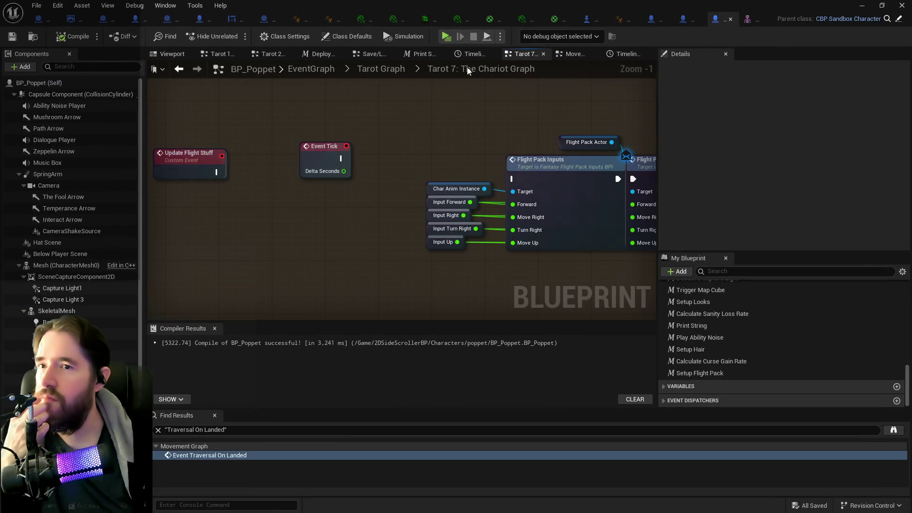
click(653, 20)
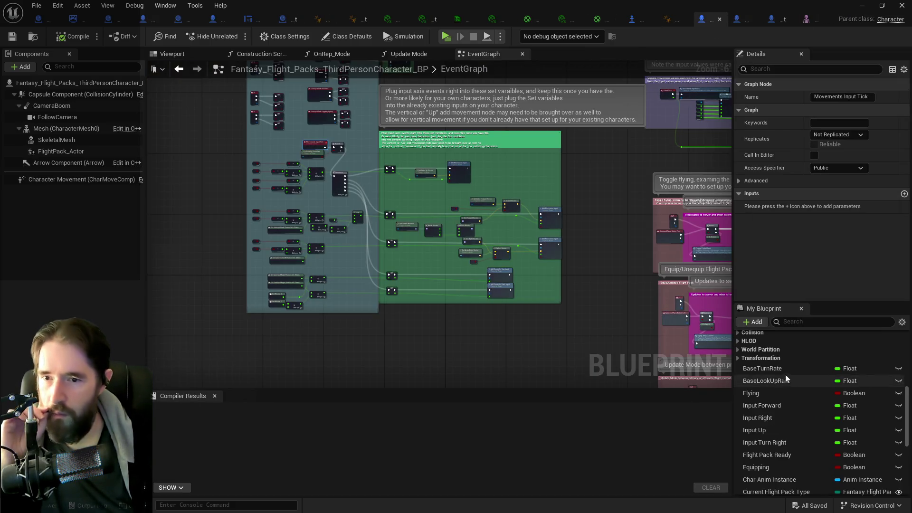
scroll(284, 127, up, 4)
scroll(317, 181, down, 3)
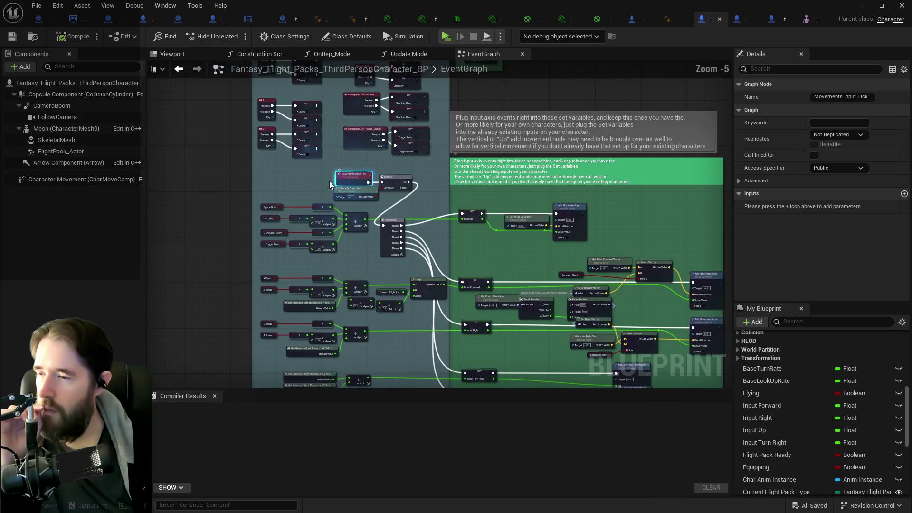
scroll(300, 166, down, 2)
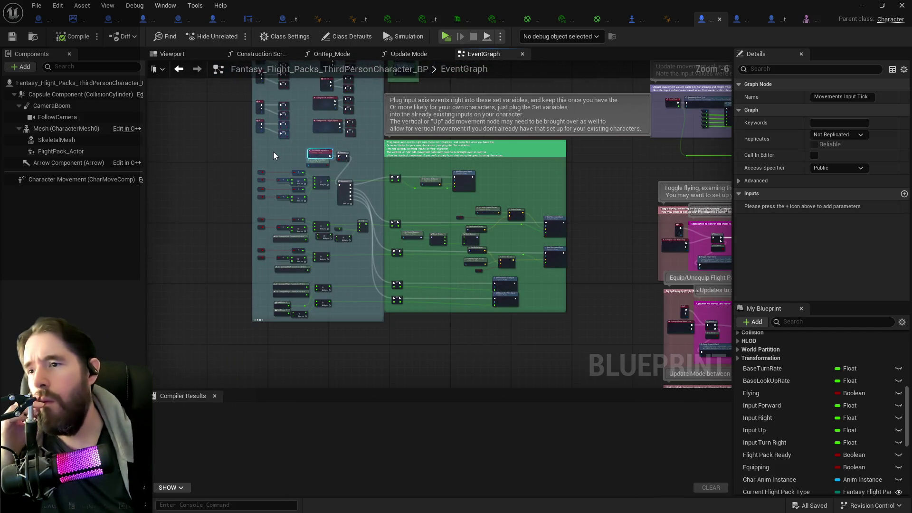
mouse_move(256, 149)
mouse_down()
mouse_move(532, 275)
mouse_move(575, 321)
mouse_up()
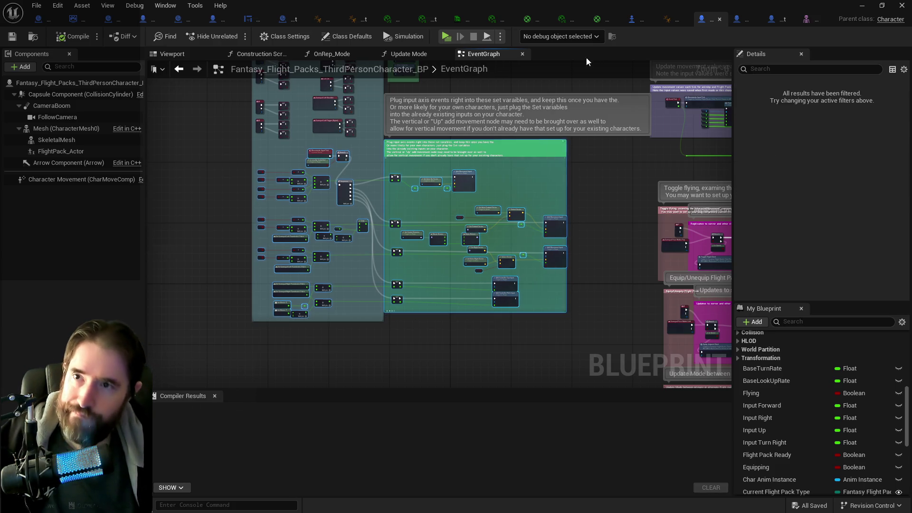
Step: Pan across the graph reading the comment notes, ending centred on the input comment boxes
mouse_move(224, 163)
mouse_down()
mouse_move(403, 143)
mouse_move(434, 274)
mouse_up()
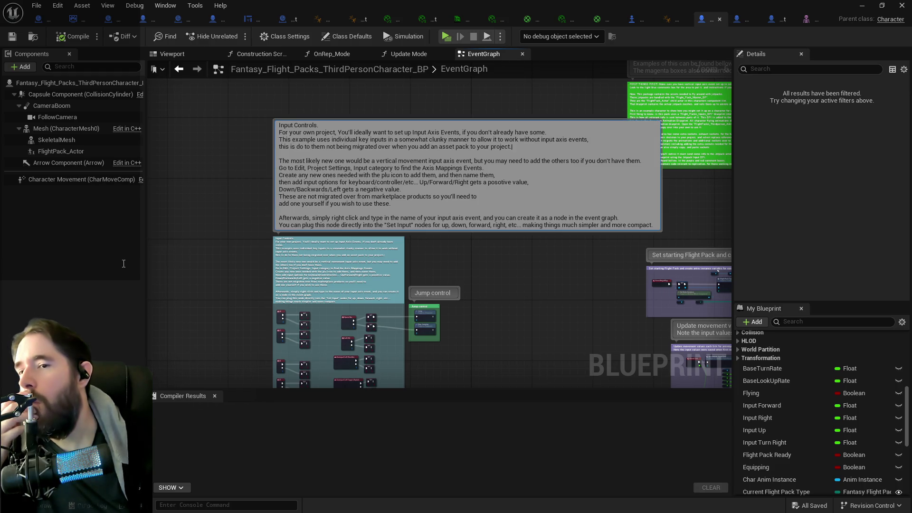
drag(596, 205, 381, 122)
mouse_move(223, 187)
mouse_down()
mouse_move(492, 104)
mouse_move(305, 199)
mouse_move(277, 176)
mouse_move(238, 210)
mouse_move(214, 201)
mouse_move(223, 200)
mouse_up()
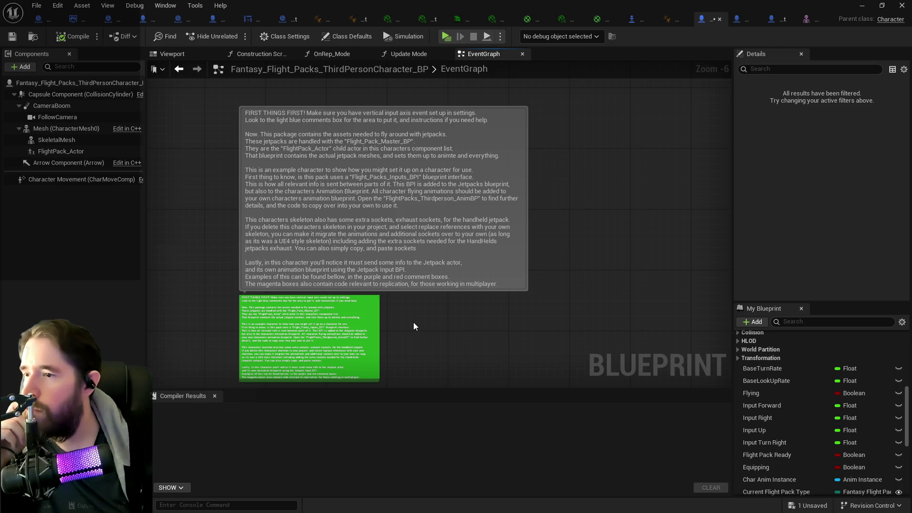
mouse_move(407, 332)
mouse_down()
mouse_move(603, 71)
mouse_move(562, 64)
mouse_up()
mouse_move(257, 152)
mouse_down()
mouse_move(221, 207)
mouse_move(226, 190)
mouse_move(507, 358)
mouse_move(569, 369)
mouse_up()
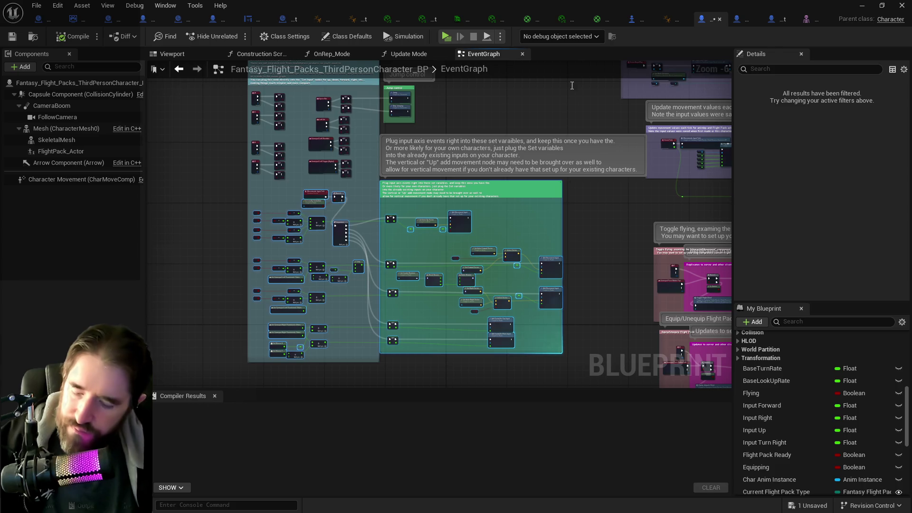
Step: Paste the flight-pack input block into empty space in BP_Poppet's Movement Graph, then return to the flight character
click(772, 19)
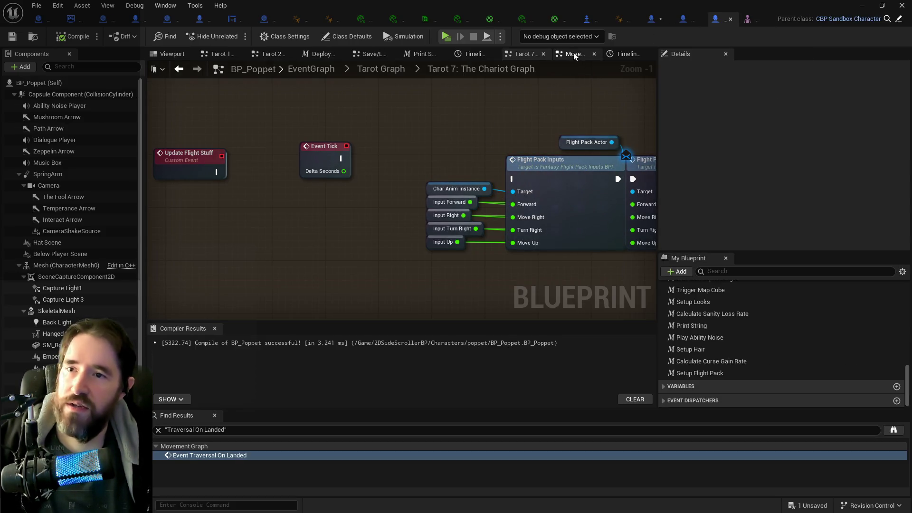
click(574, 56)
scroll(535, 175, down, 8)
mouse_move(370, 76)
mouse_down()
mouse_move(336, 122)
mouse_move(377, 198)
mouse_up()
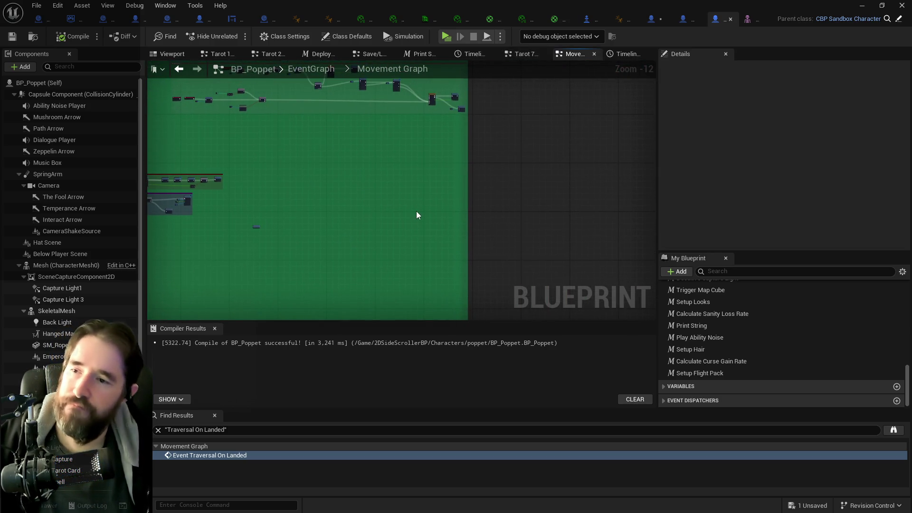
key(ctrl+v)
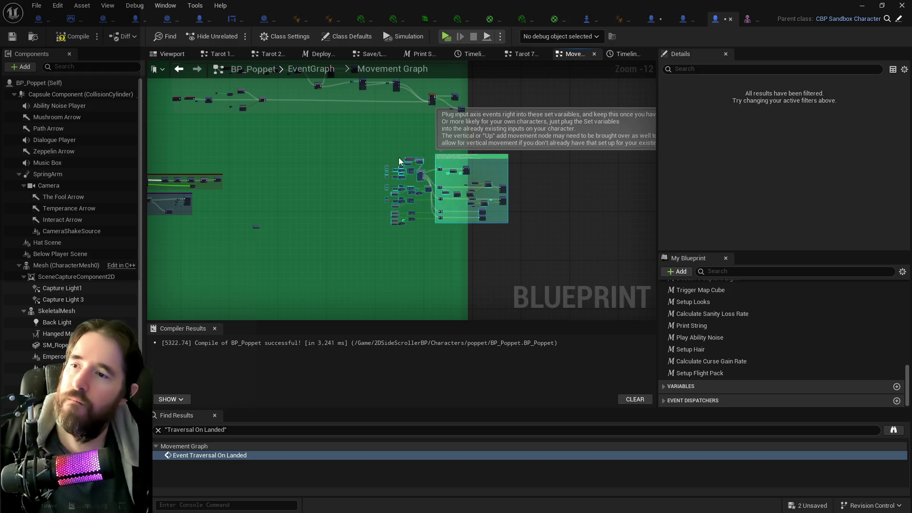
scroll(398, 158, up, 2)
scroll(398, 159, up, 10)
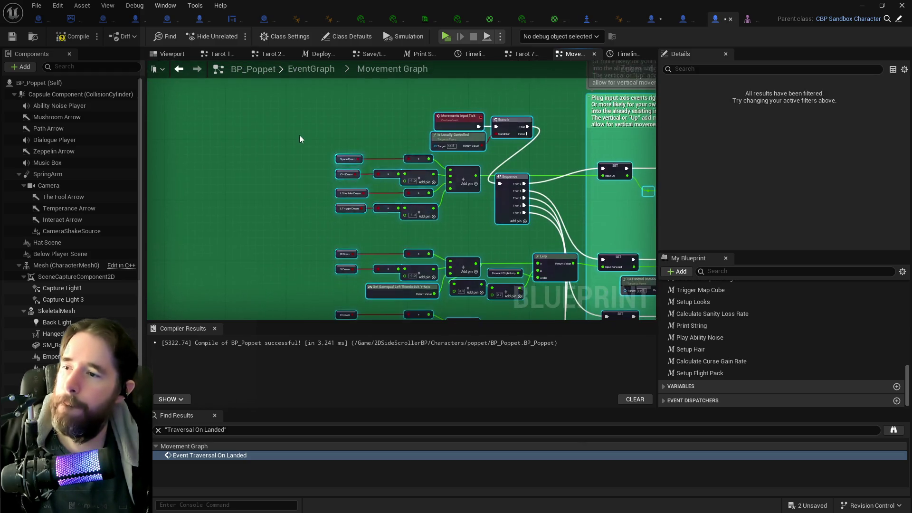
scroll(348, 179, down, 3)
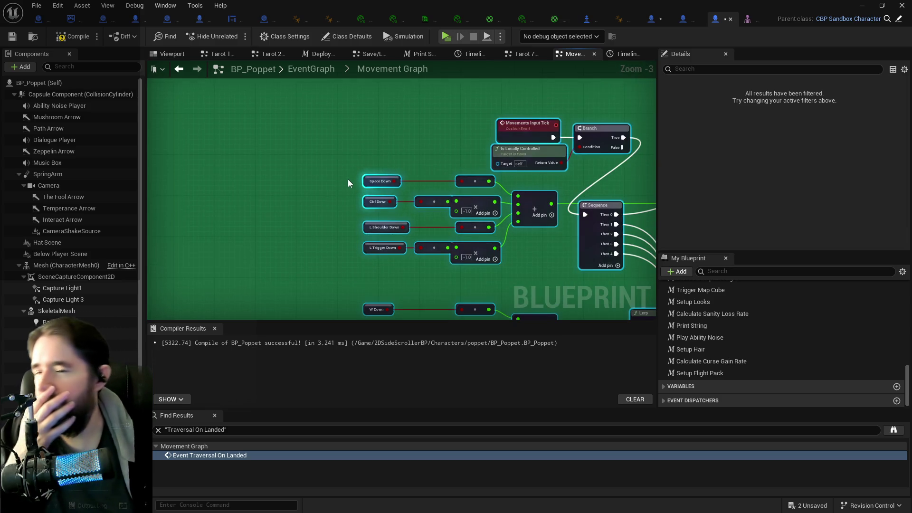
click(655, 20)
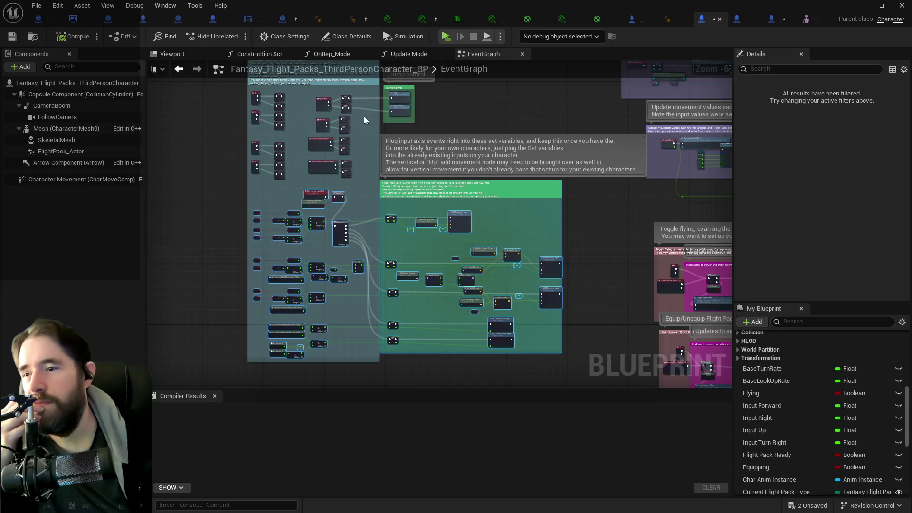
Step: Pan the EventGraph over the W/S/A/D keys, input-math, Jump control and Sequence/Lerp nodes
scroll(306, 131, up, 6)
mouse_move(288, 153)
mouse_down()
mouse_move(326, 170)
mouse_move(399, 177)
mouse_up()
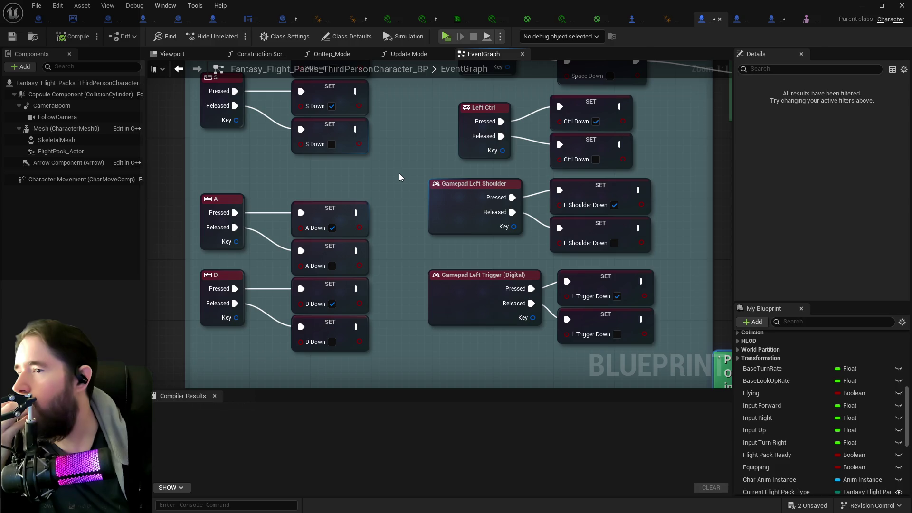
scroll(399, 177, down, 1)
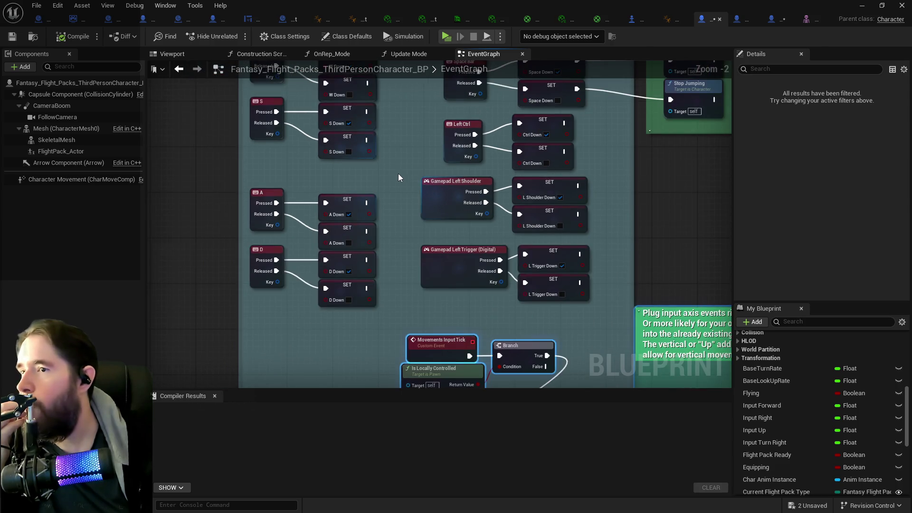
scroll(398, 177, down, 2)
drag(399, 245, 395, 90)
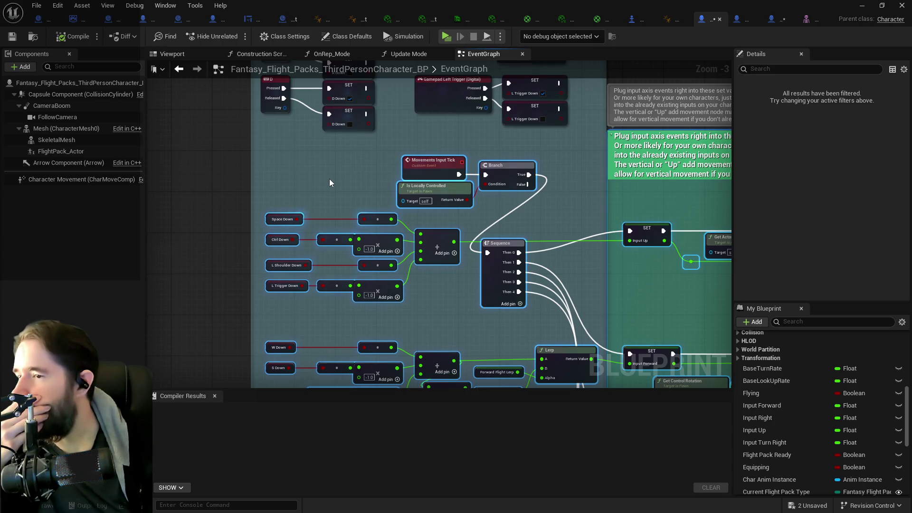
mouse_move(335, 178)
mouse_down()
mouse_move(364, 170)
mouse_move(339, 284)
mouse_up()
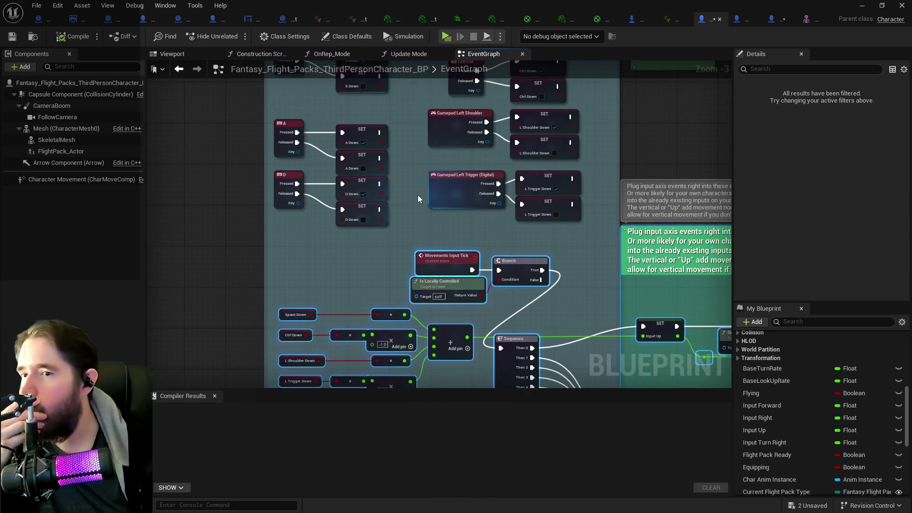
drag(420, 195, 366, 258)
drag(397, 227, 377, 271)
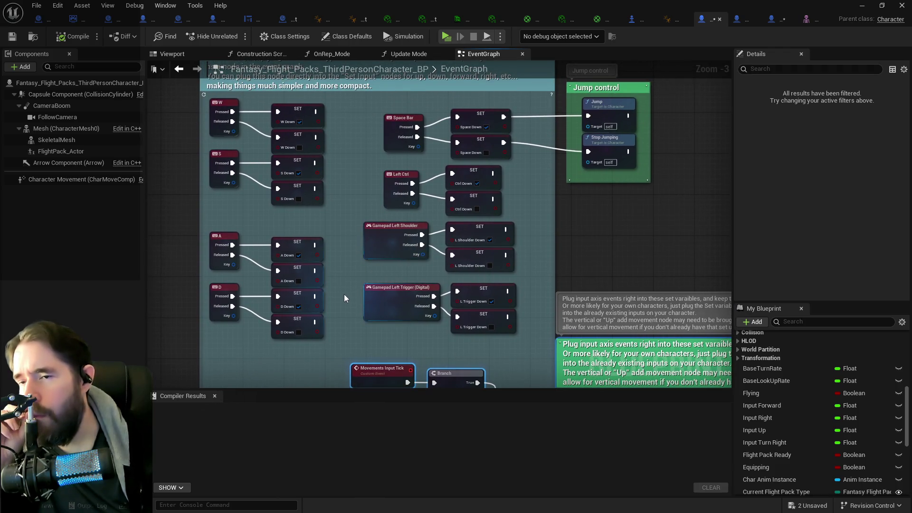
drag(345, 298, 395, 138)
drag(344, 255, 378, 136)
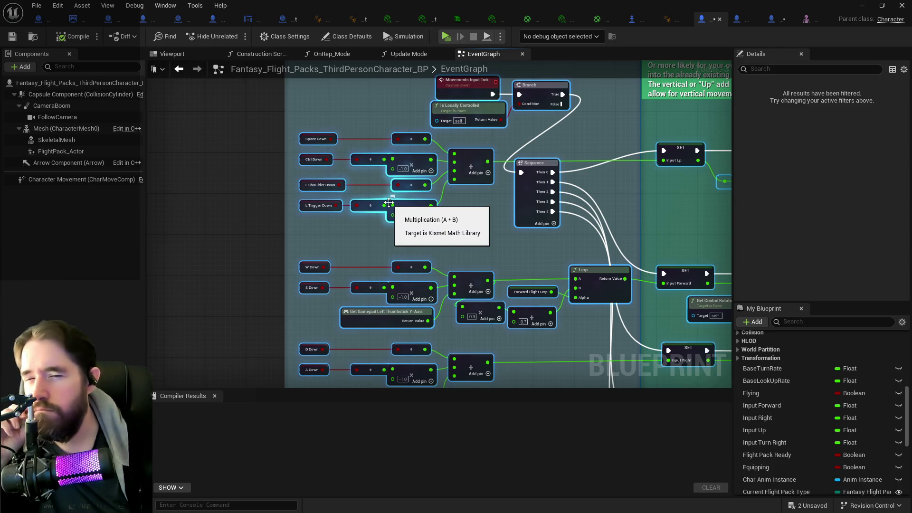
Step: Pan over the thumbstick, mouse and rotator nodes, back to the W/S/A/D key events
drag(388, 204, 286, 111)
drag(413, 281, 393, 188)
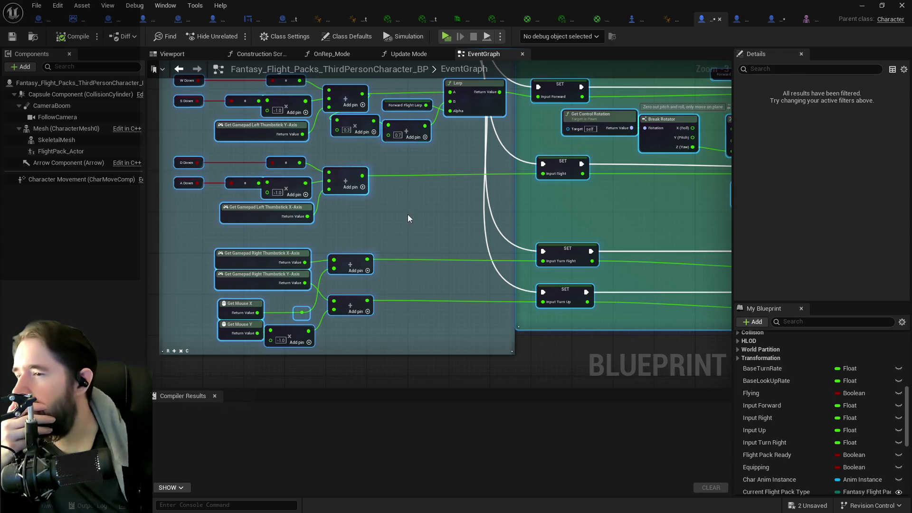
mouse_move(409, 219)
mouse_down()
mouse_move(285, 198)
mouse_move(403, 285)
mouse_move(506, 309)
mouse_move(517, 239)
mouse_up()
drag(495, 195, 503, 365)
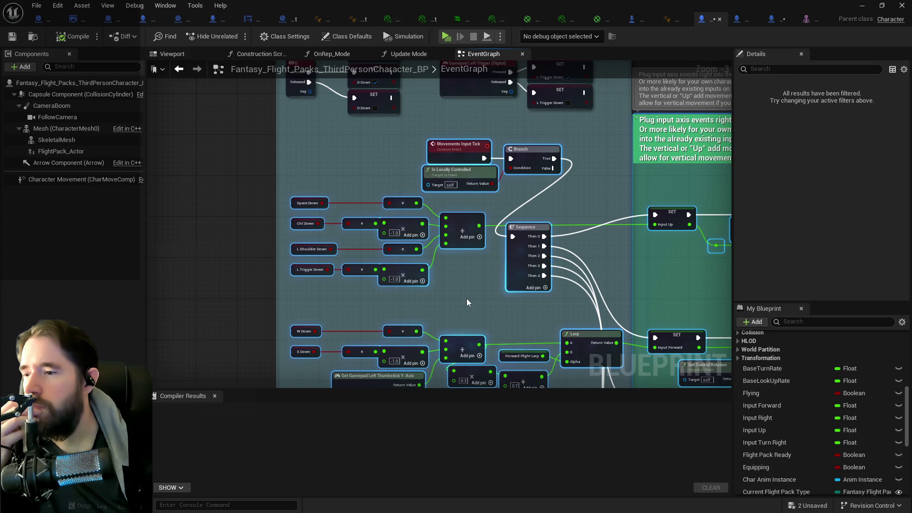
mouse_move(467, 299)
mouse_down()
mouse_move(480, 362)
mouse_move(449, 317)
mouse_move(395, 279)
mouse_move(385, 233)
mouse_move(209, 189)
mouse_up()
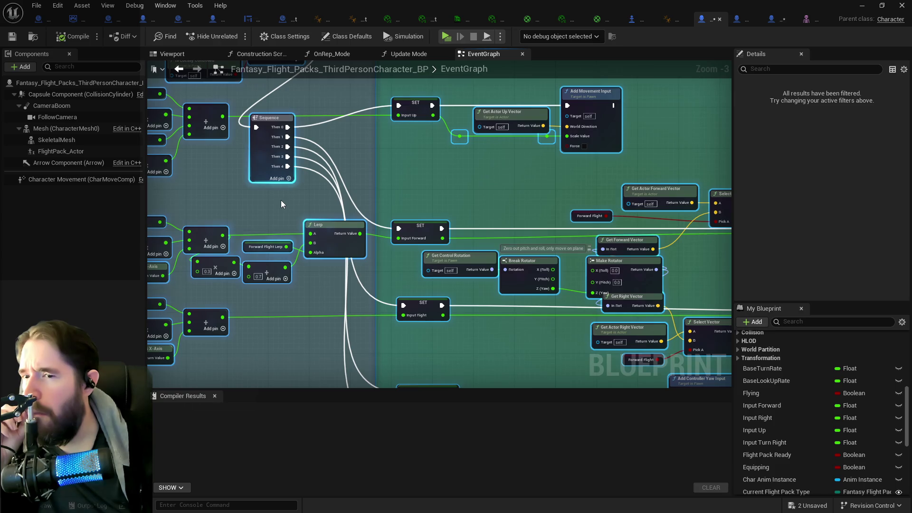
drag(306, 198, 613, 230)
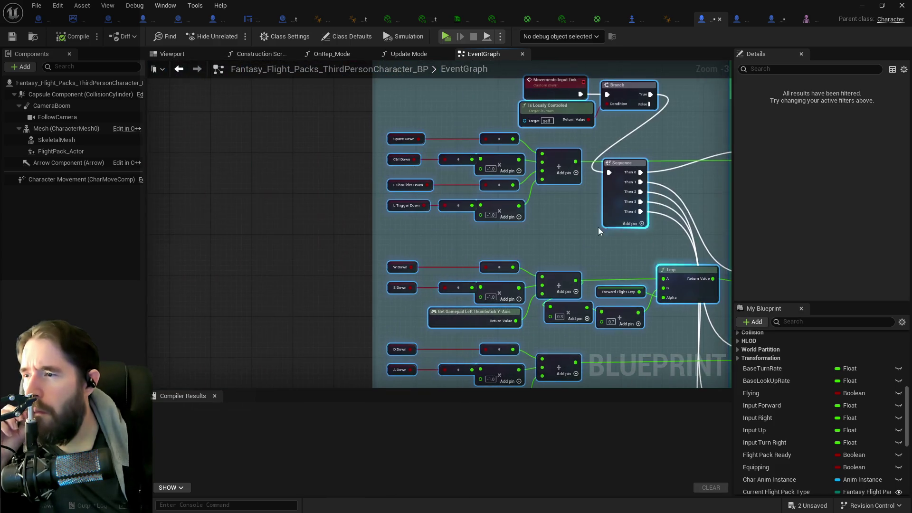
drag(463, 156, 437, 378)
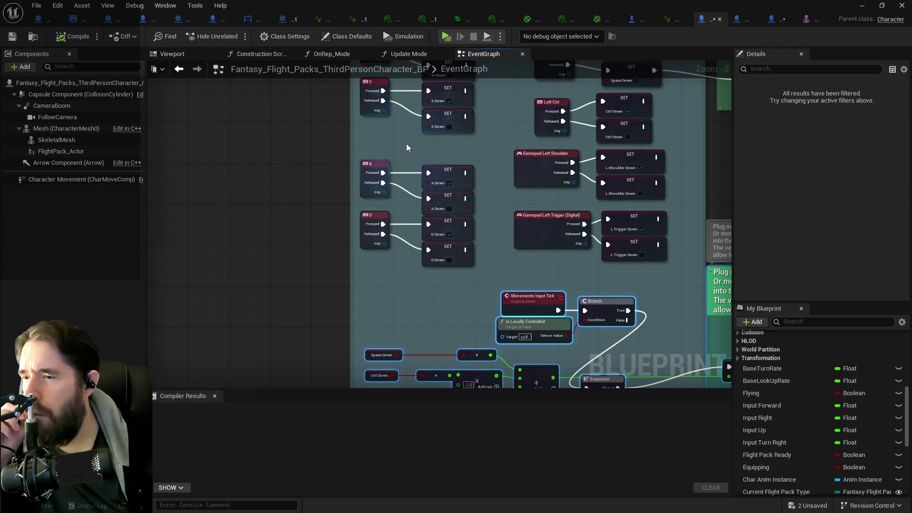
drag(402, 150, 387, 201)
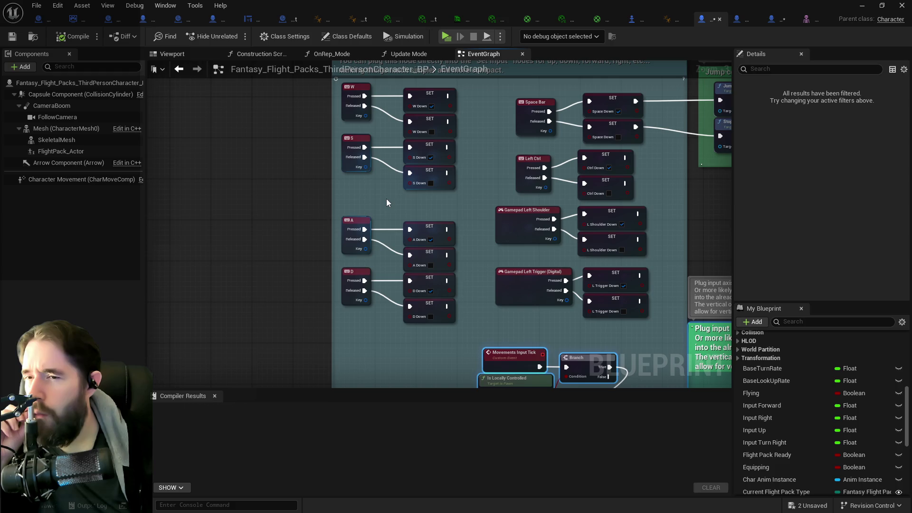
mouse_move(386, 199)
mouse_down()
mouse_move(255, 203)
mouse_move(236, 214)
mouse_up()
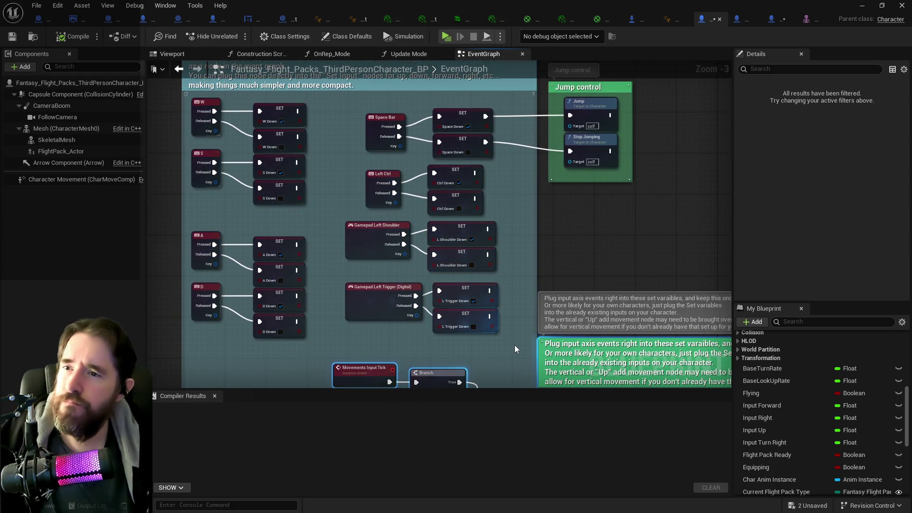
drag(506, 266, 564, 272)
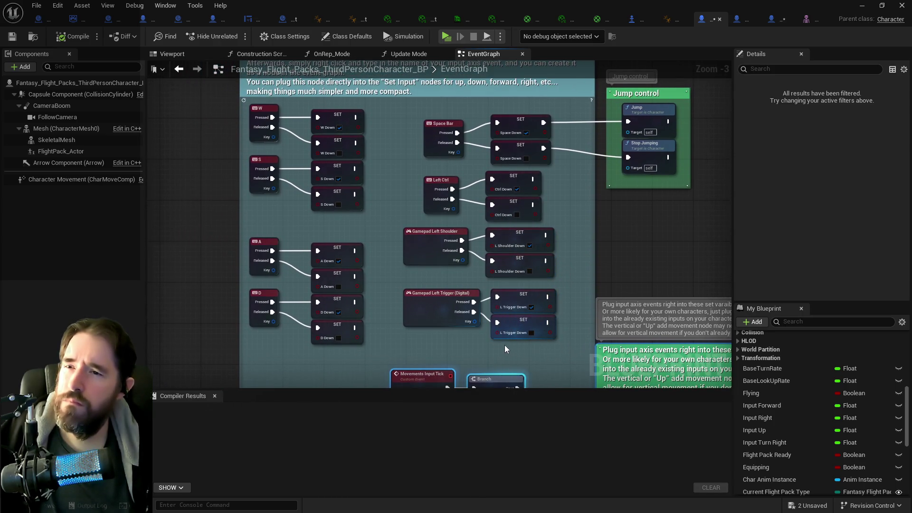
Step: Move the Space Bar and Jump control nodes right, then select the W/S/A/D, Left Ctrl and gamepad events
drag(422, 109, 657, 149)
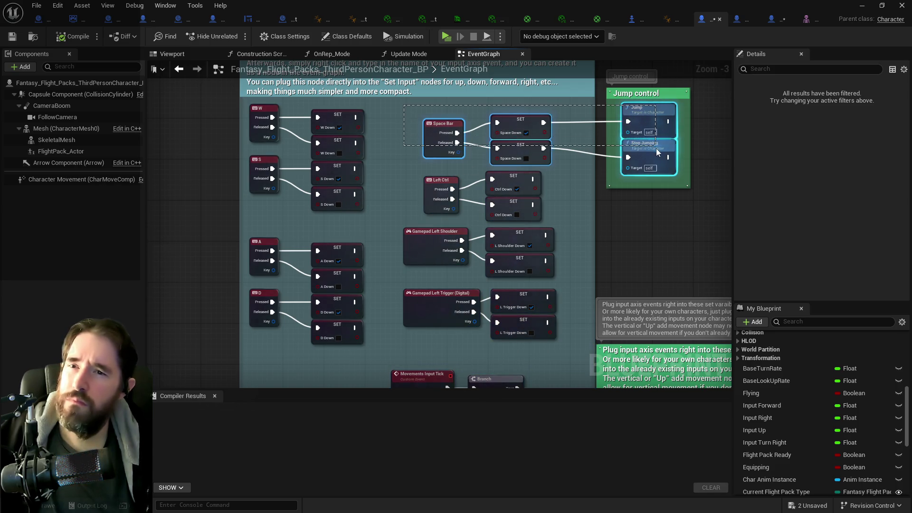
mouse_move(516, 125)
mouse_down()
mouse_move(560, 110)
mouse_move(659, 110)
mouse_up()
scroll(538, 162, down, 2)
mouse_move(541, 266)
mouse_down()
mouse_move(404, 136)
mouse_move(377, 129)
mouse_up()
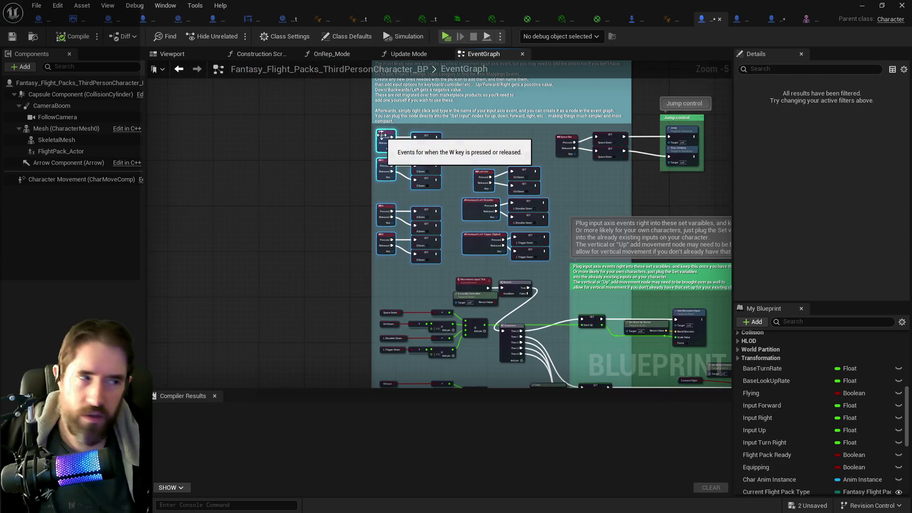
Step: Paste the key and gamepad input events into BP_Poppet's Movement Graph beside the existing network
click(770, 19)
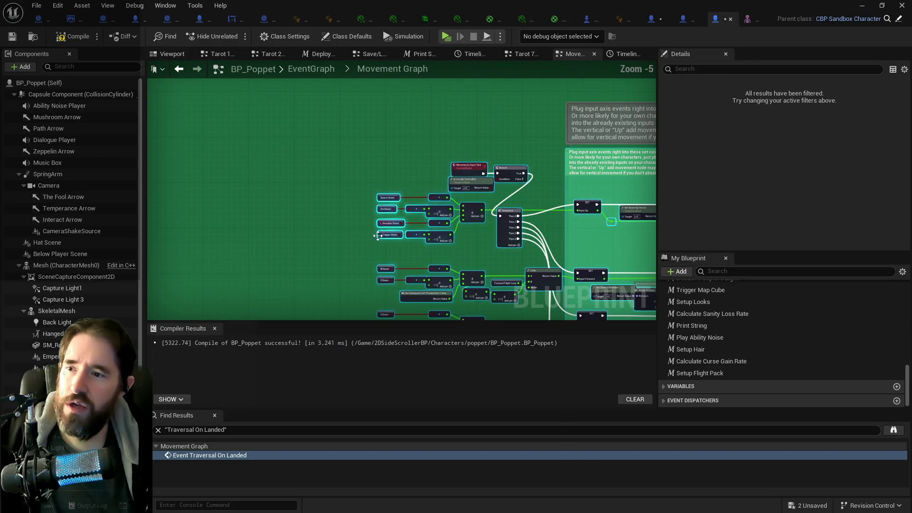
drag(359, 102, 352, 196)
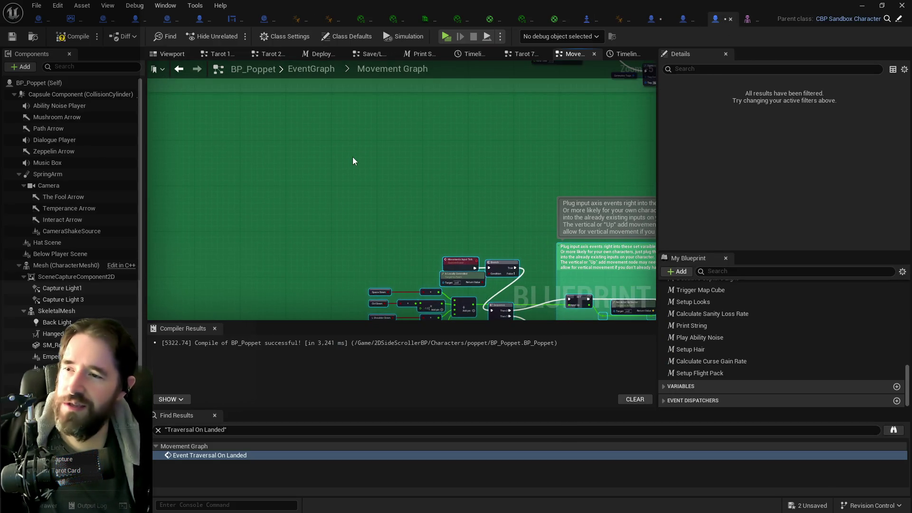
key(ctrl+v)
drag(415, 178, 478, 193)
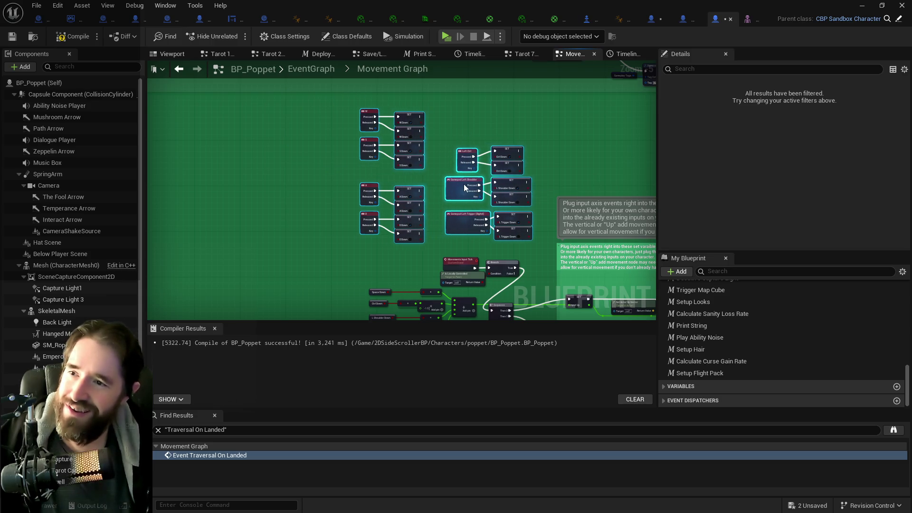
scroll(418, 114, up, 4)
mouse_move(426, 118)
mouse_down()
mouse_move(493, 92)
mouse_move(495, 116)
mouse_move(408, 153)
mouse_up()
Step: Create variables for the W Down, S Down, A Down and D Down setters
right_click(408, 159)
key(Escape)
mouse_move(428, 206)
mouse_down()
mouse_move(477, 150)
mouse_move(450, 158)
mouse_up()
right_click(449, 157)
key(Escape)
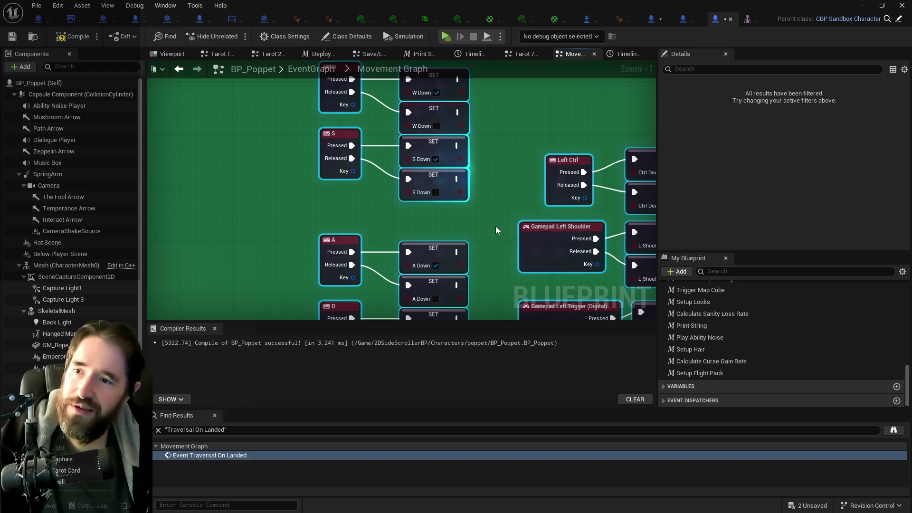
right_click(438, 179)
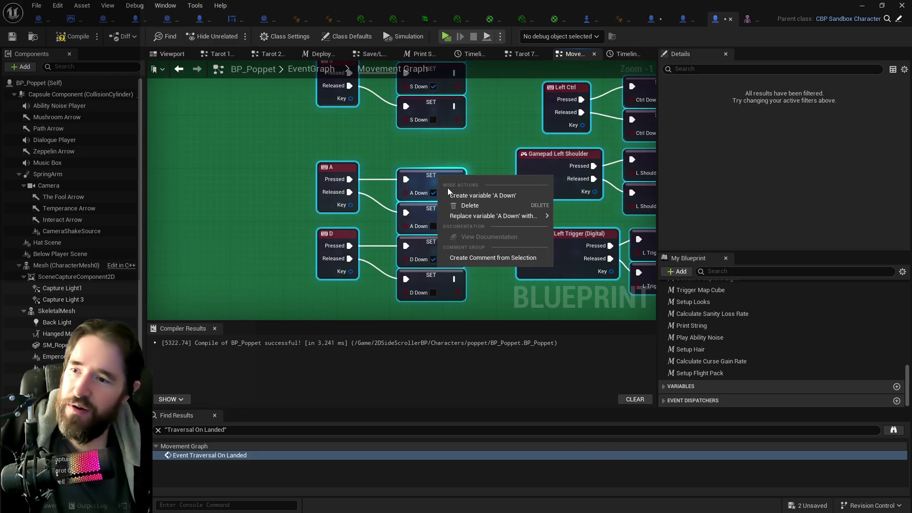
key(Escape)
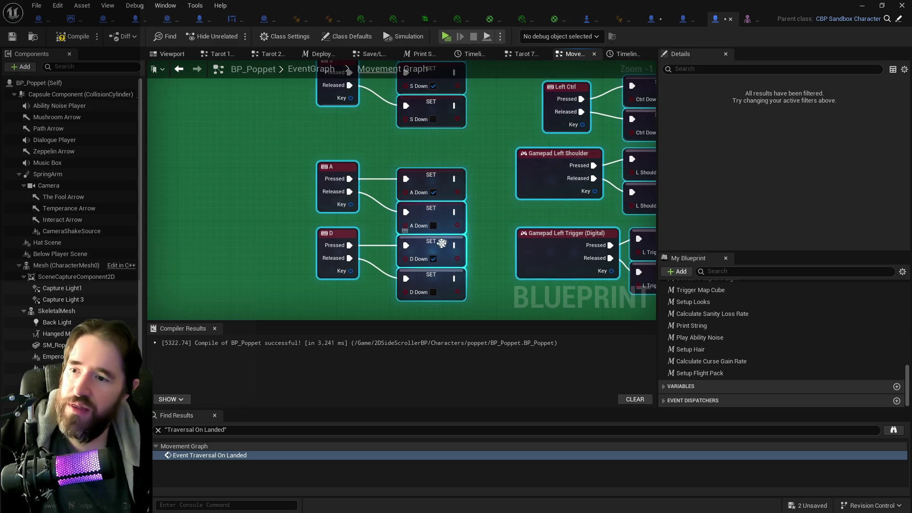
right_click(441, 244)
key(Escape)
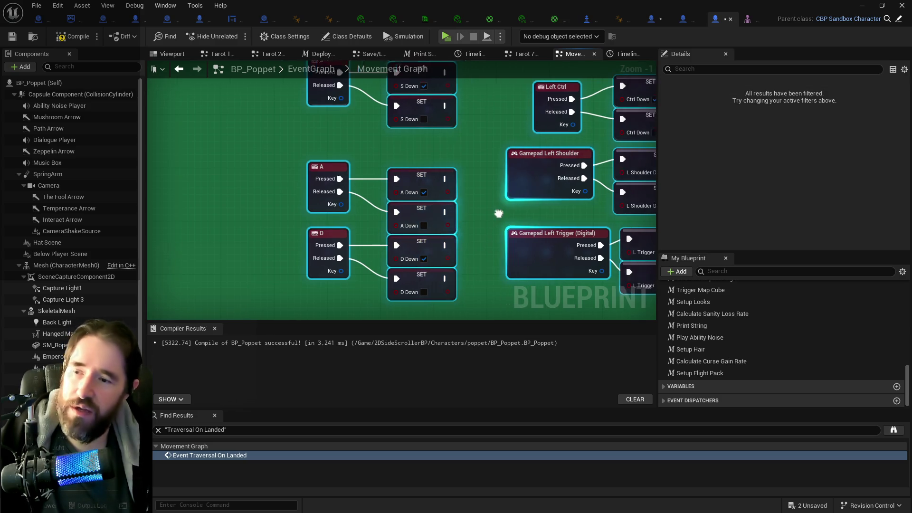
Step: Create variables for the Ctrl Down, L Shoulder Down and L Trigger Down setters
drag(499, 210, 268, 218)
right_click(439, 99)
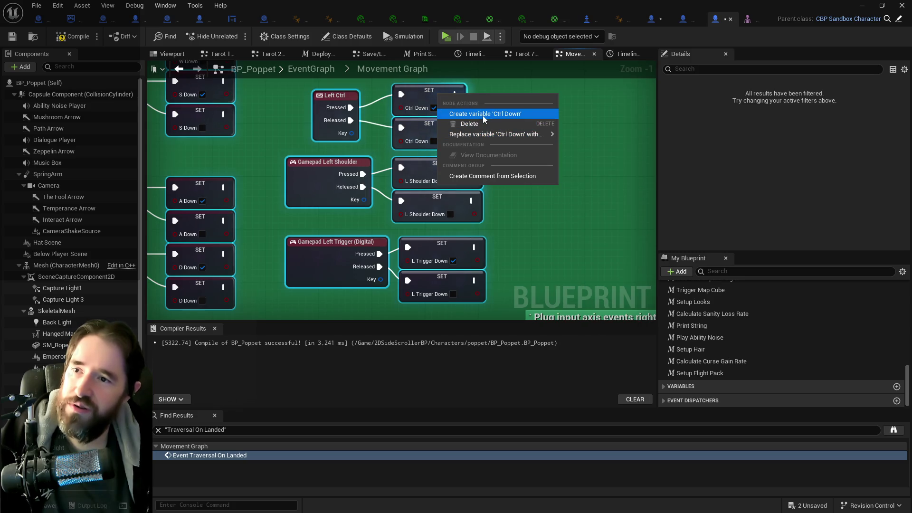
key(Escape)
right_click(449, 167)
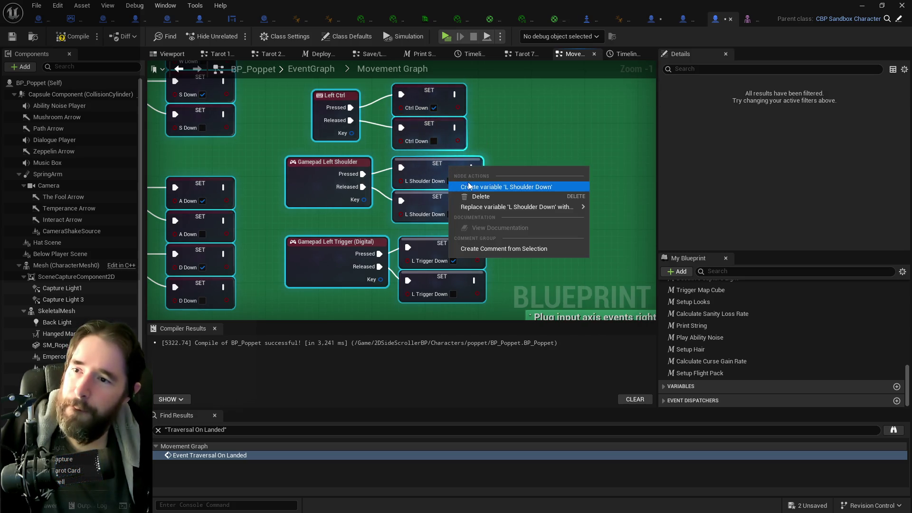
key(Escape)
right_click(453, 245)
key(Escape)
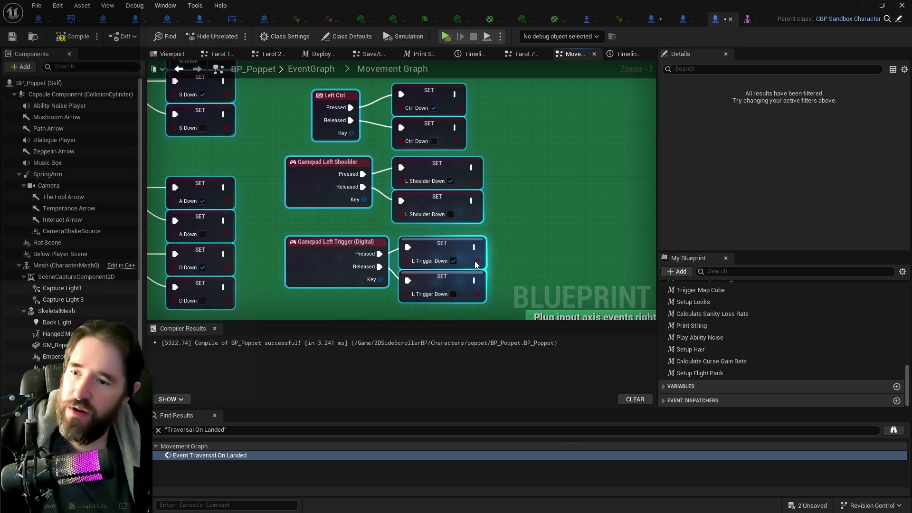
scroll(506, 236, down, 3)
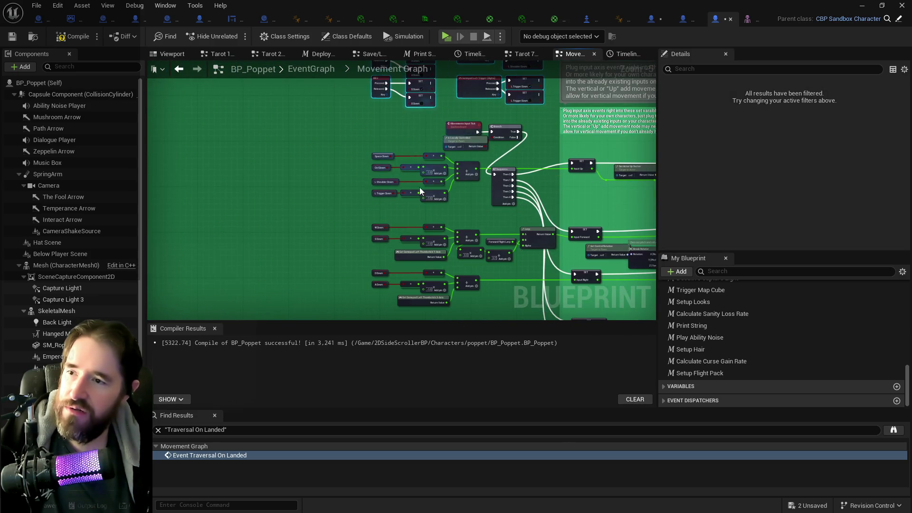
Step: Zoom and pan the Movement Graph to review the pasted A/D, S/W and Left Ctrl events
scroll(418, 194, up, 4)
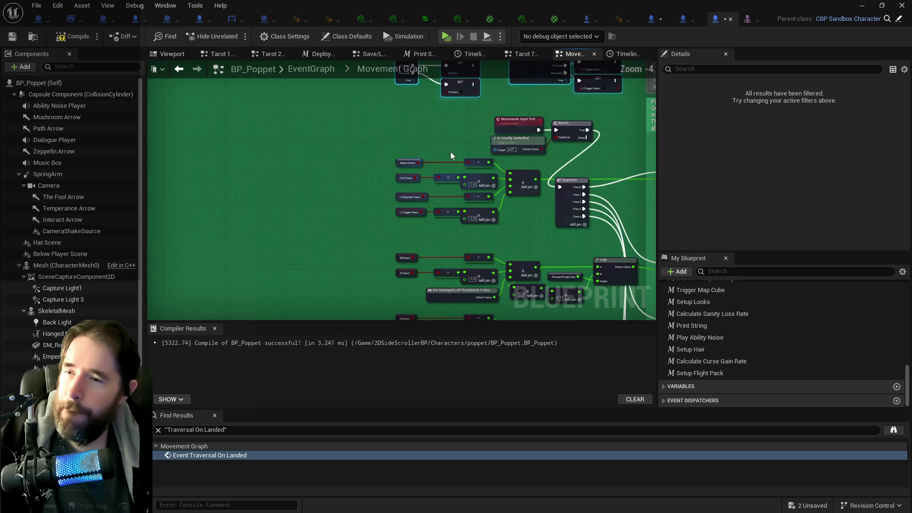
scroll(435, 161, down, 3)
scroll(377, 195, up, 2)
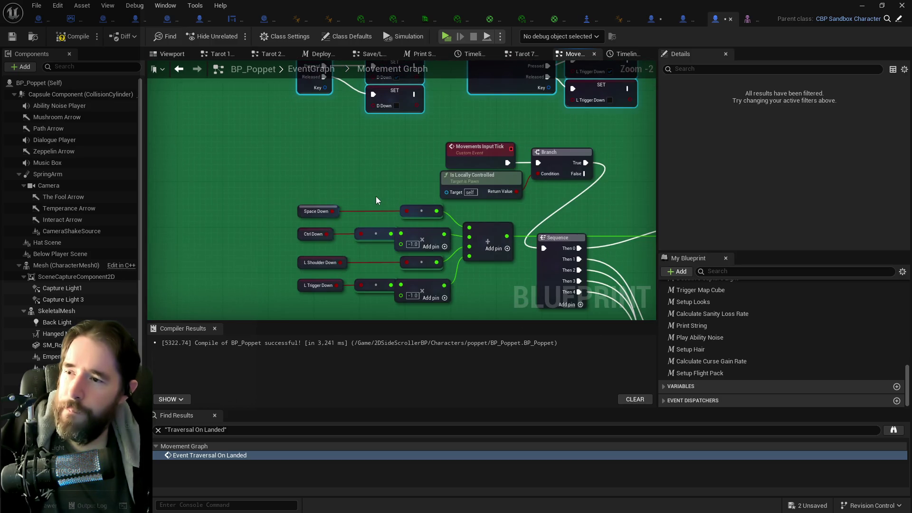
scroll(376, 195, up, 3)
scroll(375, 195, down, 2)
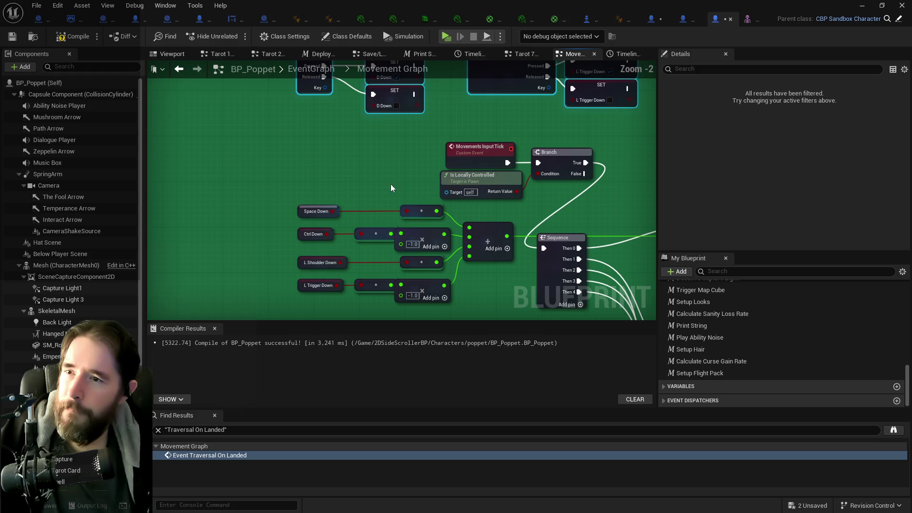
scroll(399, 152, down, 1)
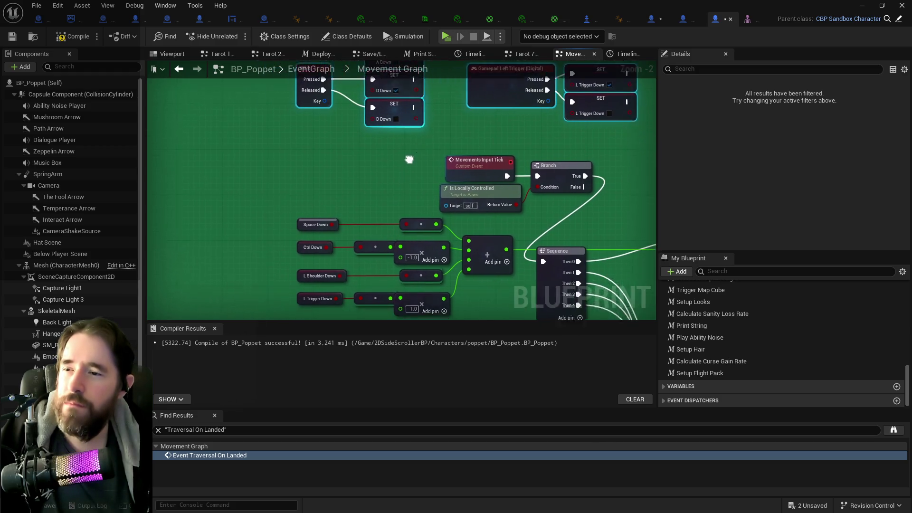
scroll(354, 178, up, 1)
scroll(326, 155, down, 1)
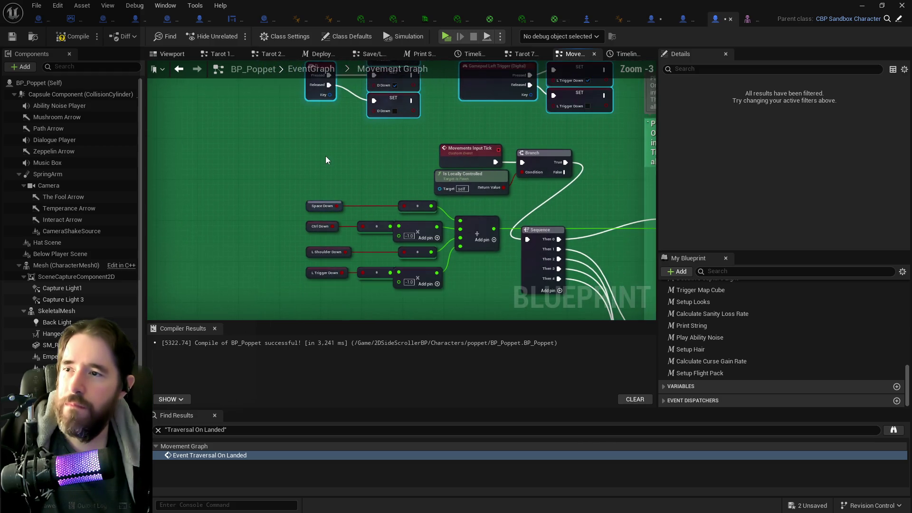
drag(326, 156, 345, 242)
drag(380, 156, 370, 218)
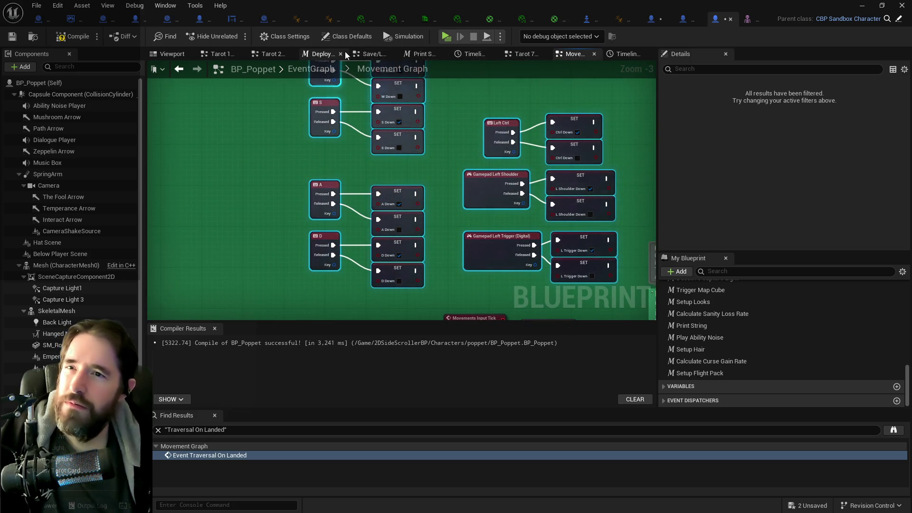
Step: Copy the Space Bar event with its two Space Down setters and paste them into BP_Poppet
click(658, 18)
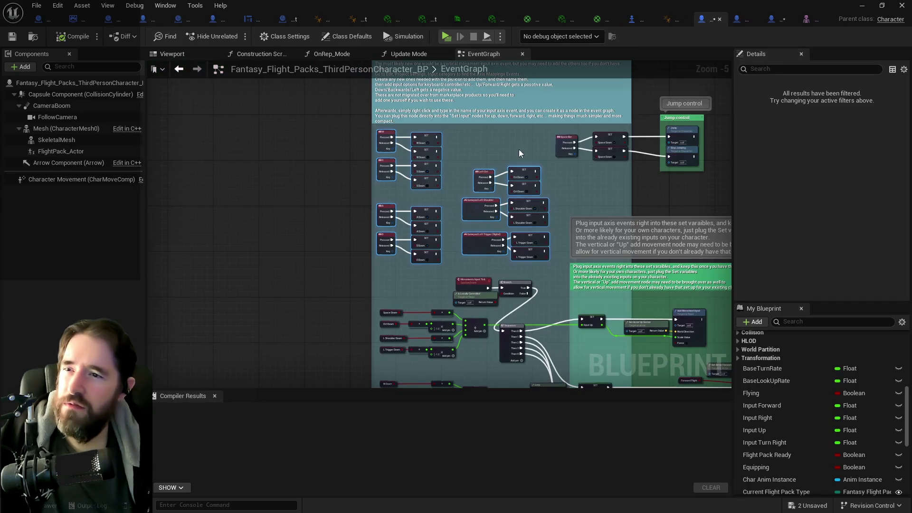
scroll(366, 184, up, 3)
drag(491, 188, 479, 188)
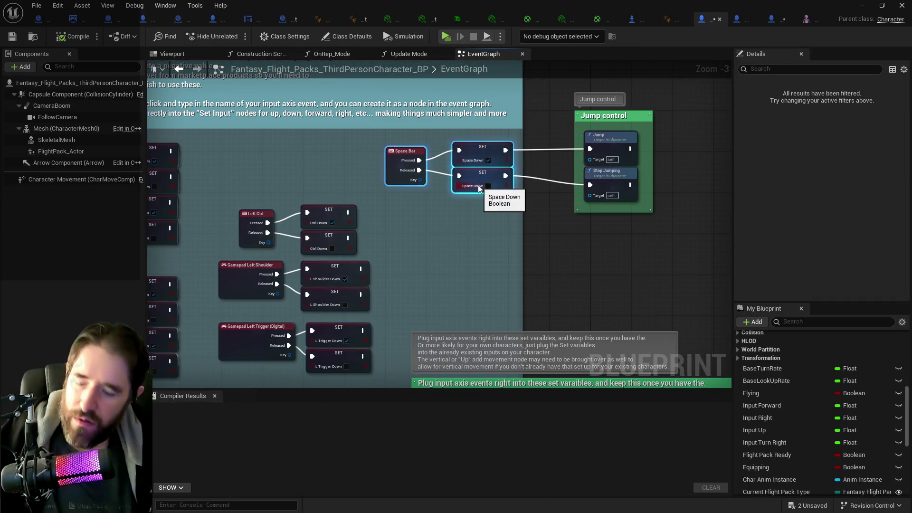
click(771, 18)
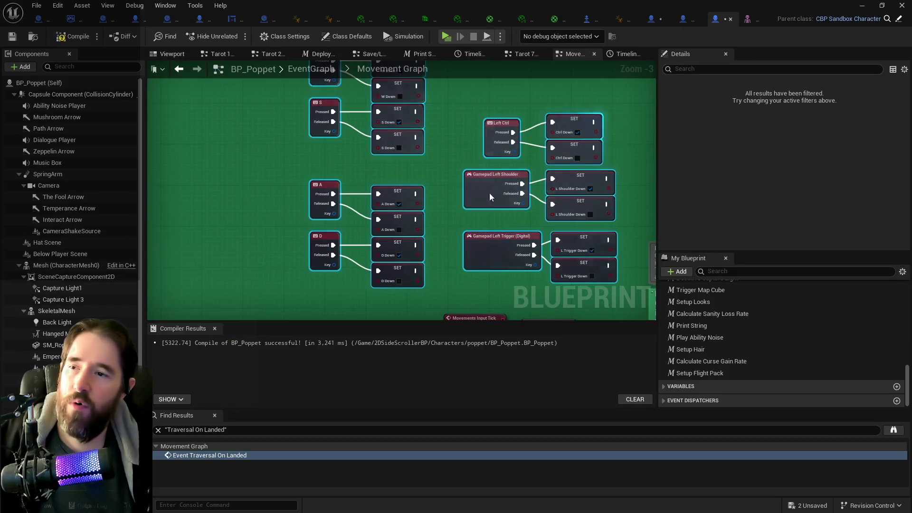
scroll(322, 252, down, 2)
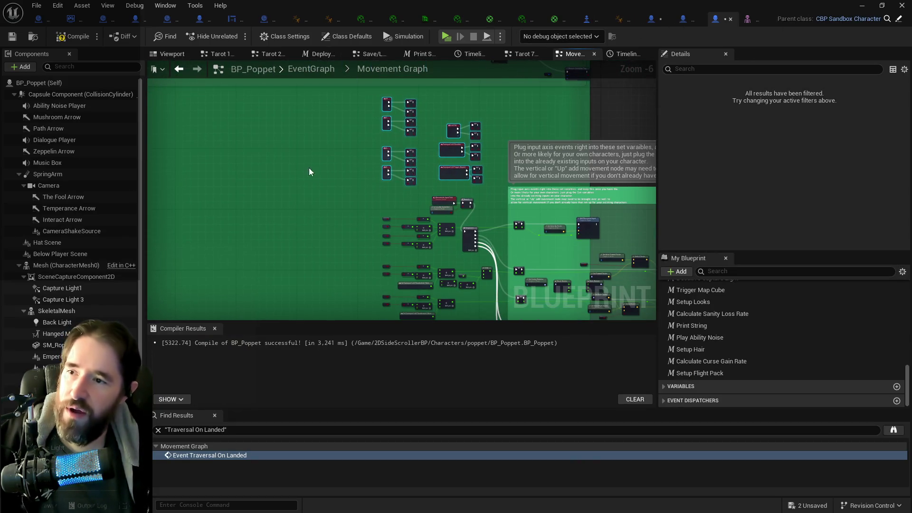
key(ctrl+v)
Step: Compile and save BP_Poppet, then jump from Compiler Results to the Set Input Up error node
scroll(323, 174, up, 5)
right_click(333, 177)
key(Escape)
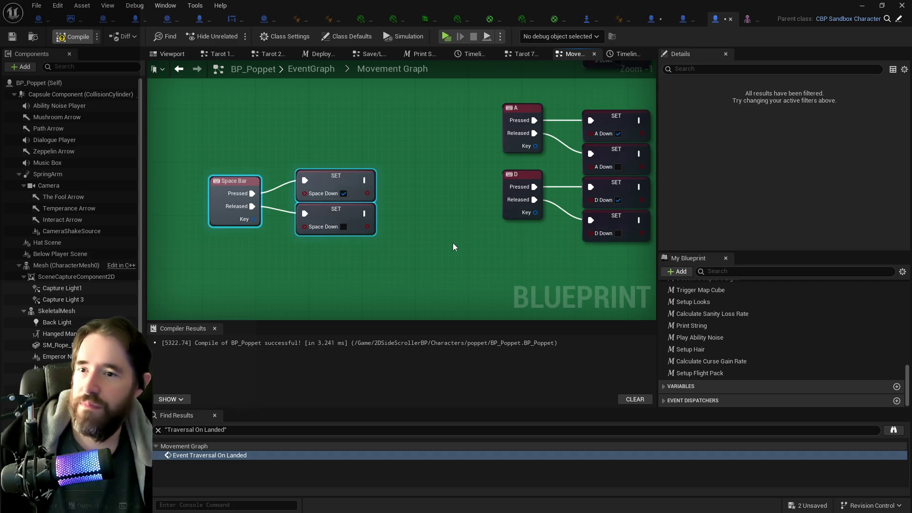
key(ctrl+s)
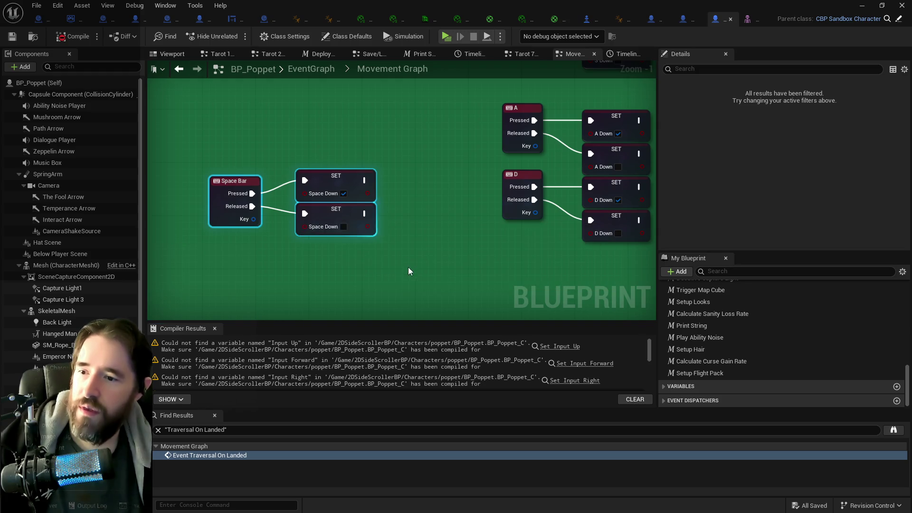
drag(524, 300, 389, 241)
scroll(403, 235, down, 1)
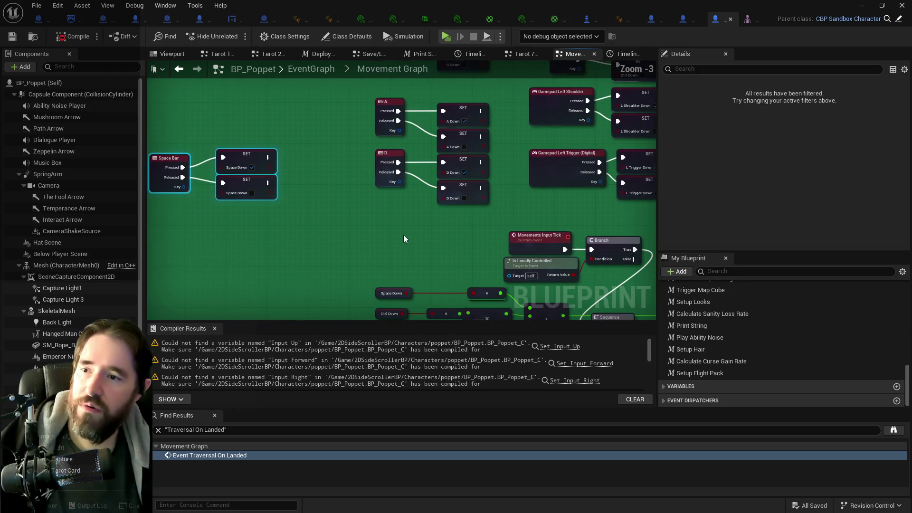
scroll(403, 234, up, 2)
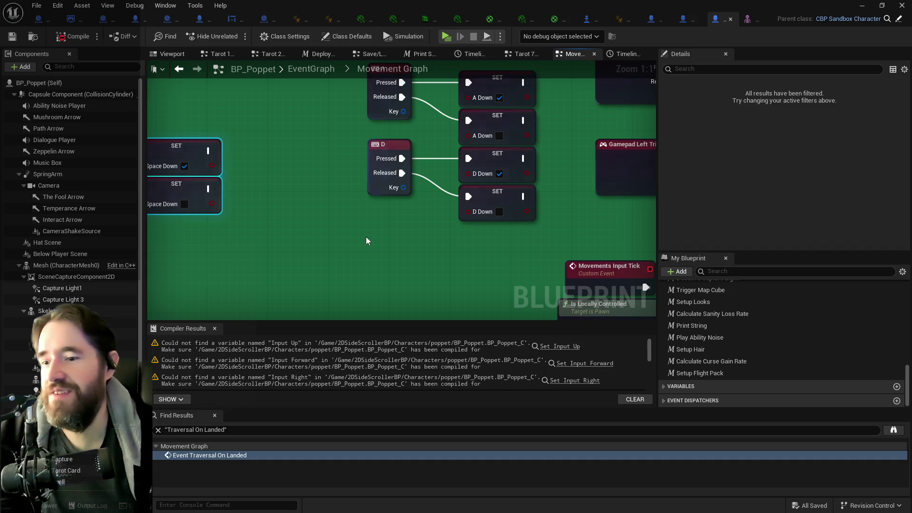
click(545, 347)
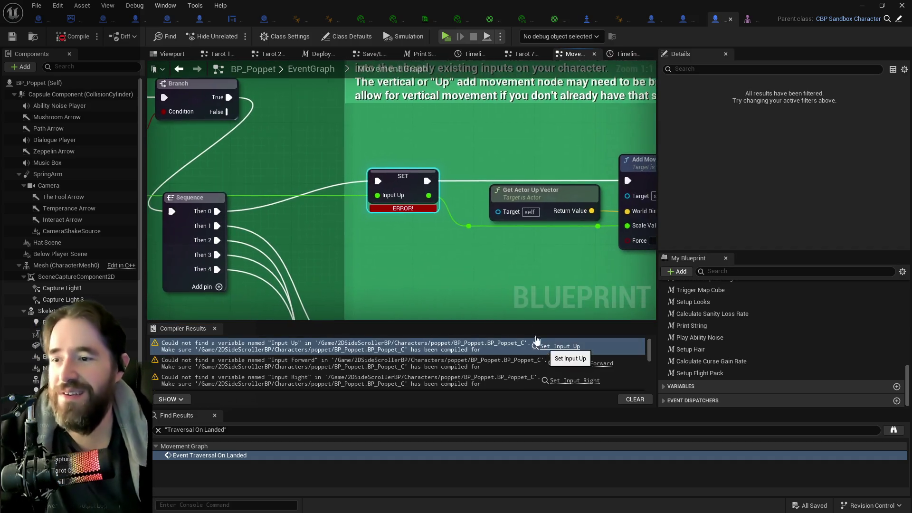
Step: Create the missing Input Up, Input Forward and Forward Flight variables from their error nodes
right_click(396, 182)
click(426, 199)
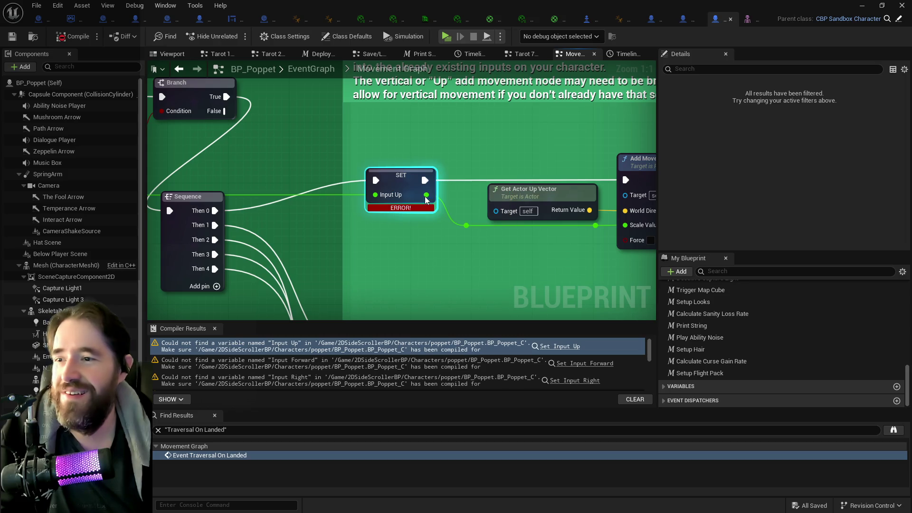
click(579, 362)
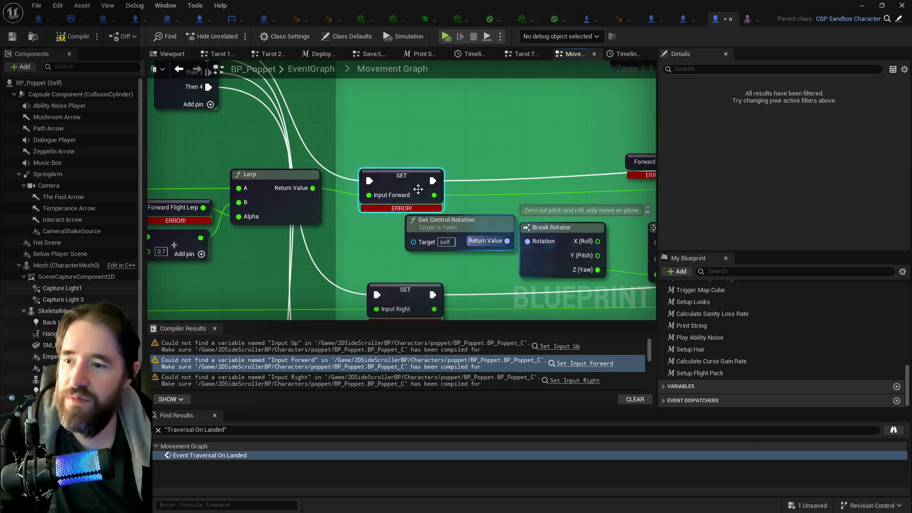
right_click(394, 183)
click(433, 195)
mouse_move(552, 158)
mouse_down()
mouse_move(382, 176)
mouse_move(380, 192)
mouse_up()
right_click(407, 188)
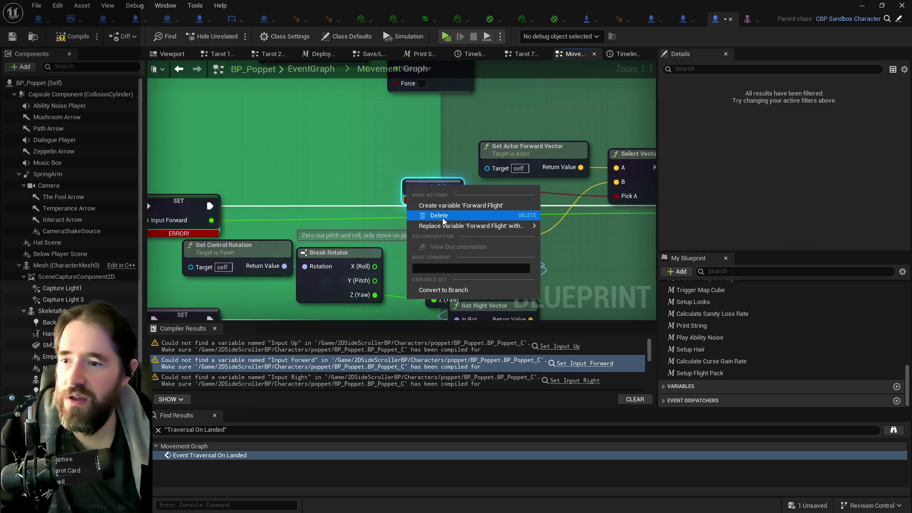
click(430, 209)
Step: Recompile with F7, then create the Forward Flight Lerp and Input Right variables
scroll(564, 262, down, 8)
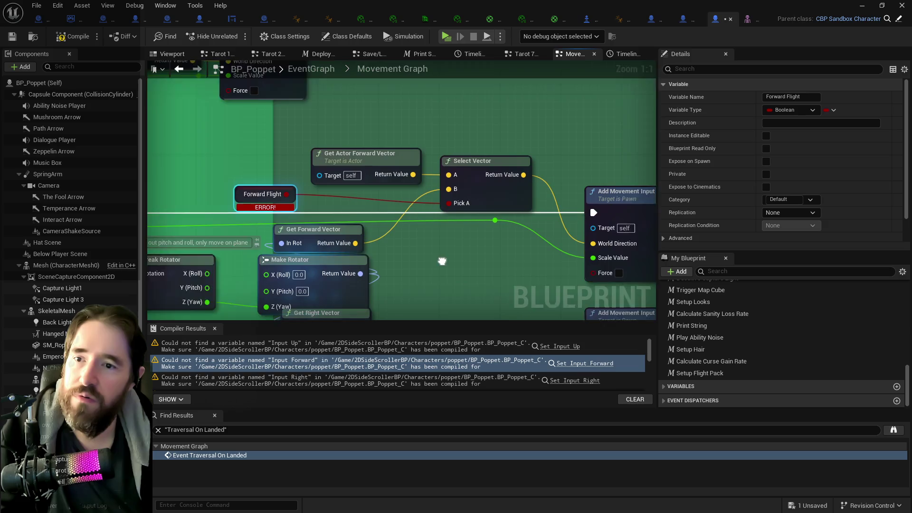
scroll(303, 348, down, 5)
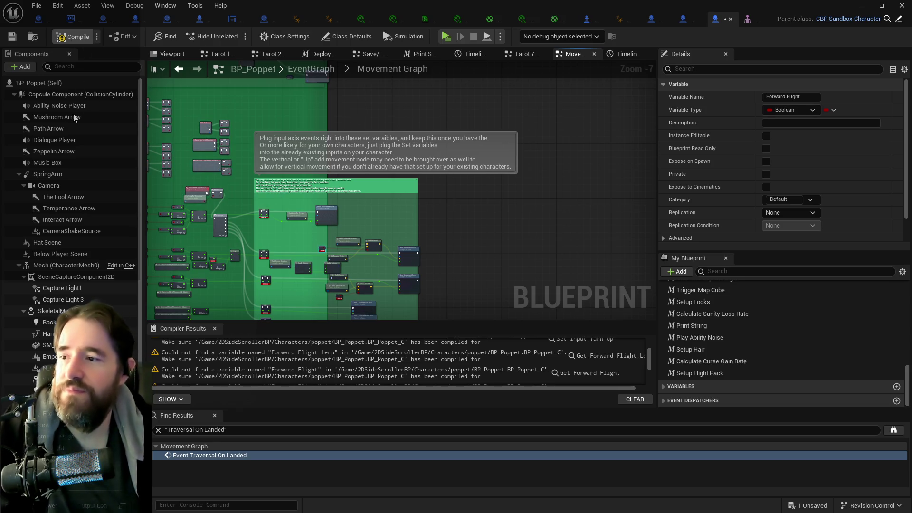
key(F7)
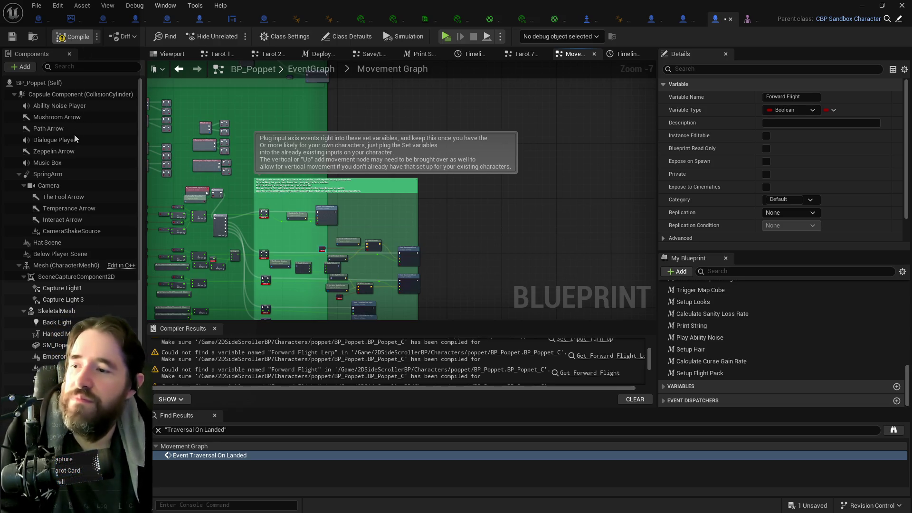
scroll(284, 283, up, 5)
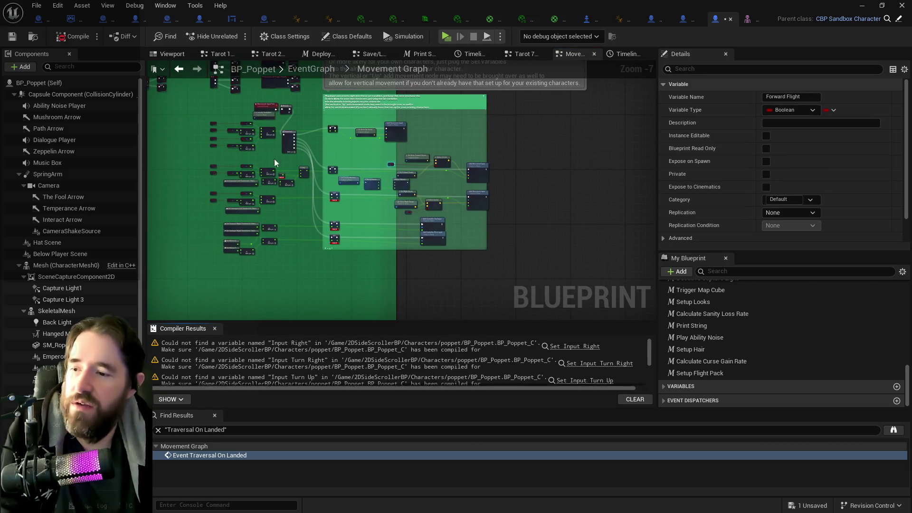
scroll(281, 176, up, 2)
right_click(335, 237)
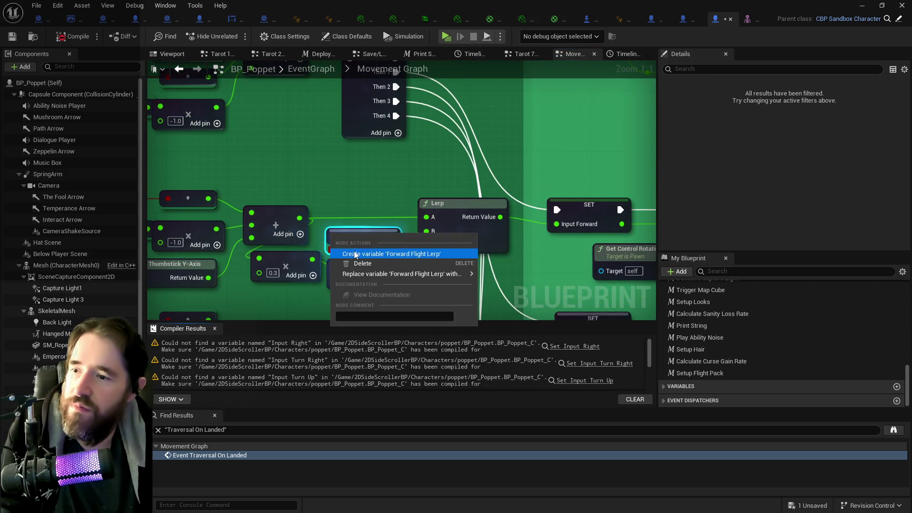
click(470, 254)
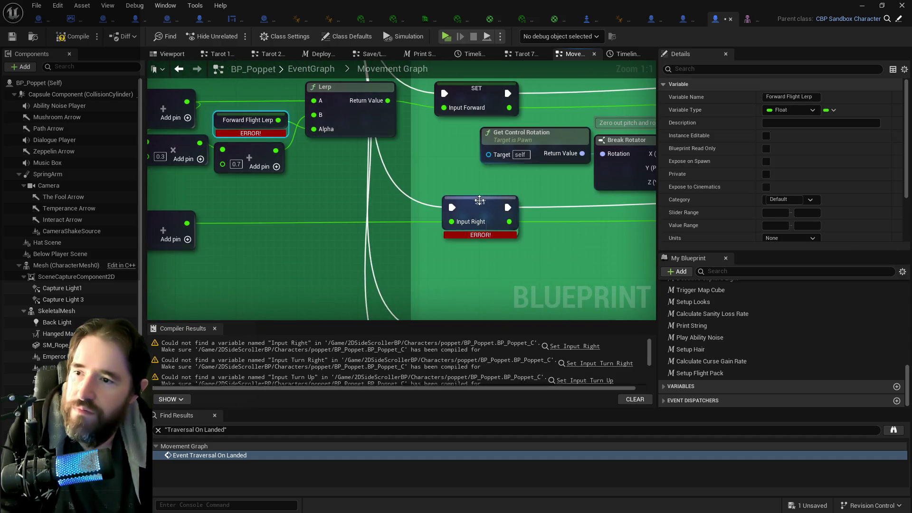
right_click(491, 218)
click(491, 221)
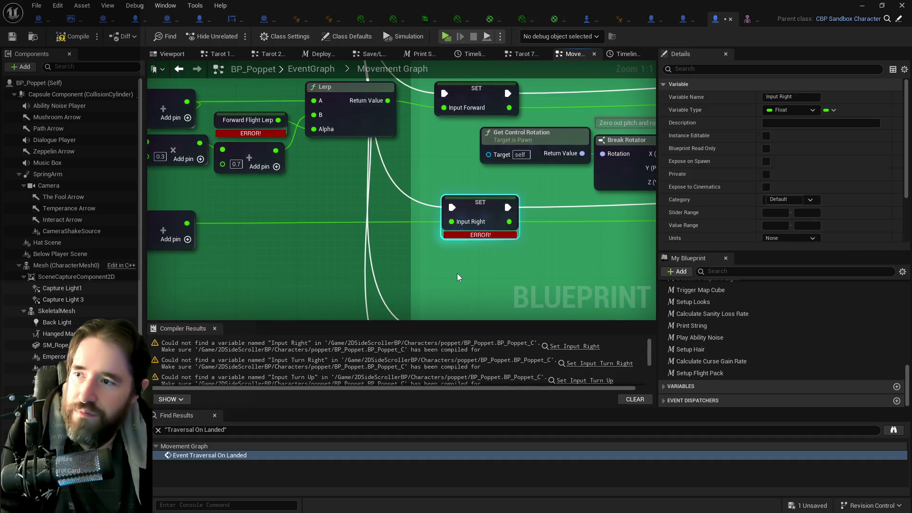
Step: Create the Input Turn Right and Input Turn Up variables and compile BP_Poppet again
scroll(457, 277, down, 5)
scroll(486, 154, up, 3)
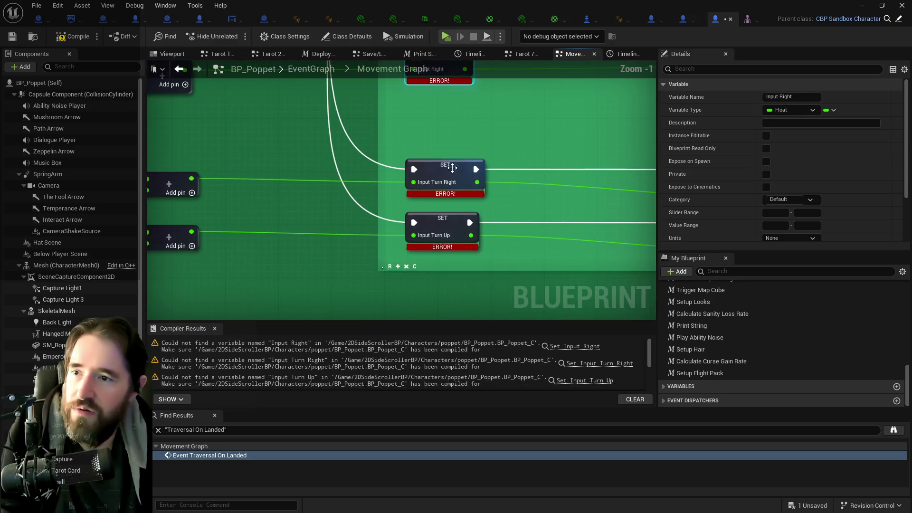
right_click(451, 176)
click(365, 164)
click(441, 224)
right_click(434, 229)
click(458, 244)
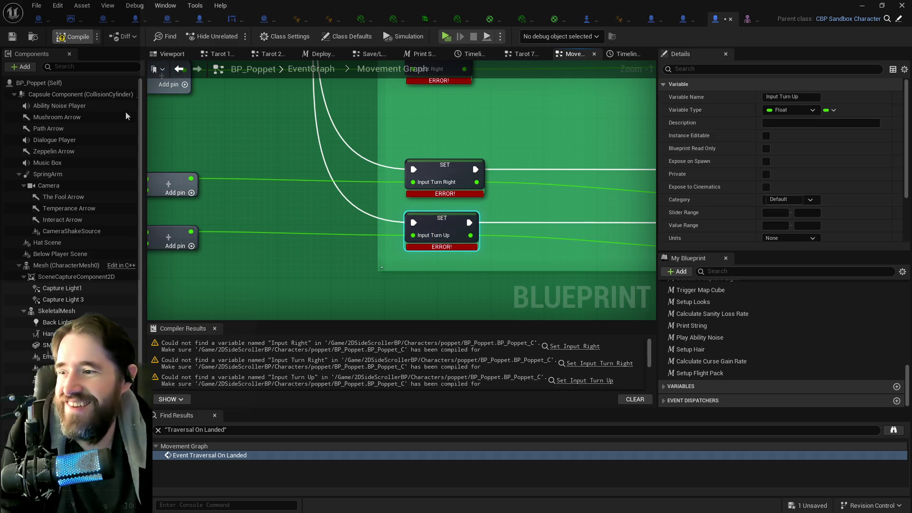
click(10, 38)
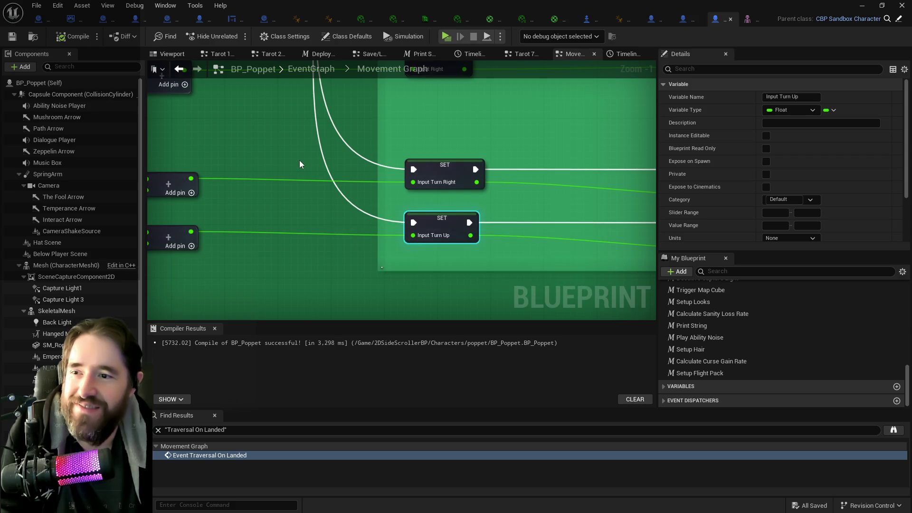
Step: Zoom around the Movement Graph, then save every modified asset with File > Save All
scroll(299, 164, down, 8)
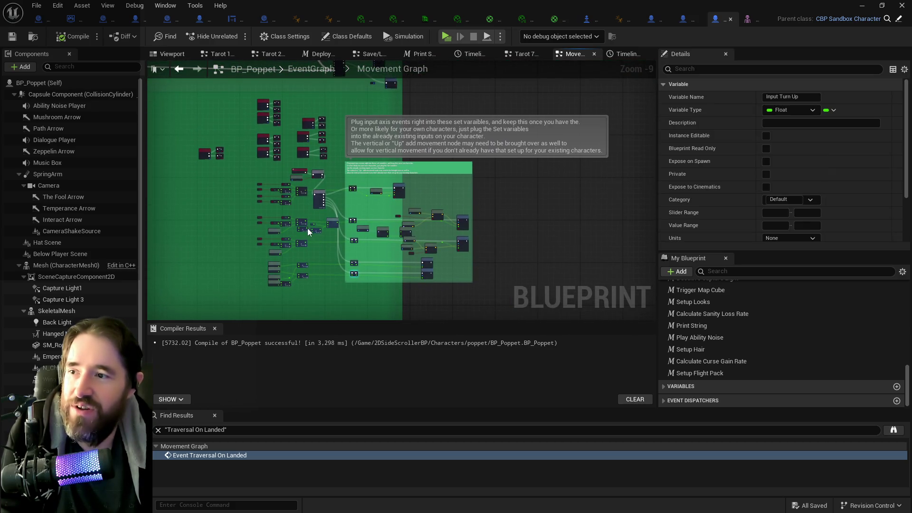
scroll(278, 172, up, 1)
scroll(278, 172, down, 3)
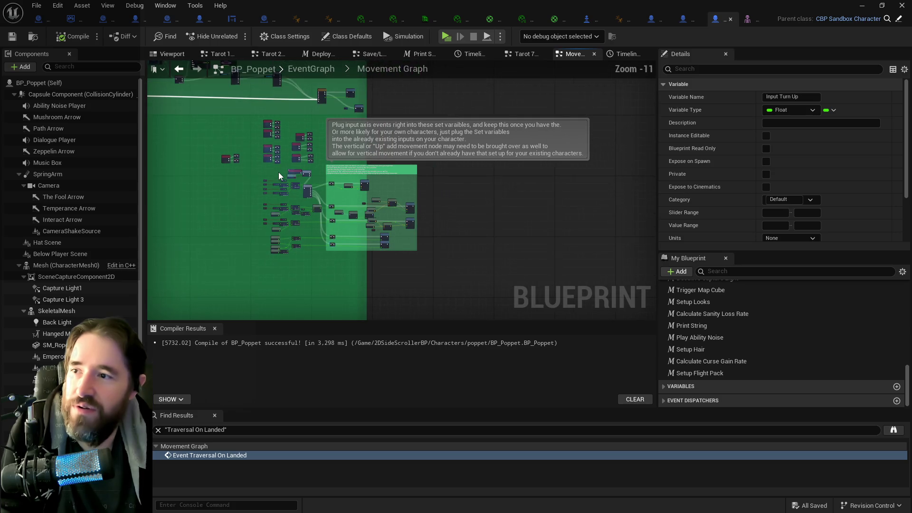
scroll(323, 192, up, 3)
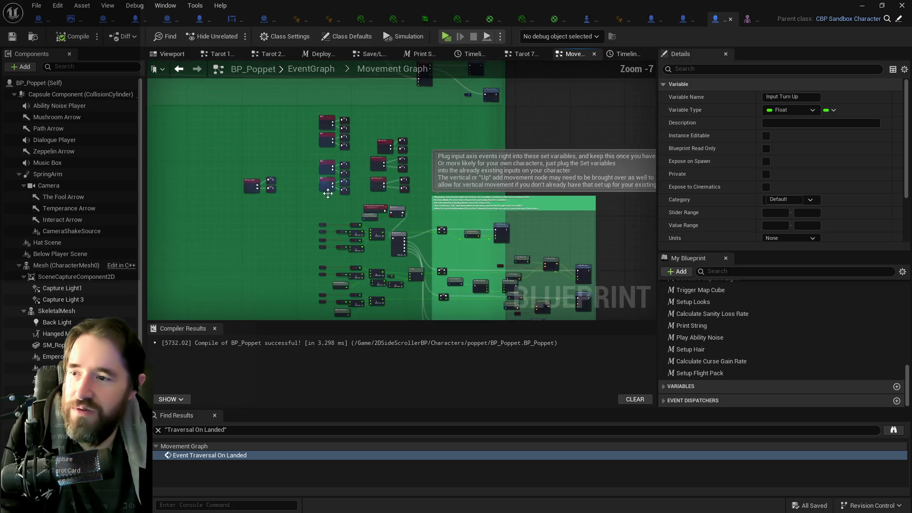
click(37, 6)
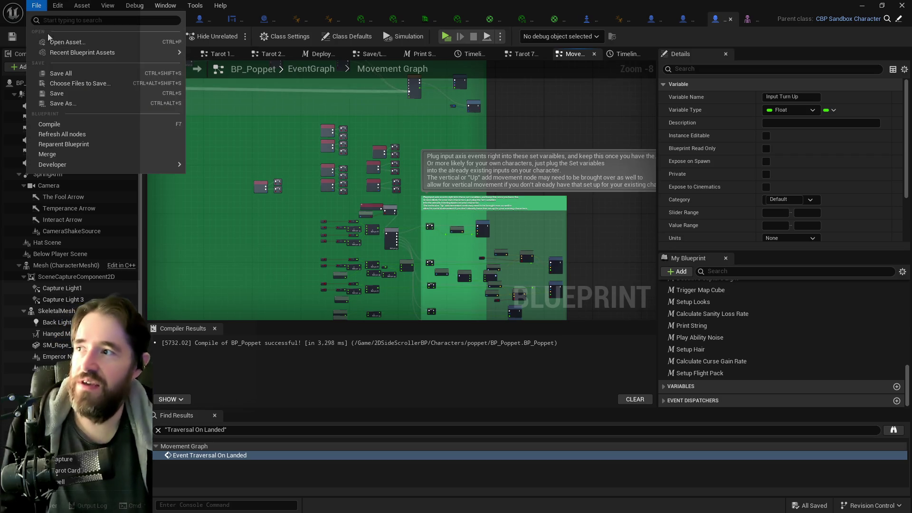
click(74, 70)
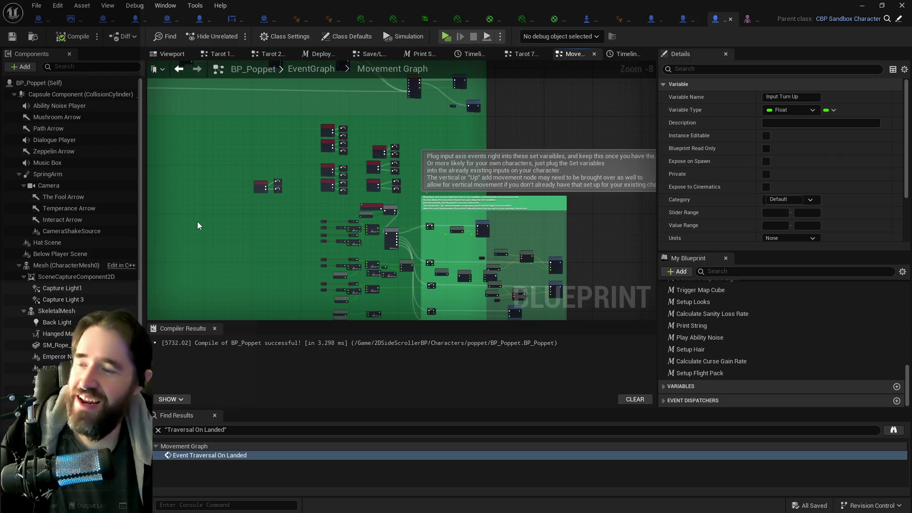
Step: Pan across the Movement Graph input nodes and return to BP_Poppet's top-level EventGraph
drag(197, 222, 153, 141)
drag(203, 106, 238, 227)
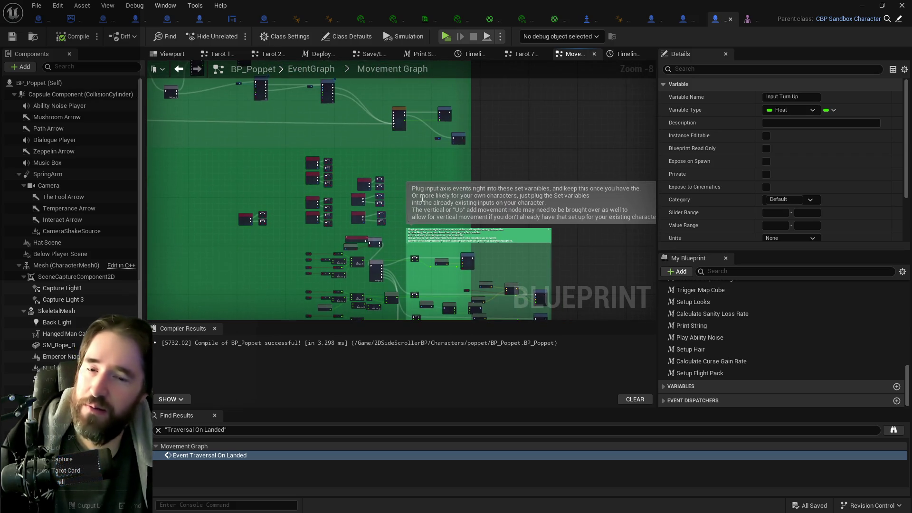
drag(425, 172, 417, 129)
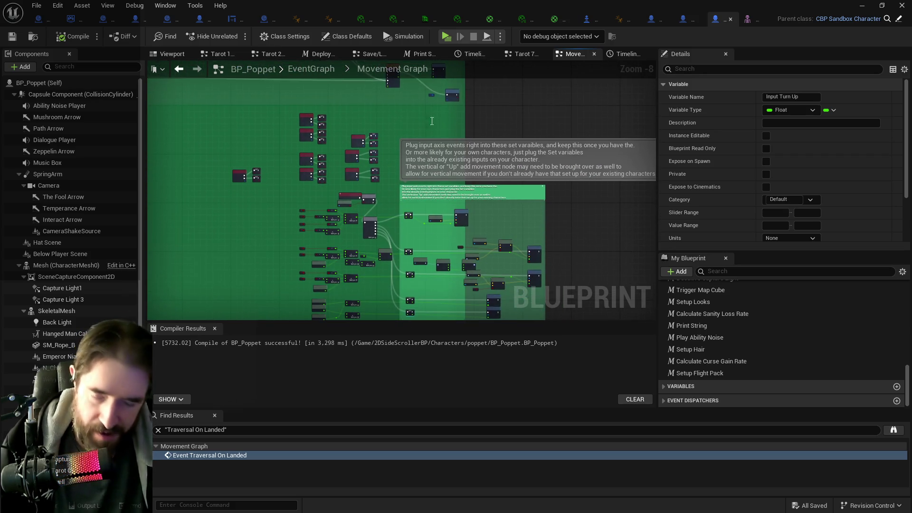
drag(562, 106, 467, 146)
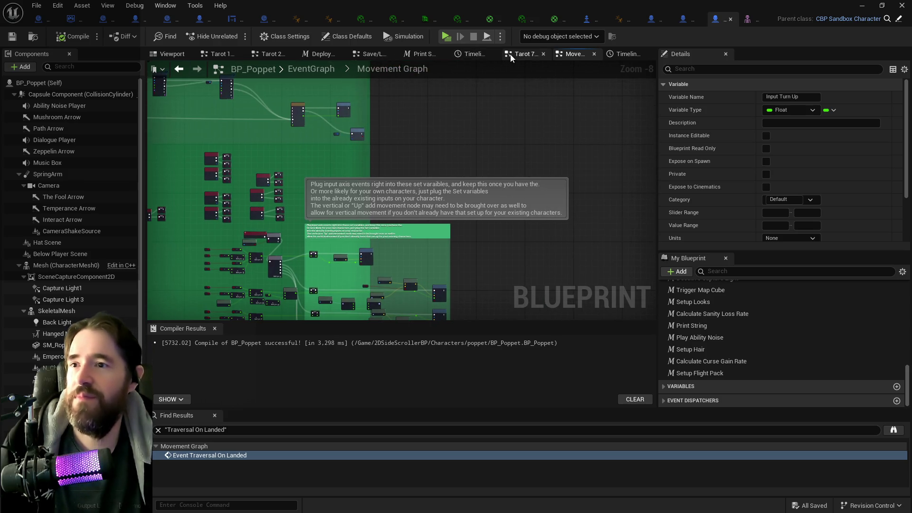
click(306, 70)
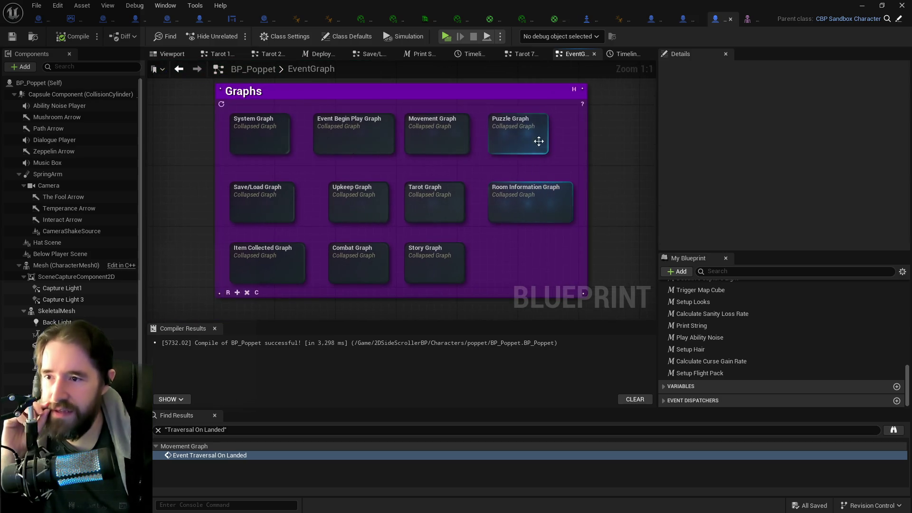
Step: Select Movements Input Tick in the flight pack character's EventGraph, then open BP_Poppet's Tarot Graph
click(653, 20)
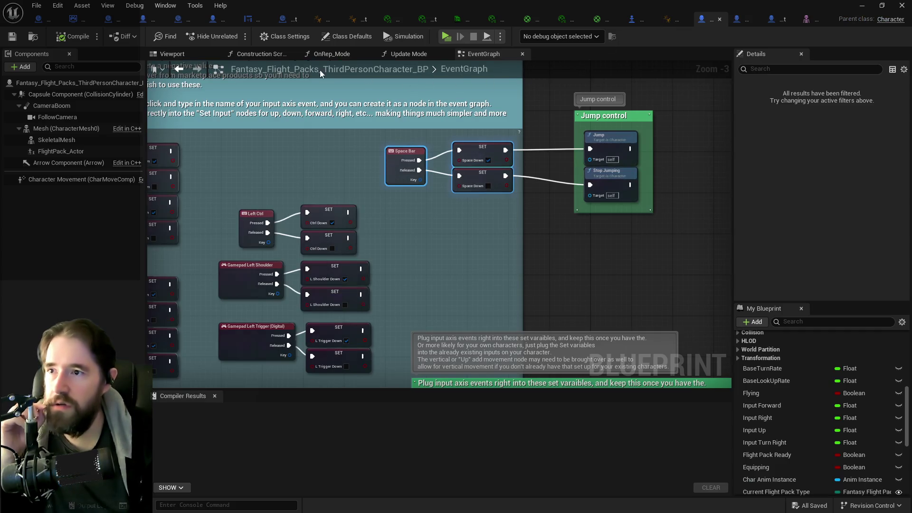
scroll(401, 238, down, 5)
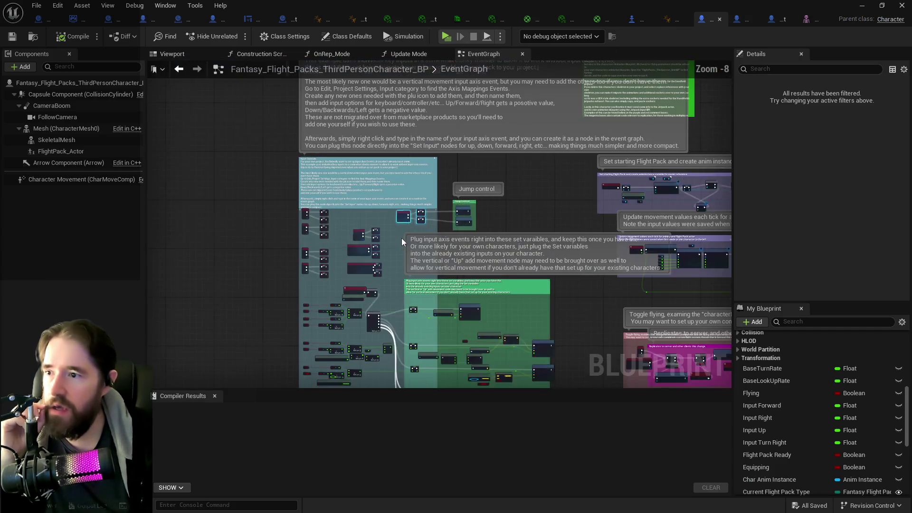
mouse_move(595, 198)
mouse_down()
mouse_move(572, 163)
mouse_move(315, 122)
mouse_up()
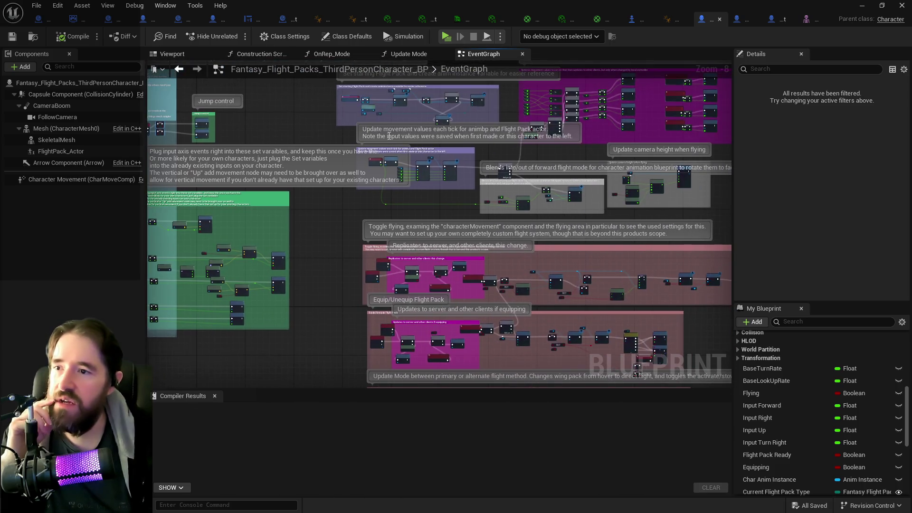
scroll(397, 184, up, 6)
click(398, 184)
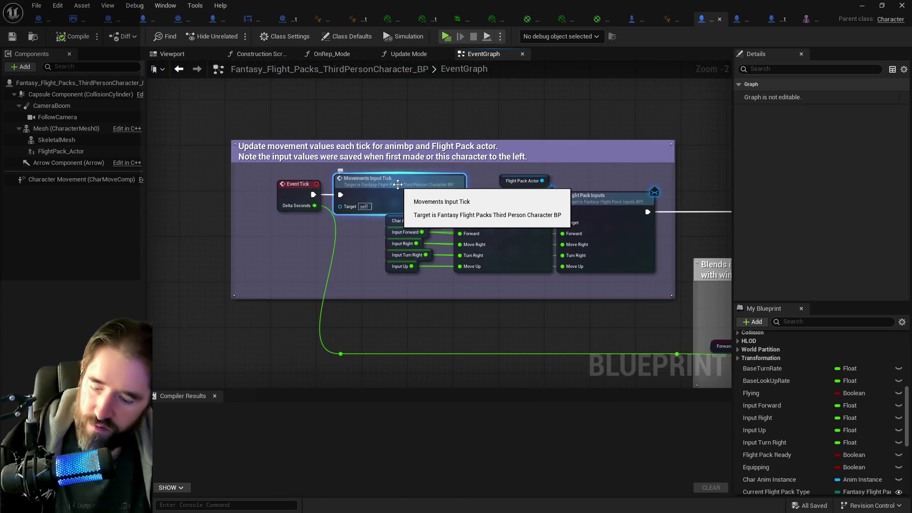
click(770, 22)
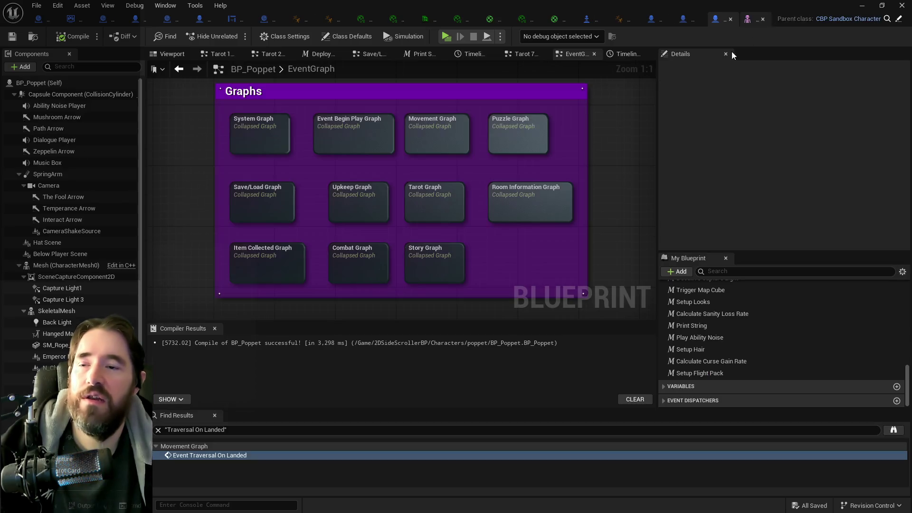
double_click(444, 203)
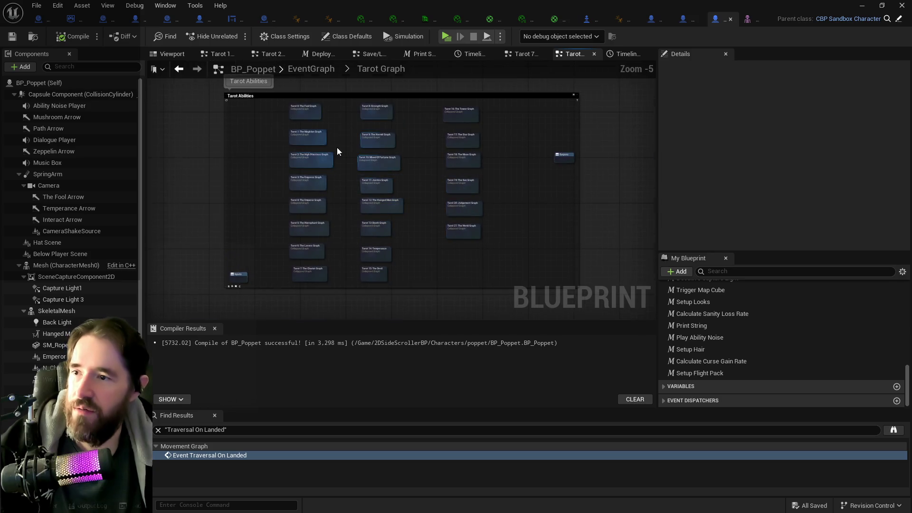
Step: Paste the flight pack input nodes into Tarot 7: The Chariot Graph and wire Movements Input Tick
scroll(337, 152, up, 4)
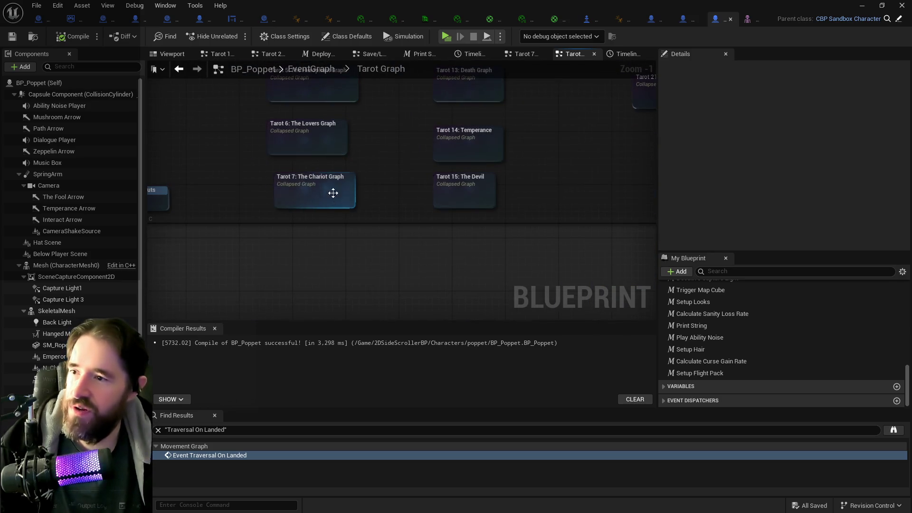
double_click(335, 196)
drag(259, 167, 293, 162)
key(ctrl+v)
scroll(228, 209, up, 3)
mouse_move(226, 209)
mouse_down()
mouse_move(271, 198)
mouse_move(373, 228)
mouse_up()
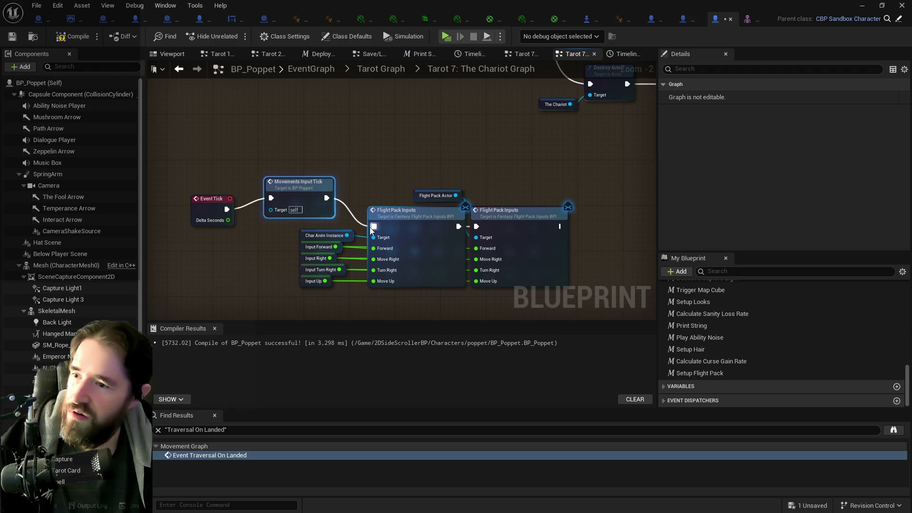
Step: Rearrange the Movements Input Tick, Flight Pack Inputs, Input Up and Update Flight Stuff nodes
drag(295, 189, 286, 201)
mouse_move(337, 189)
mouse_down()
mouse_move(432, 158)
mouse_move(466, 190)
mouse_move(600, 269)
mouse_move(449, 143)
mouse_move(482, 228)
mouse_move(652, 264)
mouse_up()
drag(507, 192, 553, 175)
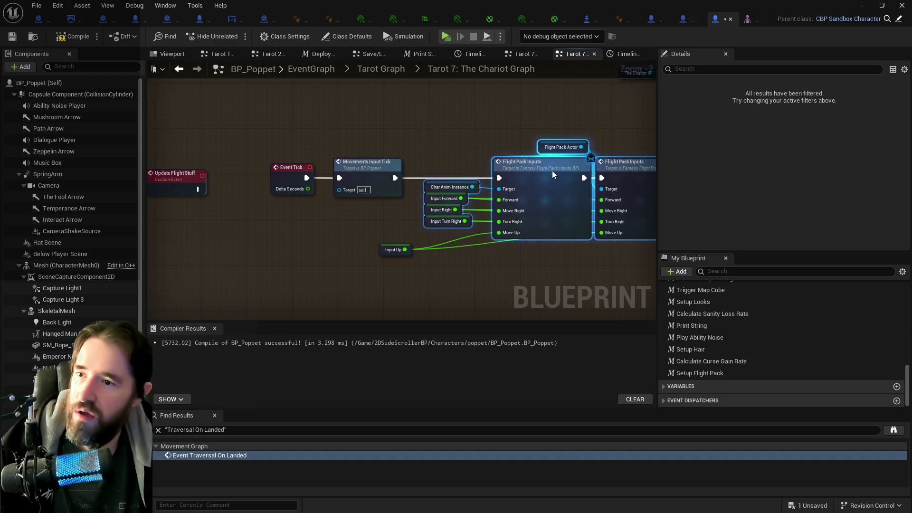
drag(385, 252, 436, 246)
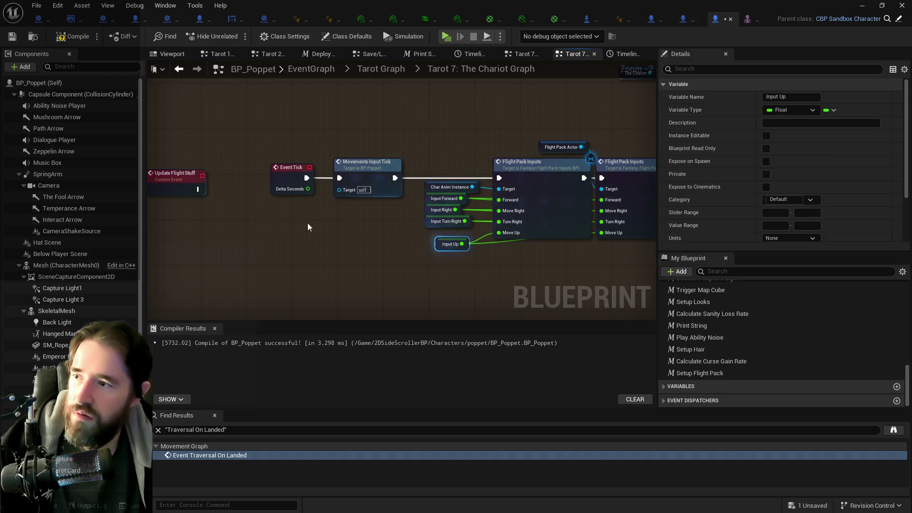
scroll(266, 211, down, 3)
drag(220, 203, 224, 223)
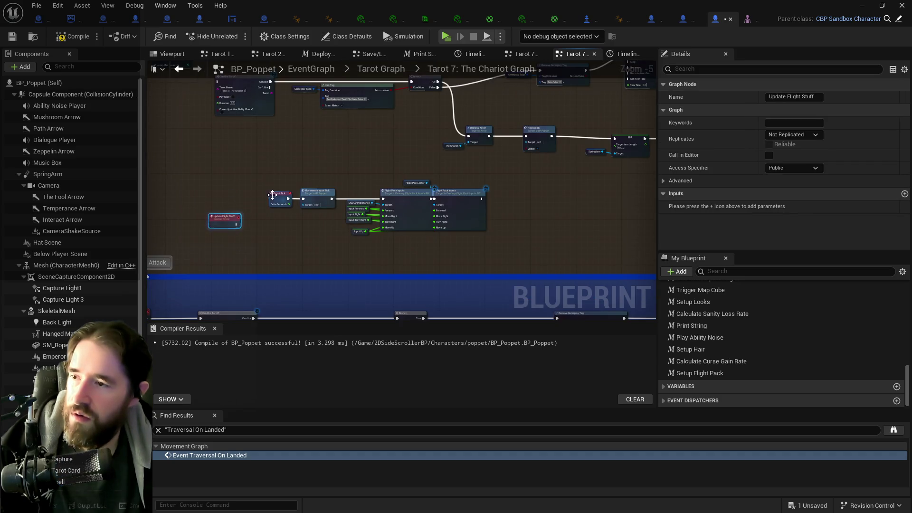
Step: Remove Event Tick and connect Update Flight Stuff to Movements Input Tick
click(272, 196)
click(225, 218)
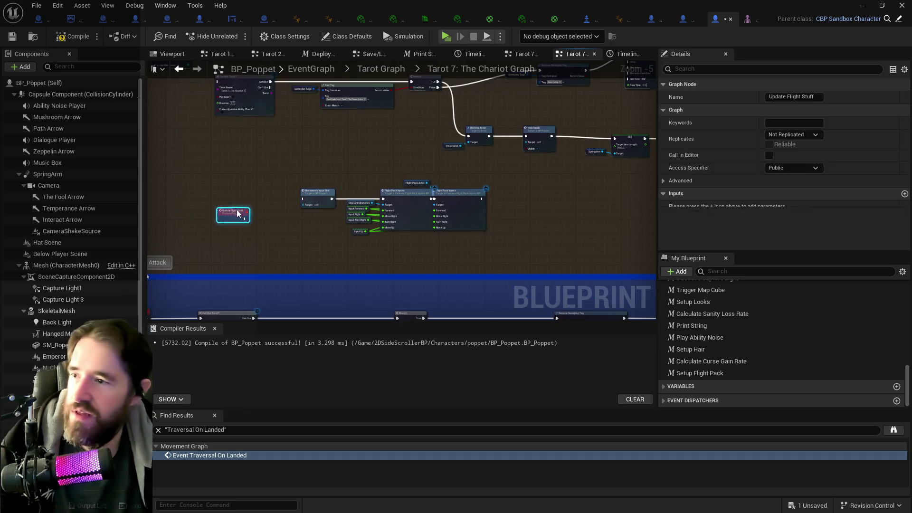
scroll(232, 217, up, 3)
drag(265, 205, 361, 207)
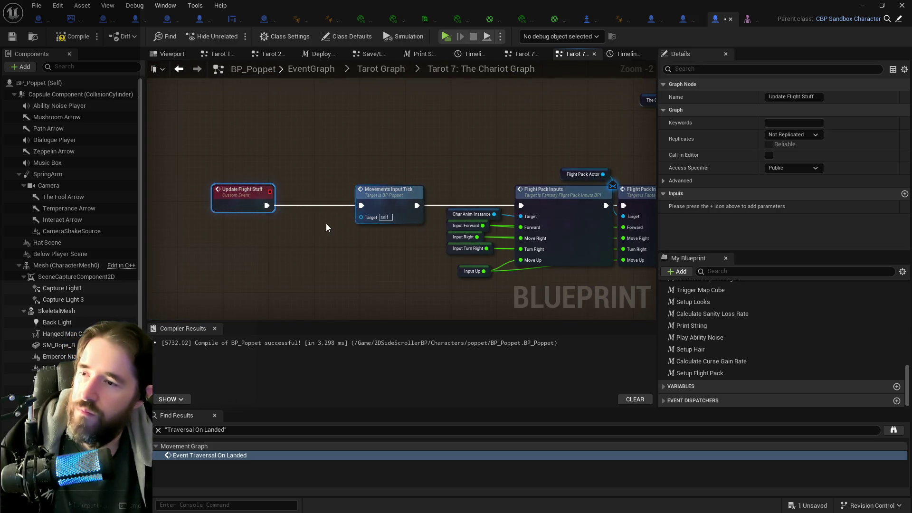
Step: Add a 0.2-second Delay node and wire Flight Pack Inputs into it
right_click(313, 252)
text(delay)
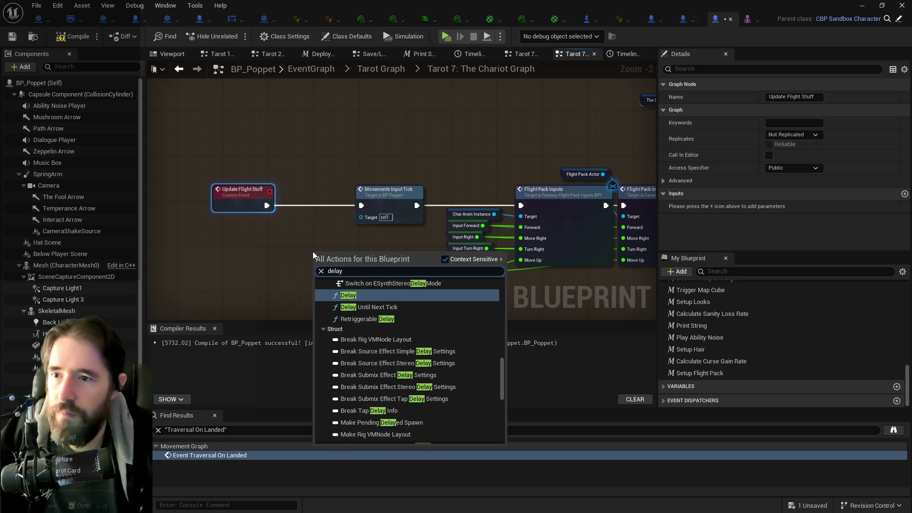
click(353, 295)
mouse_move(394, 278)
mouse_down()
mouse_move(266, 276)
mouse_move(204, 241)
mouse_move(270, 272)
mouse_move(611, 216)
mouse_move(507, 242)
mouse_up()
scroll(237, 271, down, 1)
drag(462, 215, 503, 215)
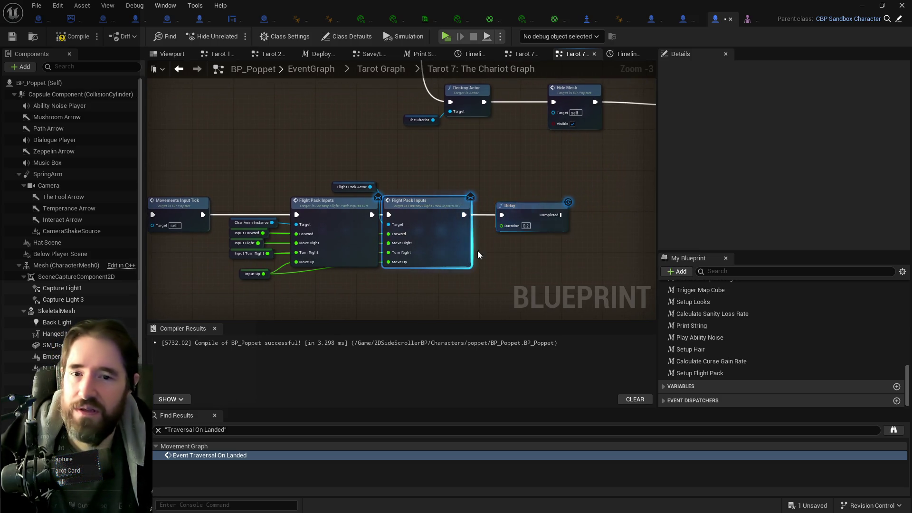
scroll(404, 218, down, 2)
drag(379, 218, 443, 217)
drag(352, 207, 492, 230)
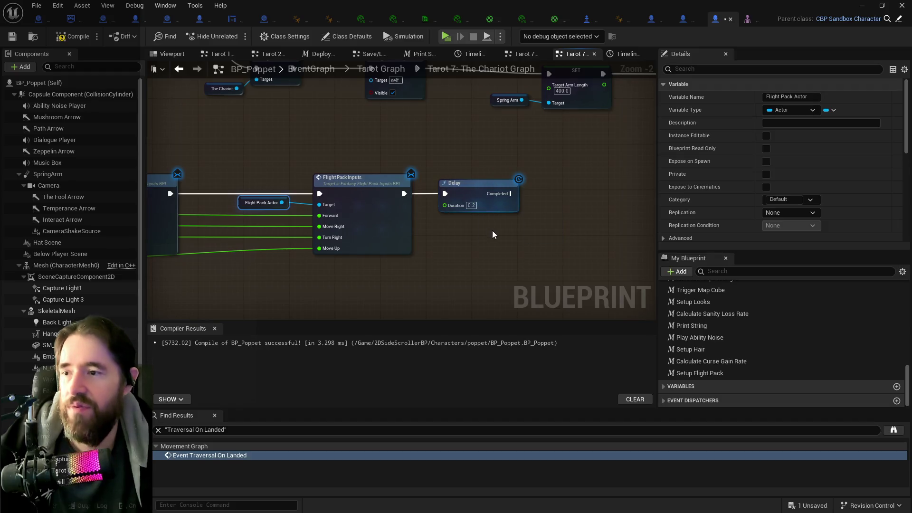
scroll(492, 230, down, 2)
scroll(606, 231, up, 3)
Step: Add an Update Flight Stuff call node after the Delay
right_click(472, 220)
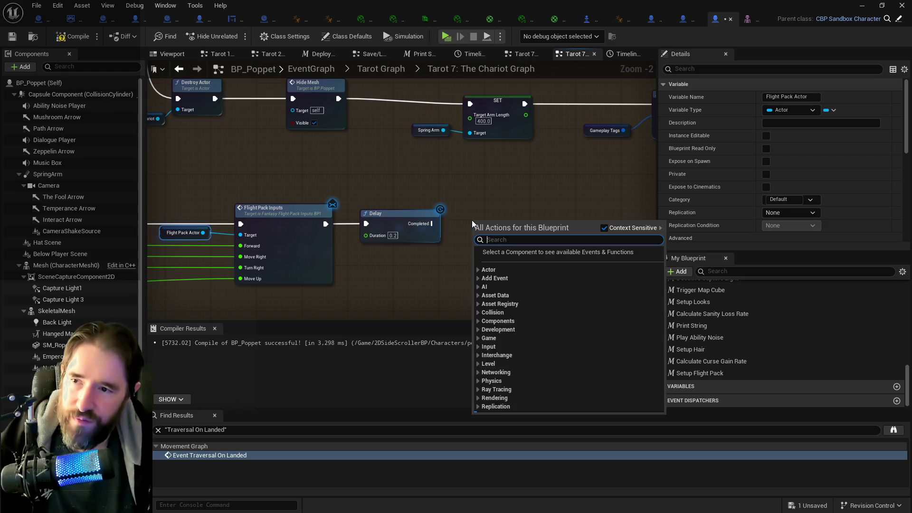
text(update fli)
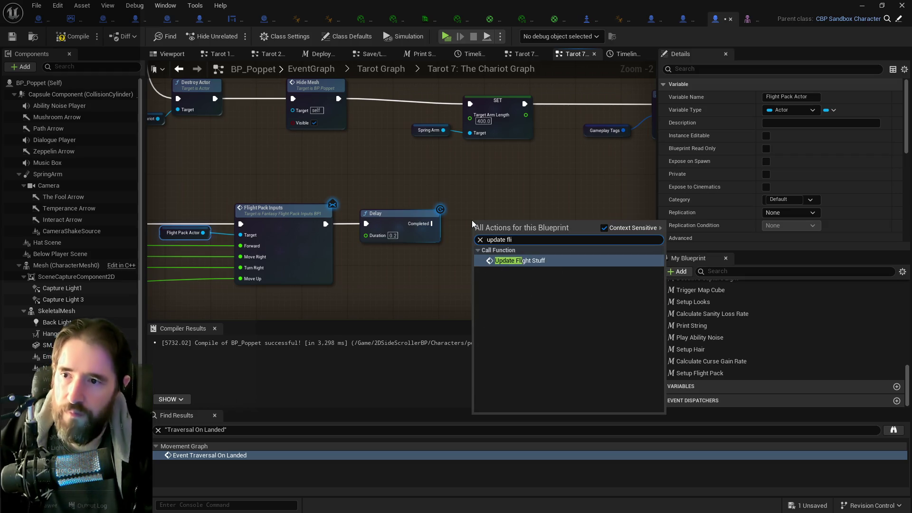
click(503, 262)
drag(525, 237, 630, 231)
scroll(492, 241, down, 1)
mouse_move(492, 242)
mouse_down()
mouse_move(360, 226)
mouse_move(194, 296)
mouse_move(330, 246)
mouse_up()
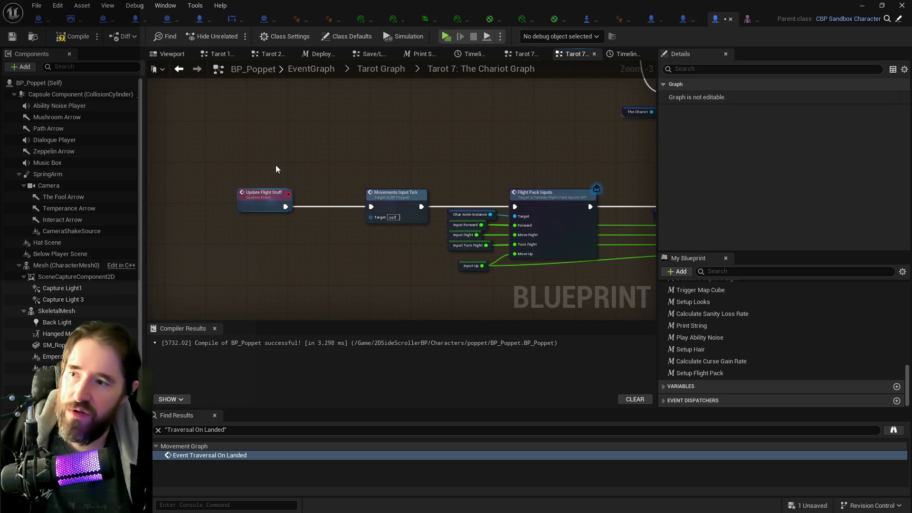
mouse_move(632, 206)
mouse_down()
mouse_move(477, 202)
mouse_move(357, 184)
mouse_move(192, 228)
mouse_up()
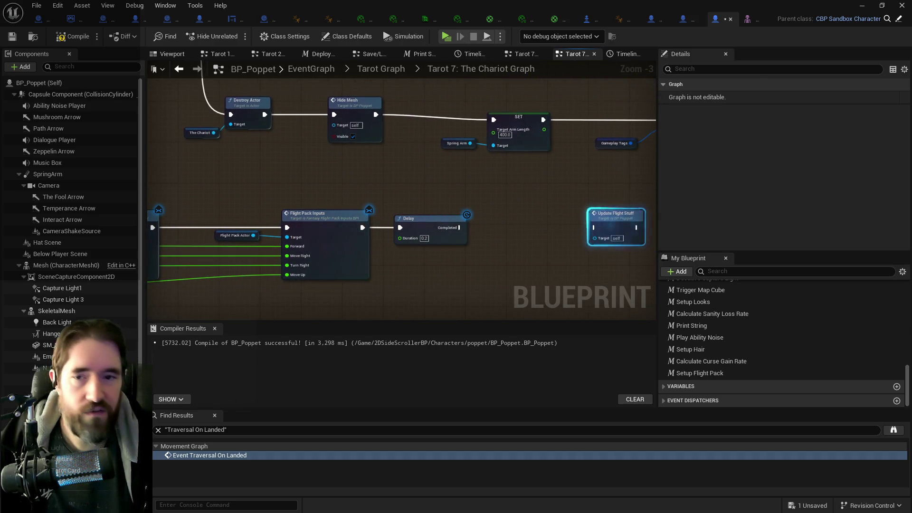
Step: Copy the Gameplay Tags, Has Tag and Branch nodes and paste them below the Delay
drag(577, 215, 434, 235)
scroll(434, 235, down, 3)
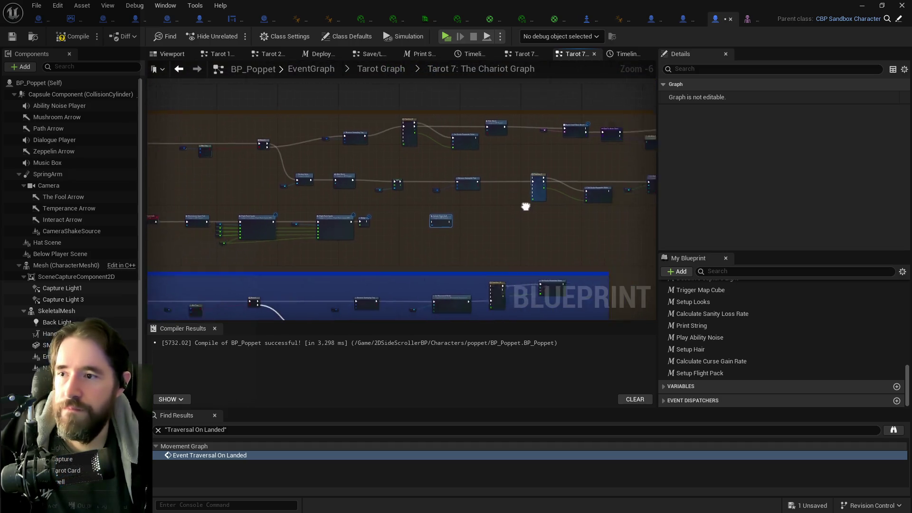
scroll(525, 232, up, 2)
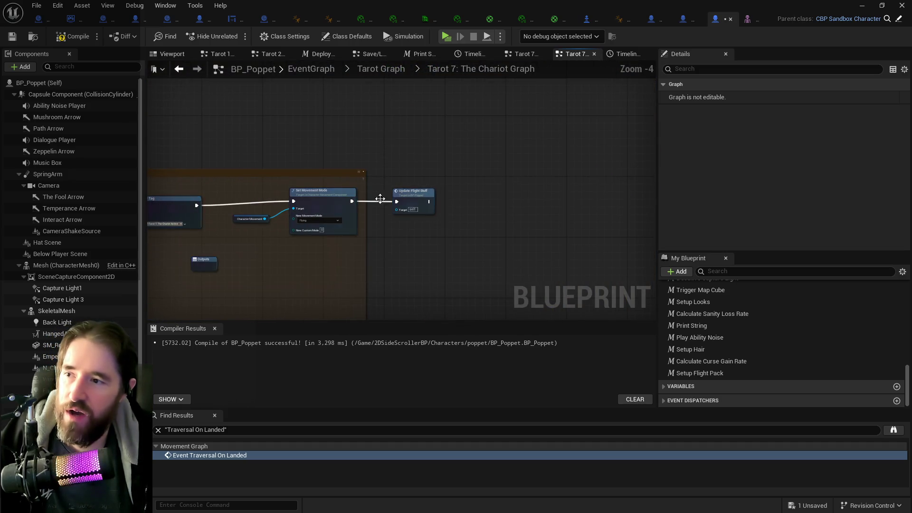
scroll(395, 192, down, 3)
scroll(461, 174, up, 4)
scroll(329, 223, down, 1)
drag(280, 139, 374, 169)
drag(446, 189, 451, 185)
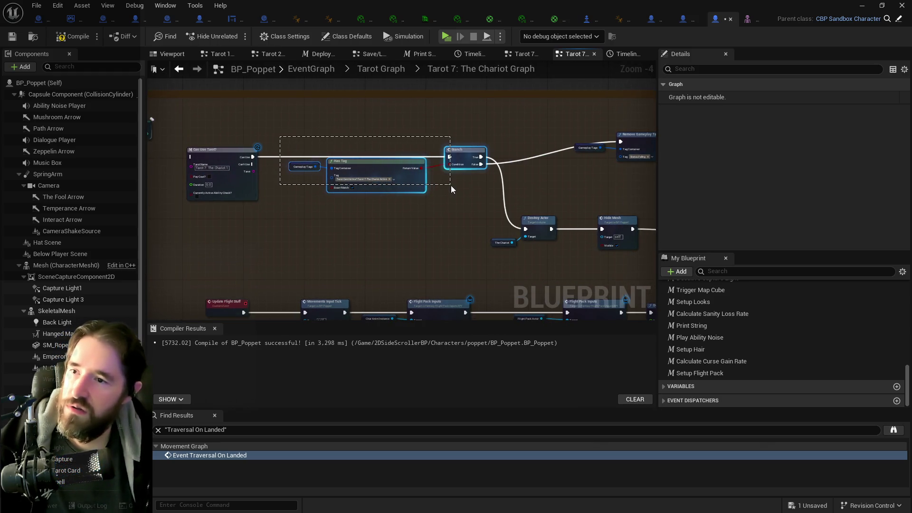
click(389, 179)
drag(344, 195, 460, 230)
key(ctrl+v)
Step: Wire Delay's Completed into the Branch with True to Update Flight Stuff, then compile and save BP_Poppet
mouse_move(391, 191)
mouse_down()
mouse_move(557, 229)
mouse_move(470, 201)
mouse_move(491, 191)
mouse_move(654, 184)
mouse_move(613, 178)
mouse_up()
click(372, 221)
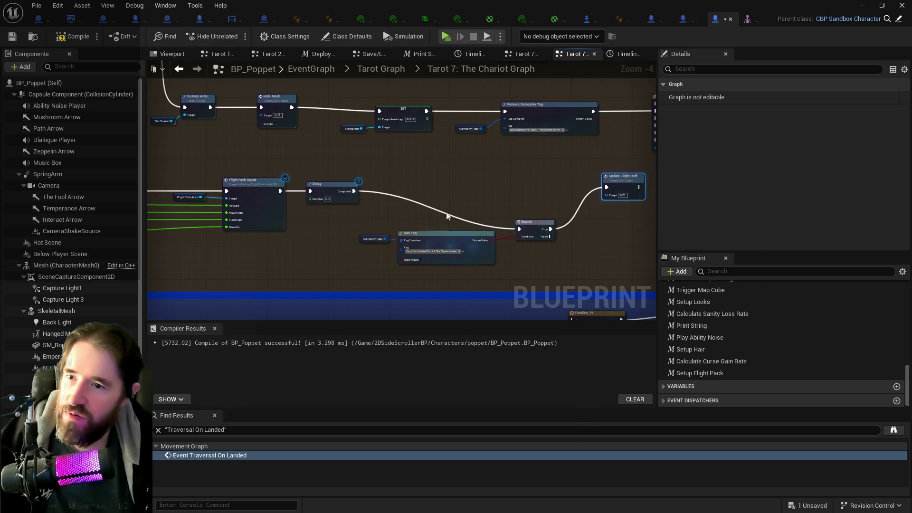
mouse_move(426, 241)
mouse_down()
mouse_move(534, 247)
mouse_move(534, 207)
mouse_move(555, 186)
mouse_up()
scroll(428, 205, up, 2)
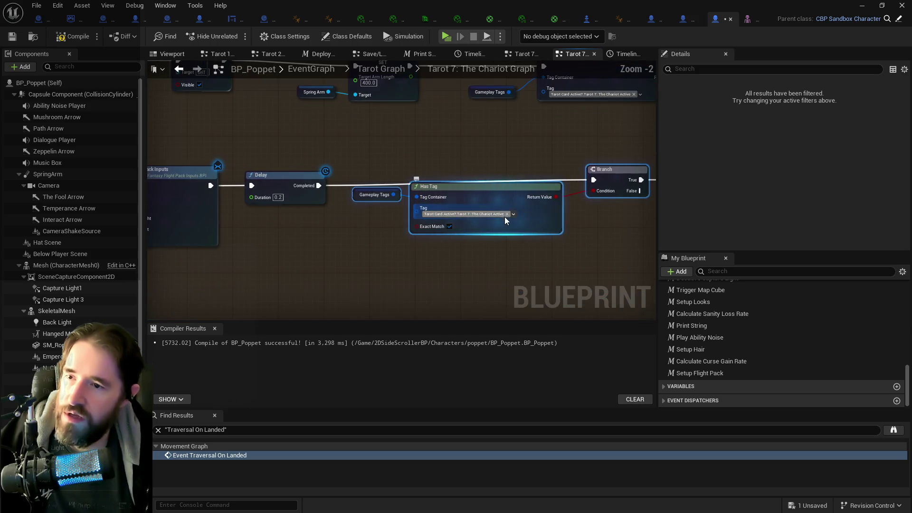
click(433, 226)
scroll(433, 226, down, 7)
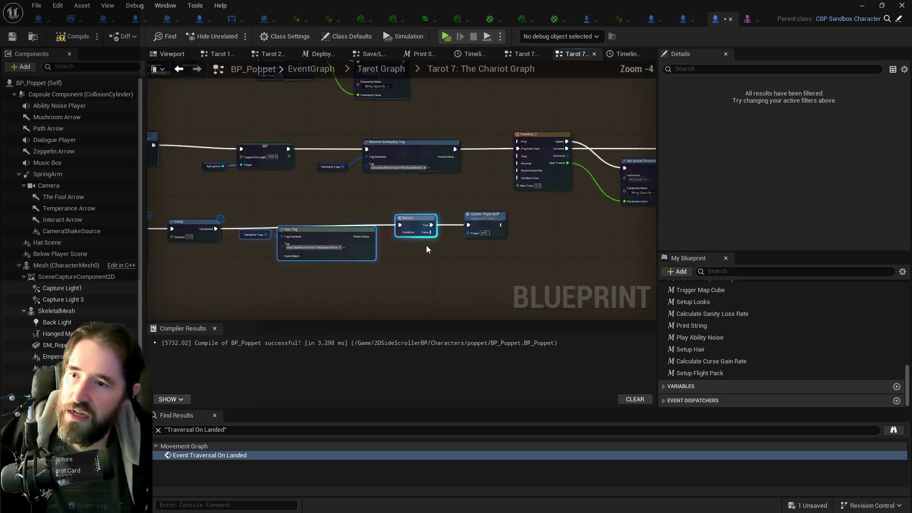
click(77, 40)
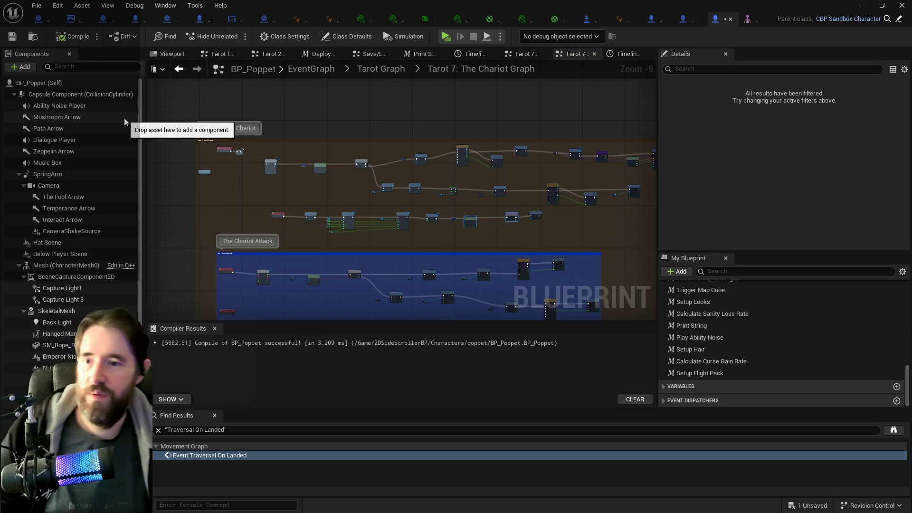
key(ctrl+s)
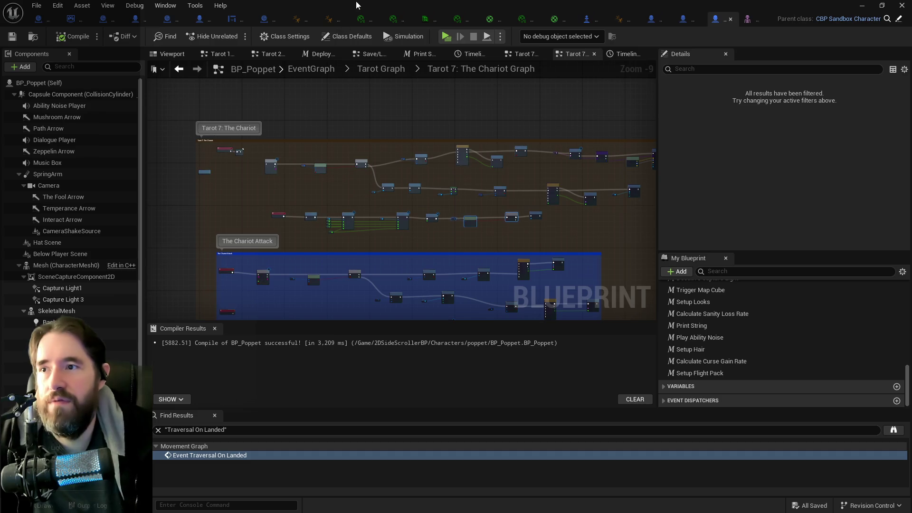
Step: Start a play test, run to the carnival tents, and equip The Chariot tarot card
key(alt+Tab)
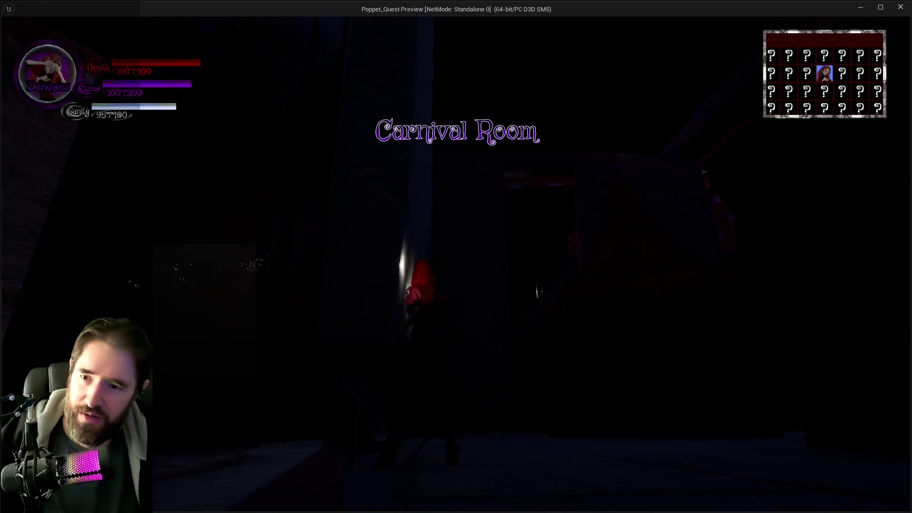
key(w)
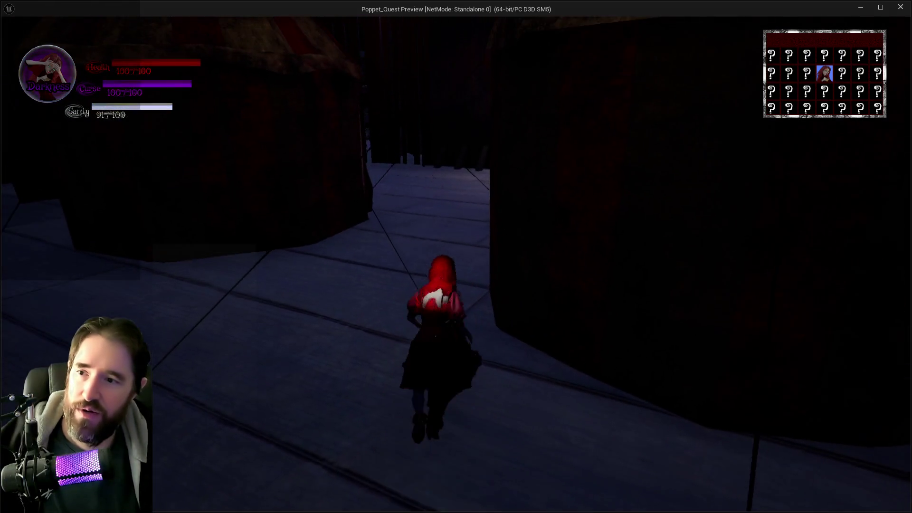
key(w)
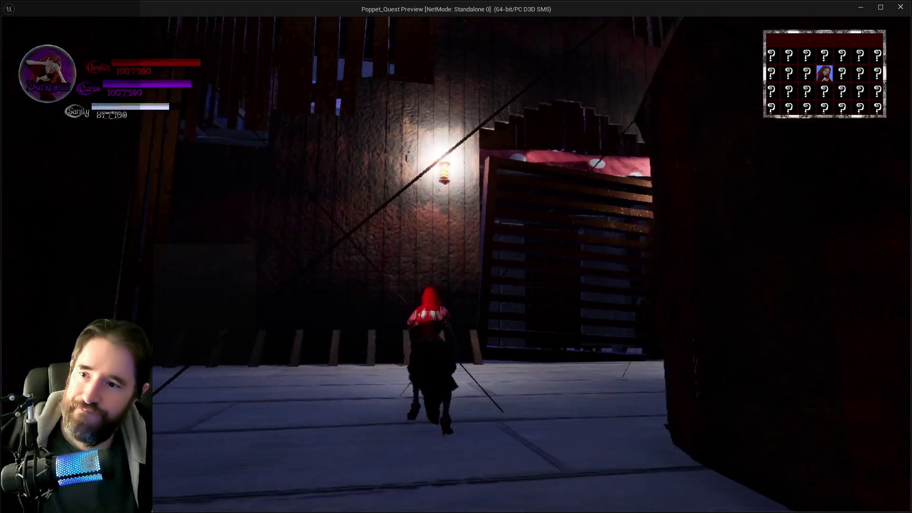
key(w)
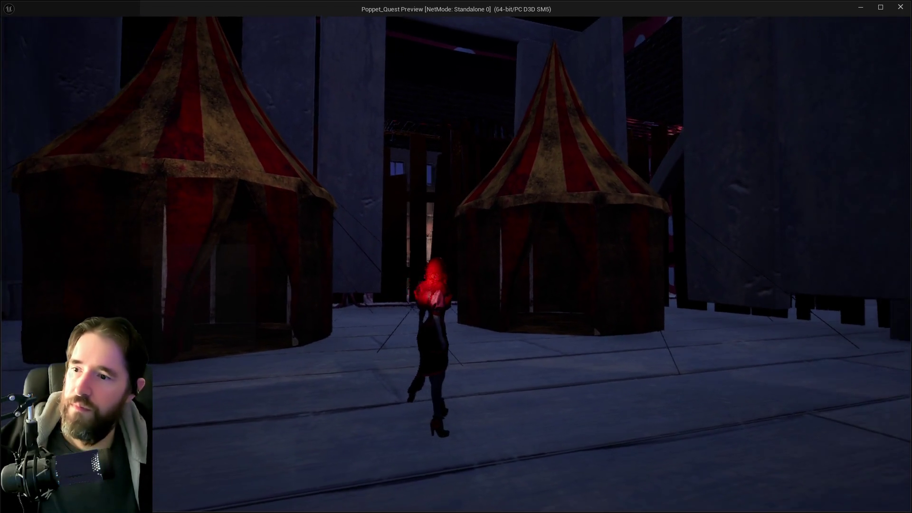
key(Tab)
click(712, 174)
key(Tab)
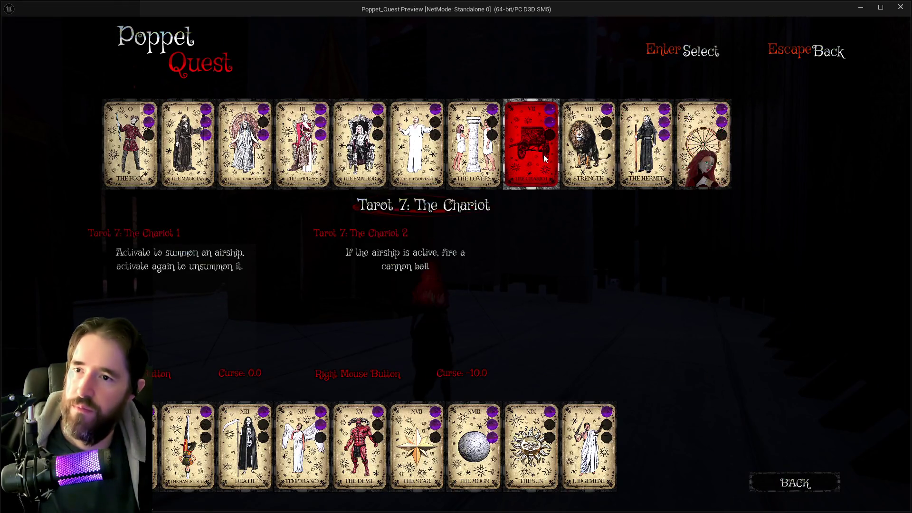
click(543, 155)
key(w)
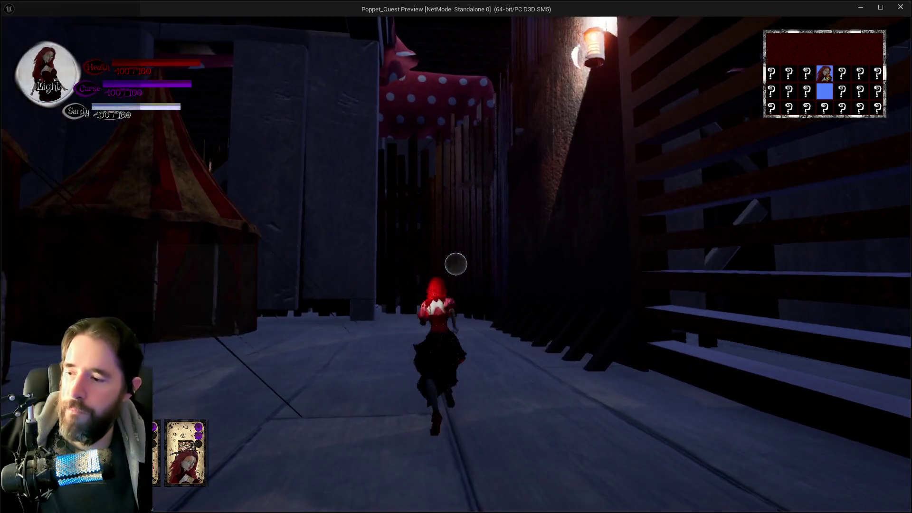
Step: Trigger the flight pack ability while running through the level, then end the play preview
click(456, 265)
key(w)
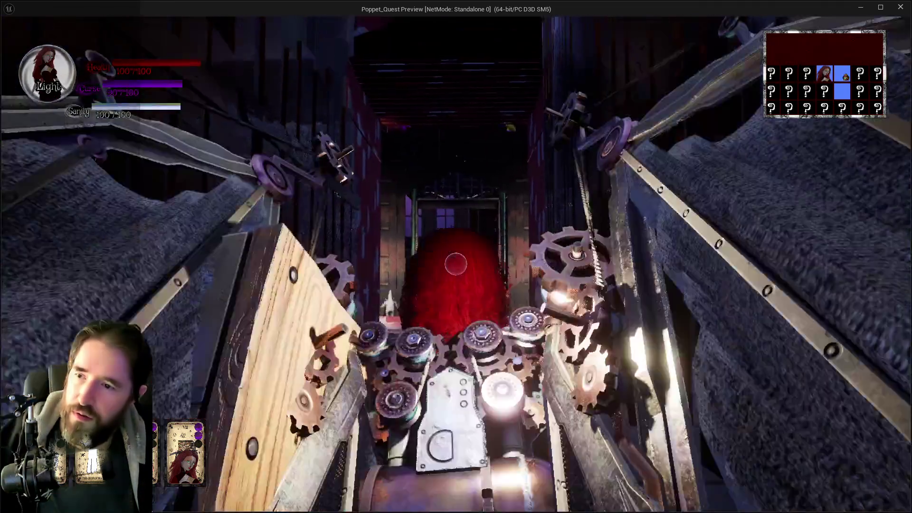
click(456, 264)
key(w)
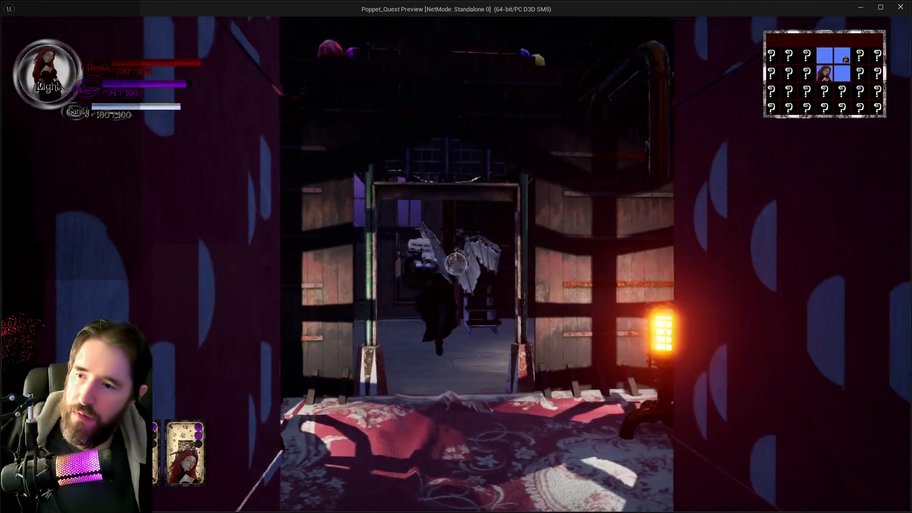
key(w)
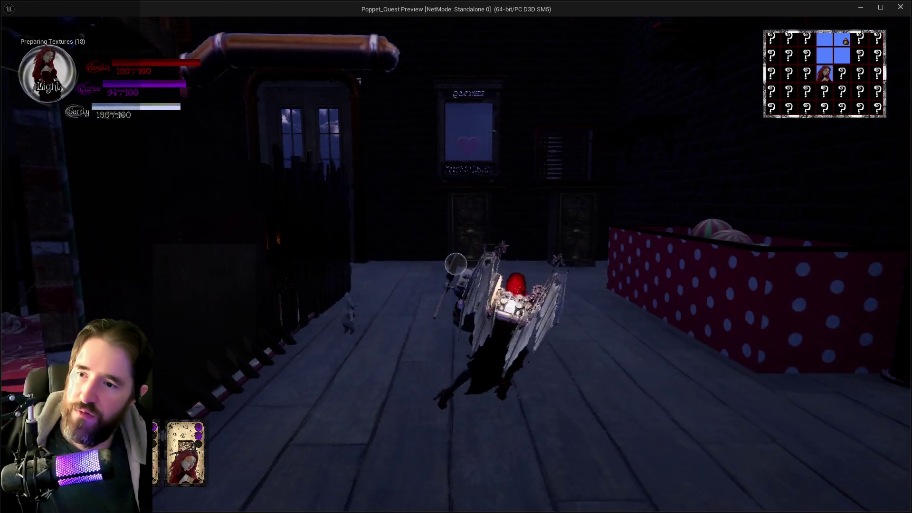
key(Escape)
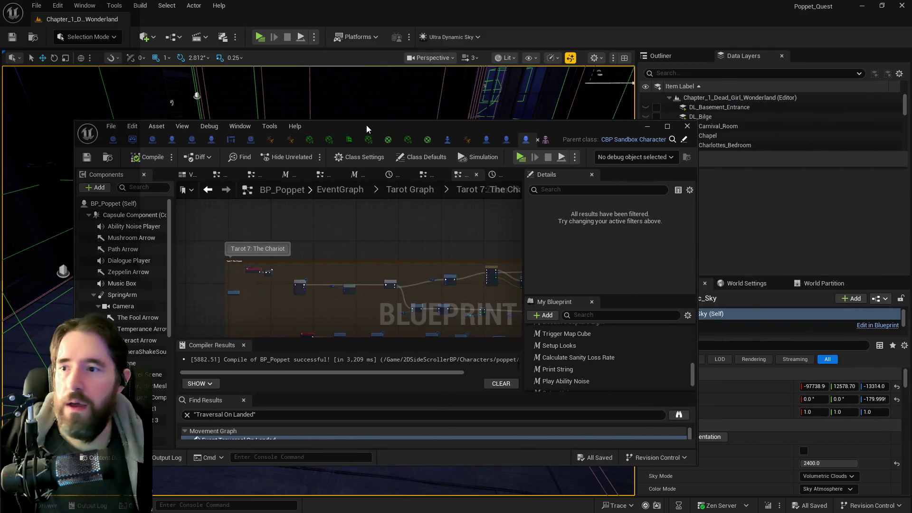
Step: Try copying Wing_Pack_SK's whole Transform onto FlightPack_Actor
scroll(51, 310, down, 2)
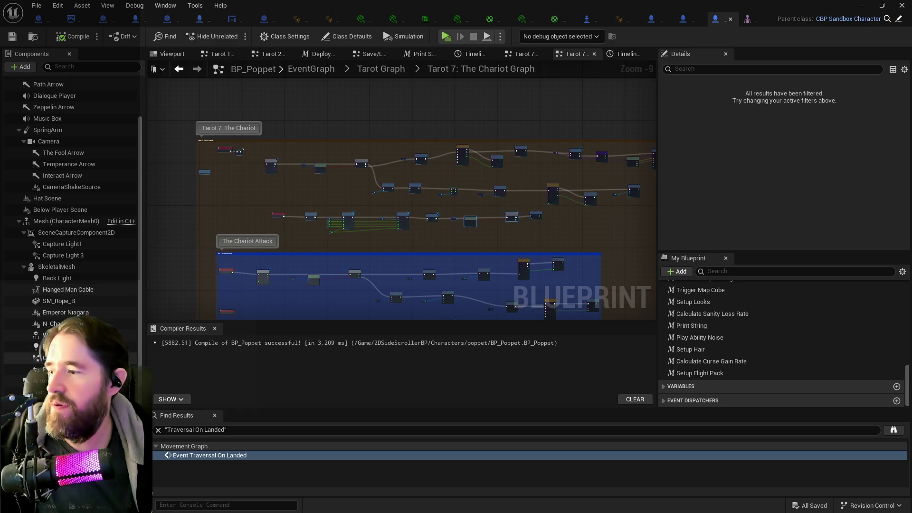
click(52, 369)
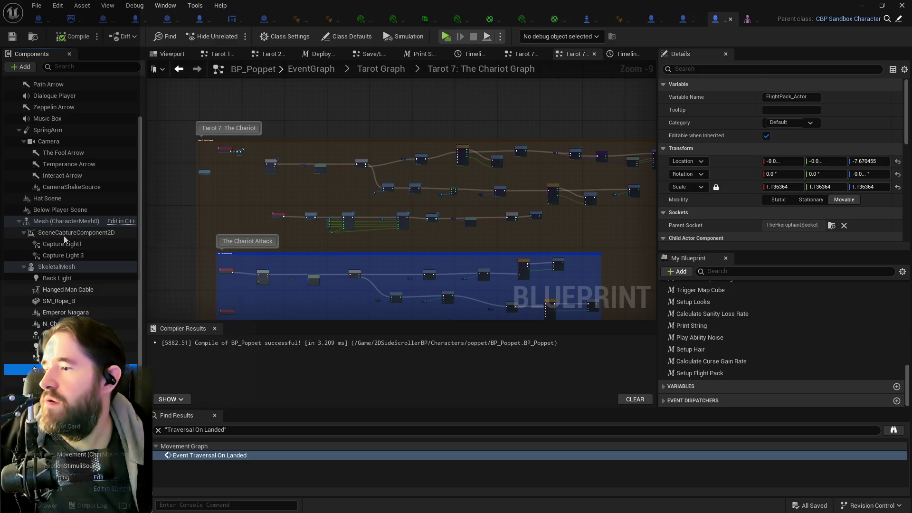
click(95, 335)
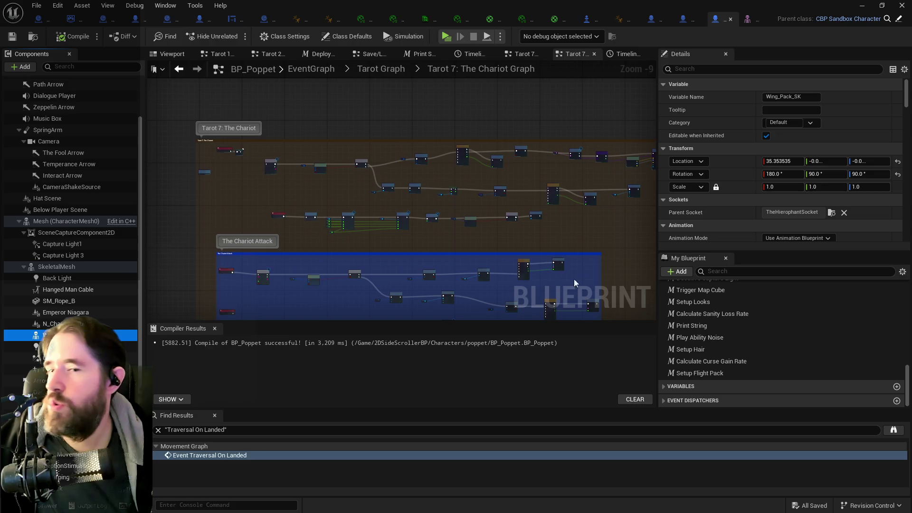
right_click(728, 149)
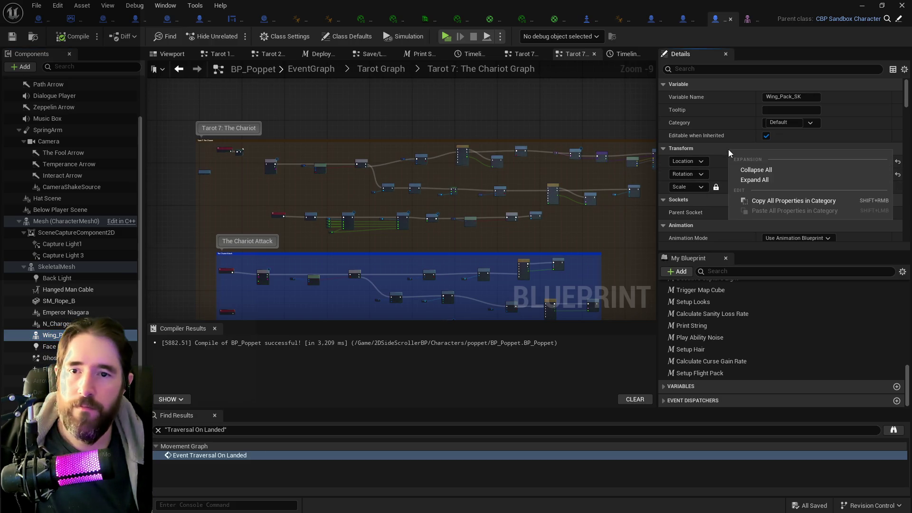
click(752, 204)
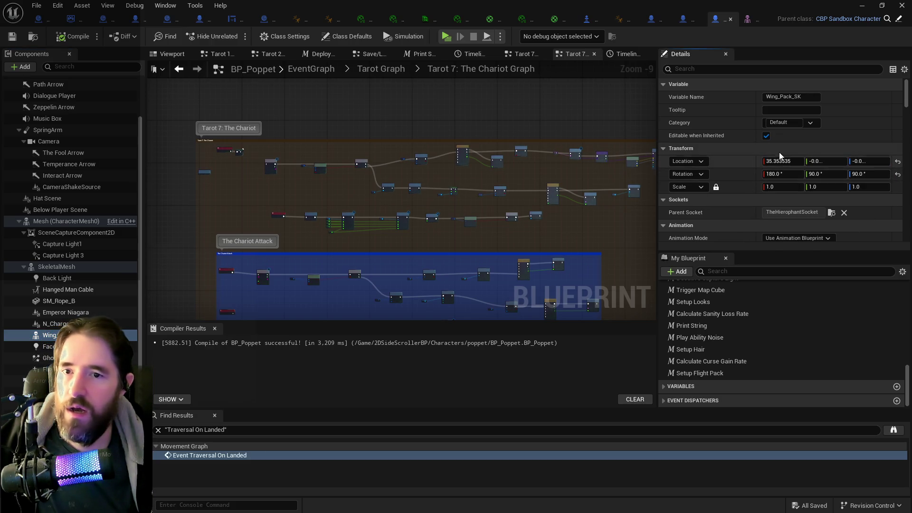
key(ctrl+z)
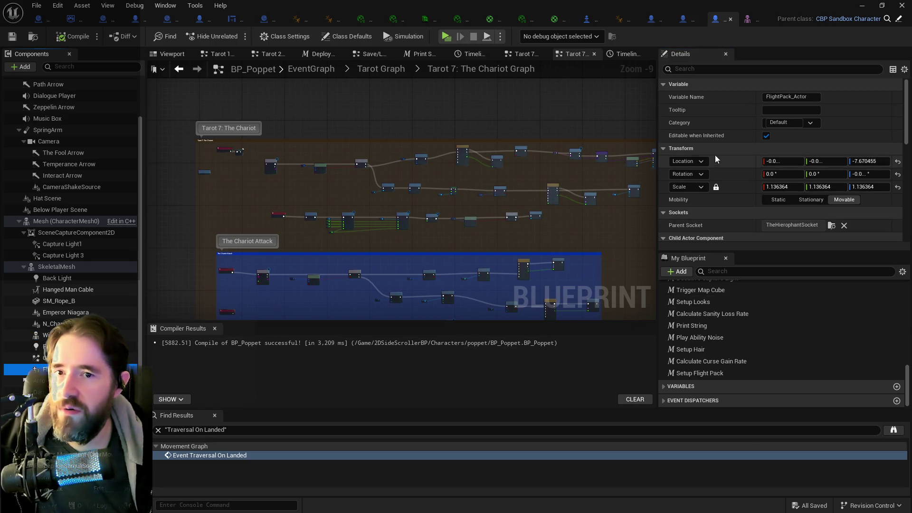
right_click(725, 149)
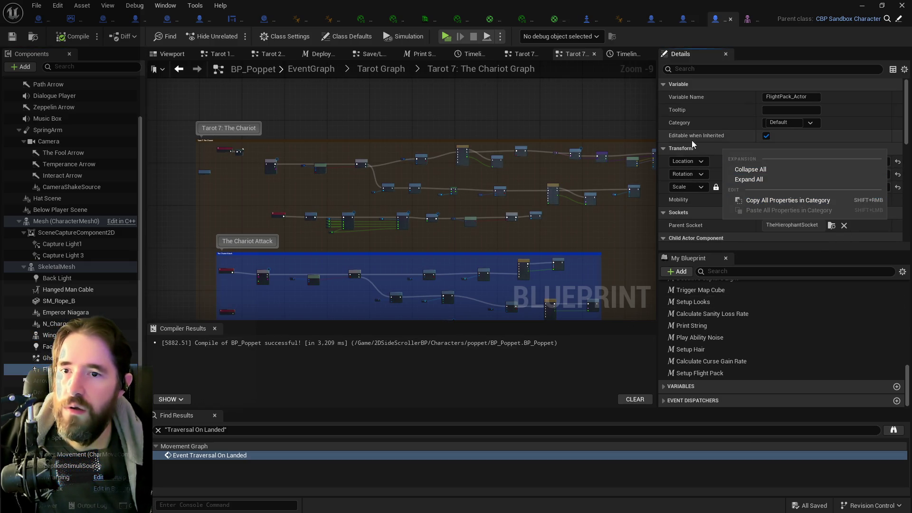
click(751, 170)
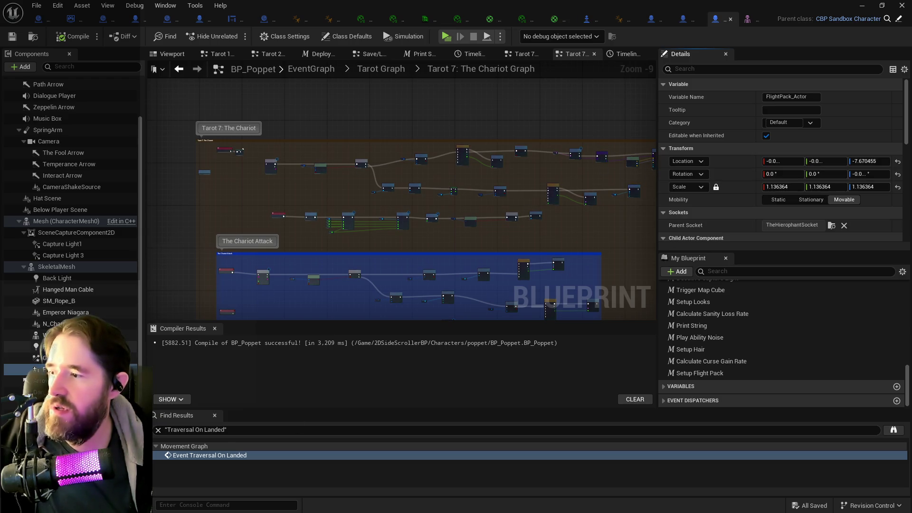
Step: Copy Wing_Pack_SK's location and paste it onto FlightPack_Actor
click(85, 335)
right_click(726, 162)
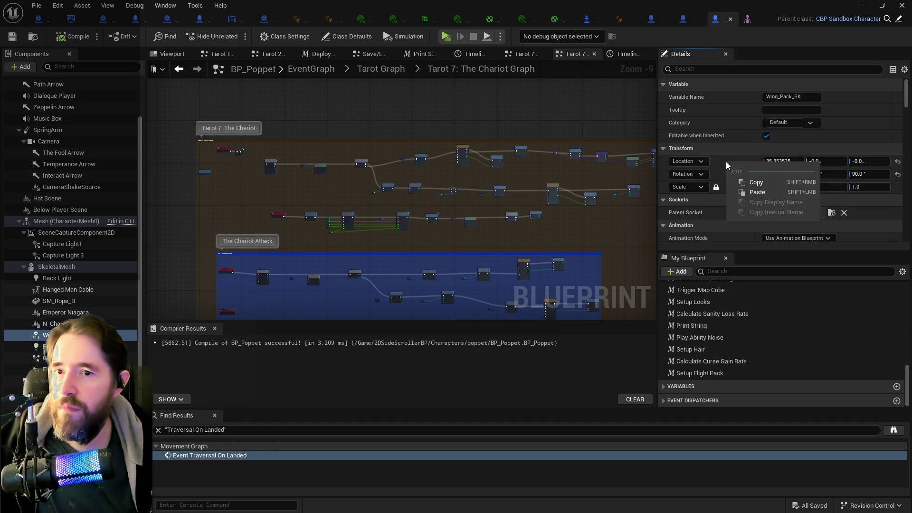
click(751, 182)
click(52, 369)
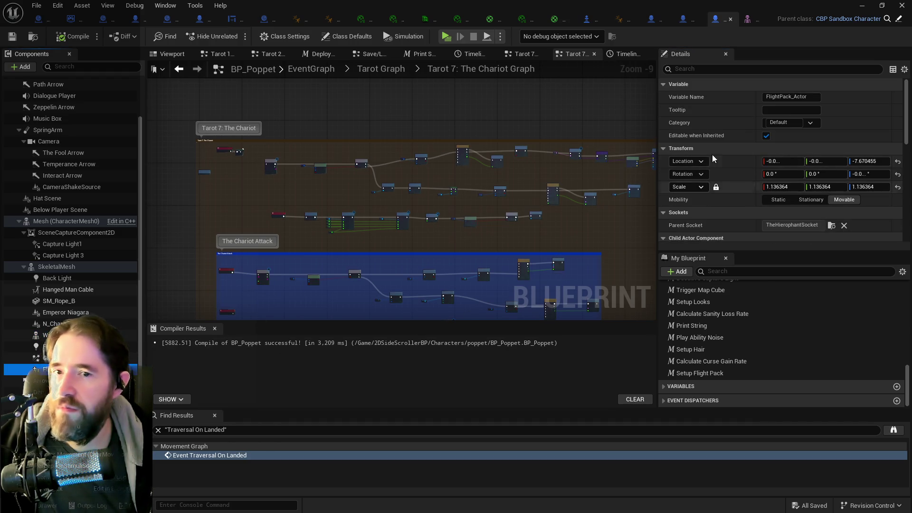
right_click(730, 161)
click(738, 195)
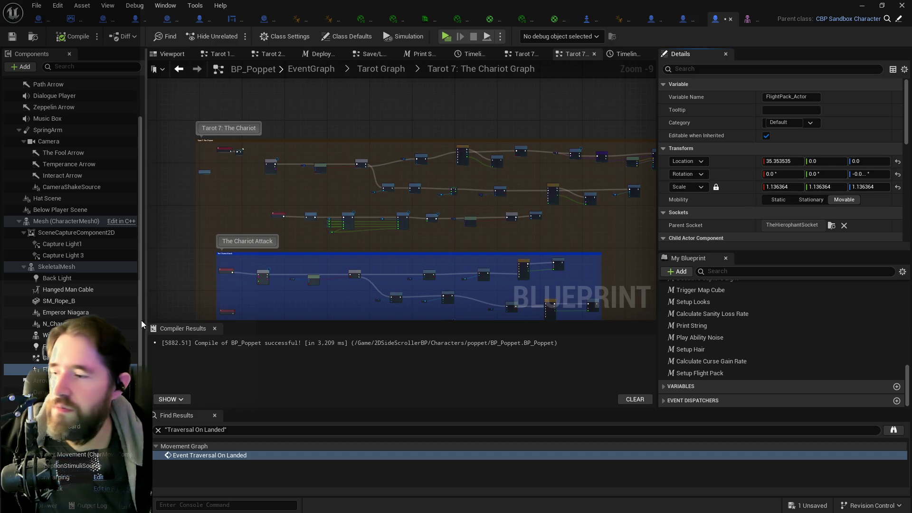
Step: Copy Wing_Pack_SK's 180°, 90°, 90° rotation onto FlightPack_Actor
right_click(726, 174)
click(754, 192)
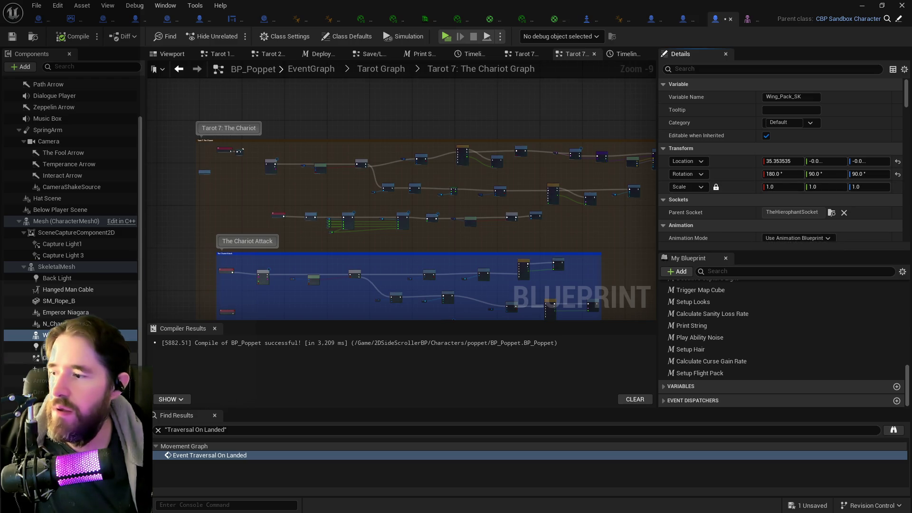
click(71, 369)
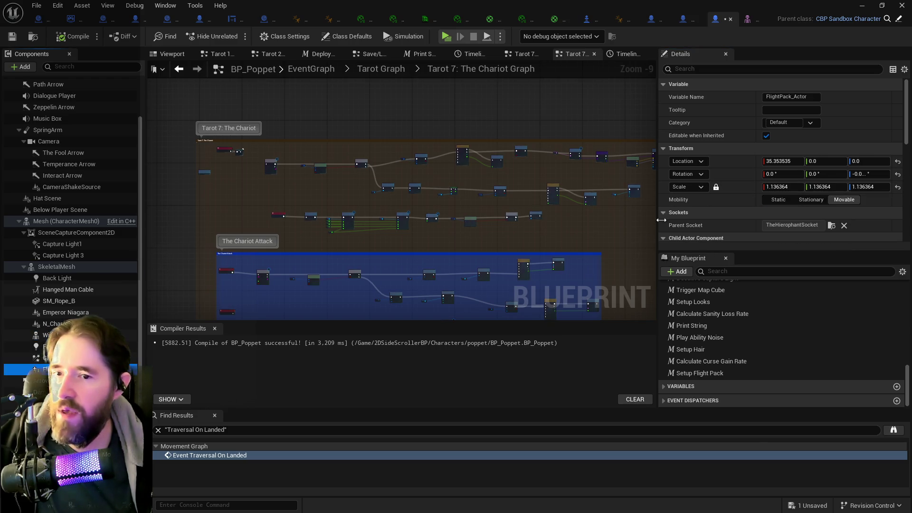
right_click(733, 175)
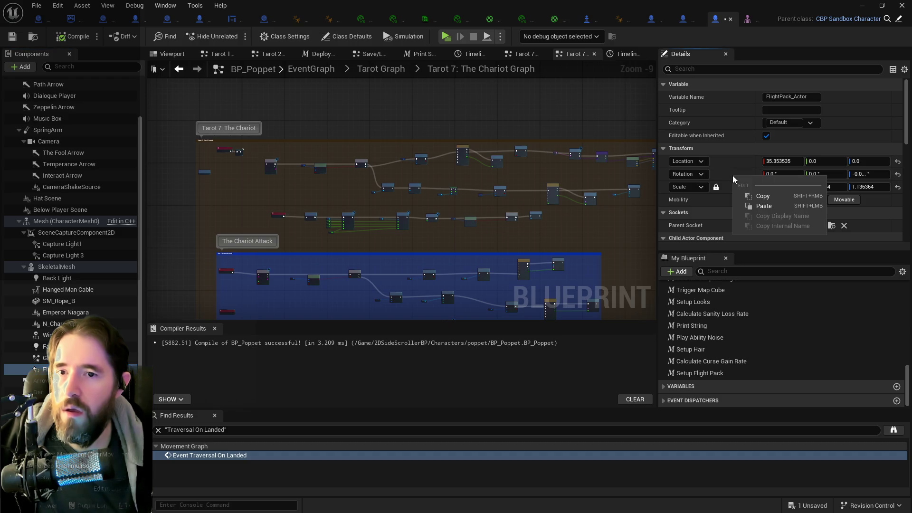
click(751, 205)
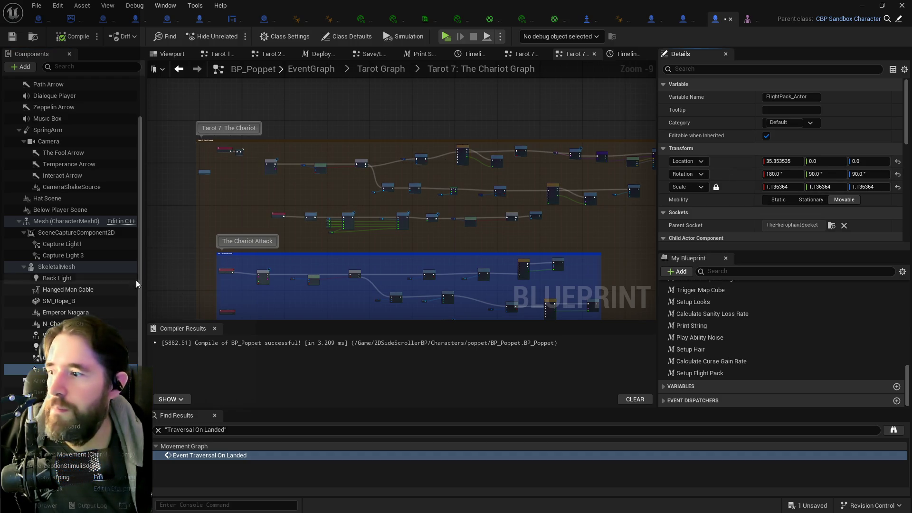
Step: Set FlightPack_Actor's scale to a uniform 1.0
click(772, 187)
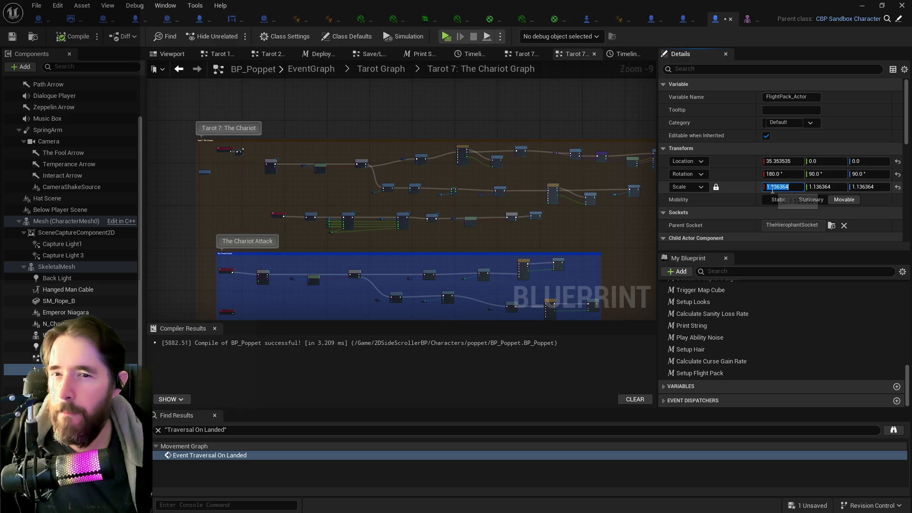
text(1)
key(Return)
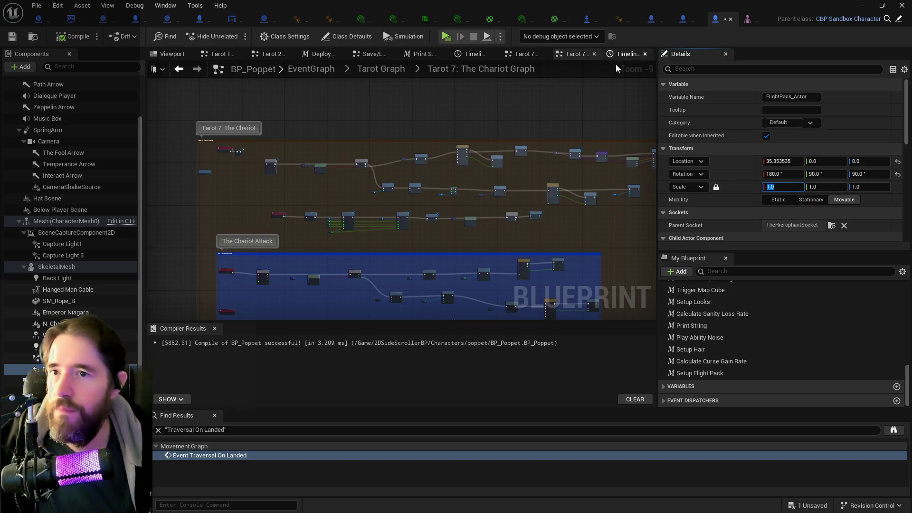
click(172, 55)
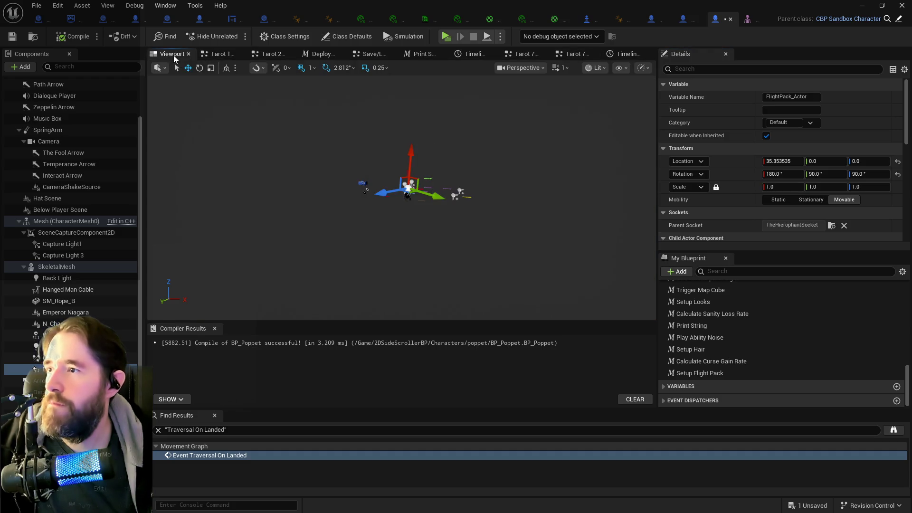
Step: Zoom in on the character in BP_Poppet's component Viewport
scroll(361, 198, up, 5)
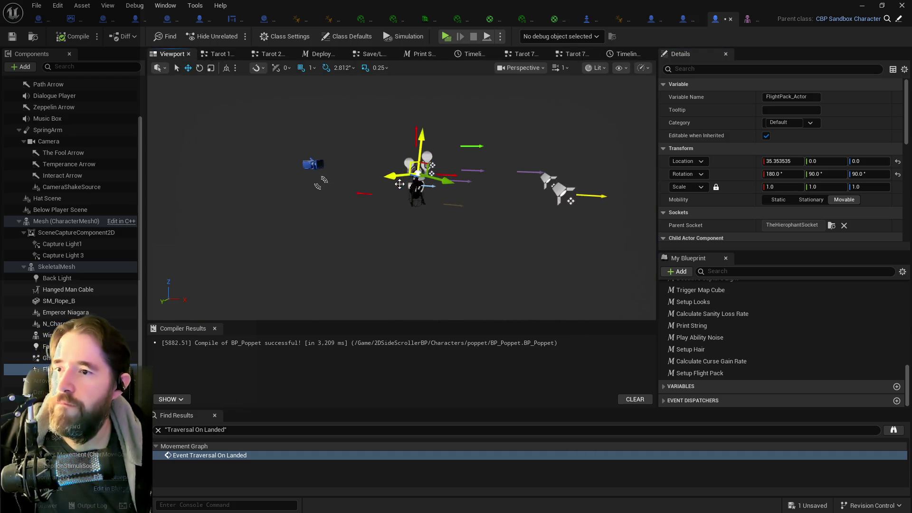
scroll(399, 185, up, 1)
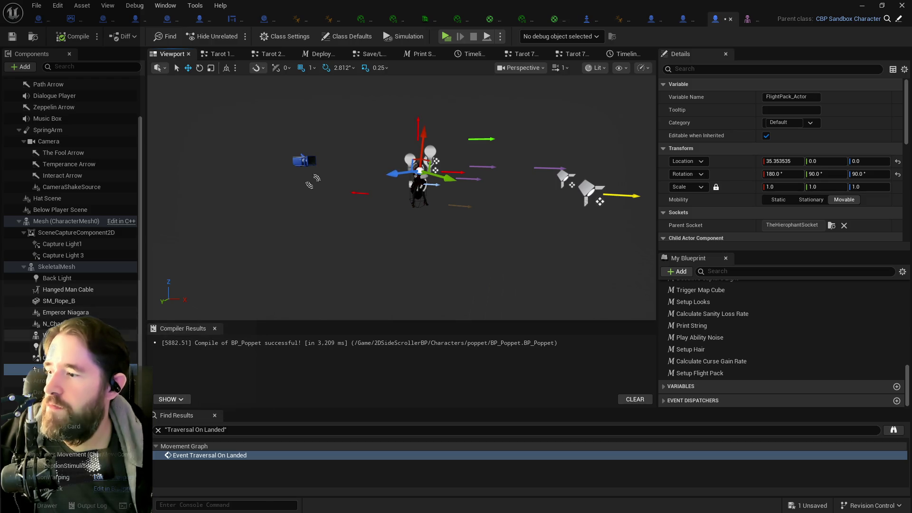
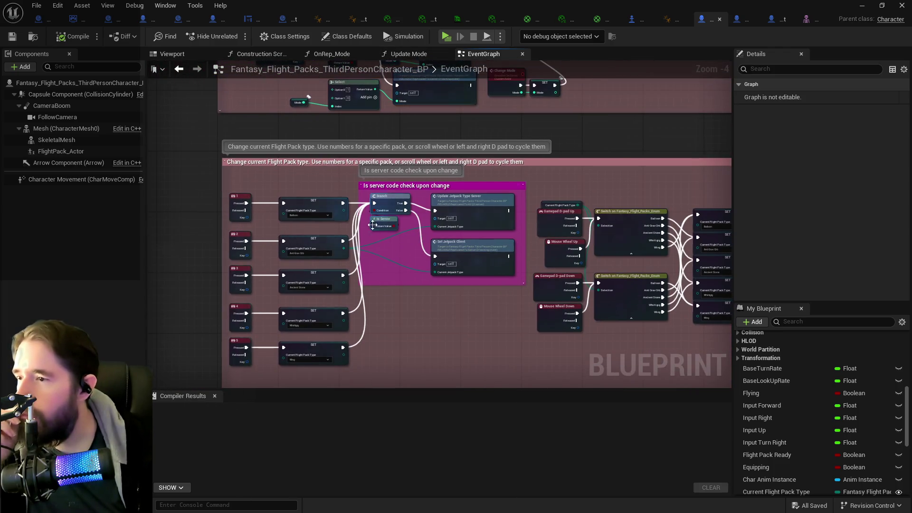
Step: Pan and zoom the graph to review the Switch and numbered-key SET nodes
scroll(313, 257, up, 2)
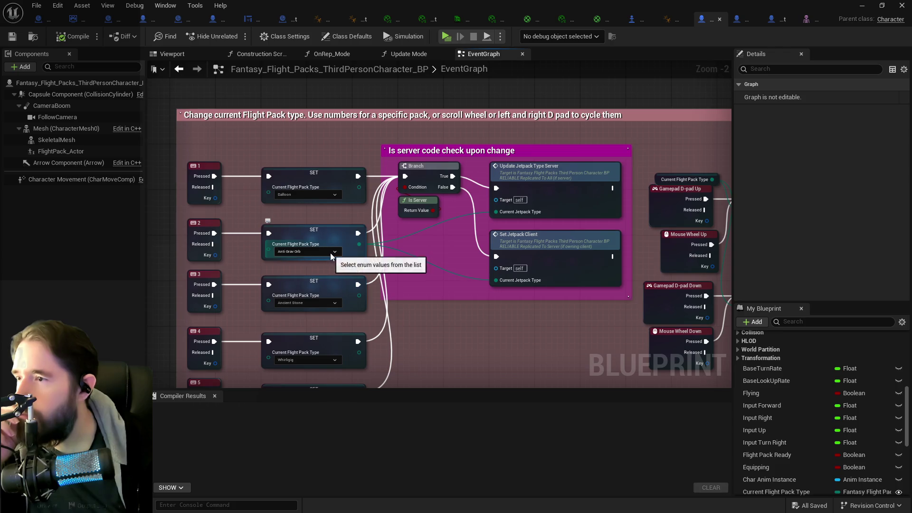
scroll(358, 256, down, 1)
drag(399, 272, 246, 239)
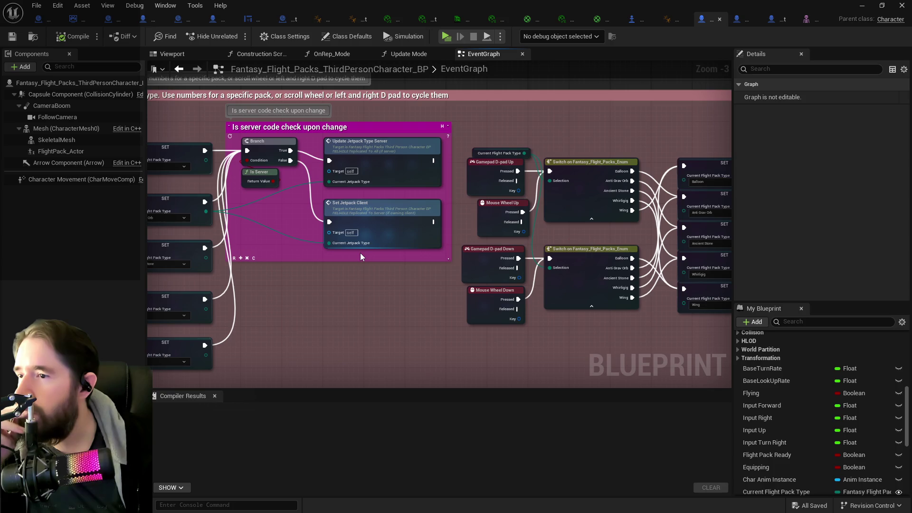
drag(383, 262, 195, 241)
mouse_move(357, 293)
mouse_down()
mouse_move(346, 288)
mouse_move(717, 267)
mouse_move(249, 266)
mouse_up()
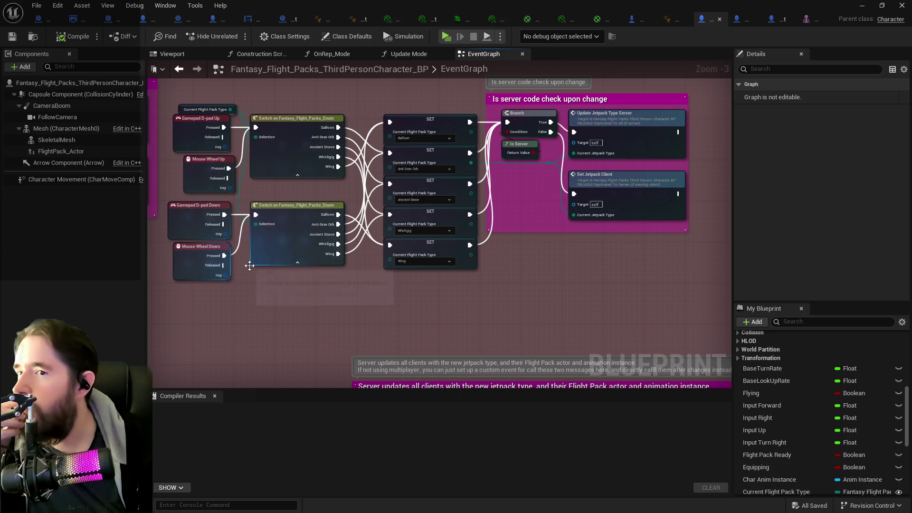
scroll(249, 266, down, 4)
scroll(315, 248, up, 3)
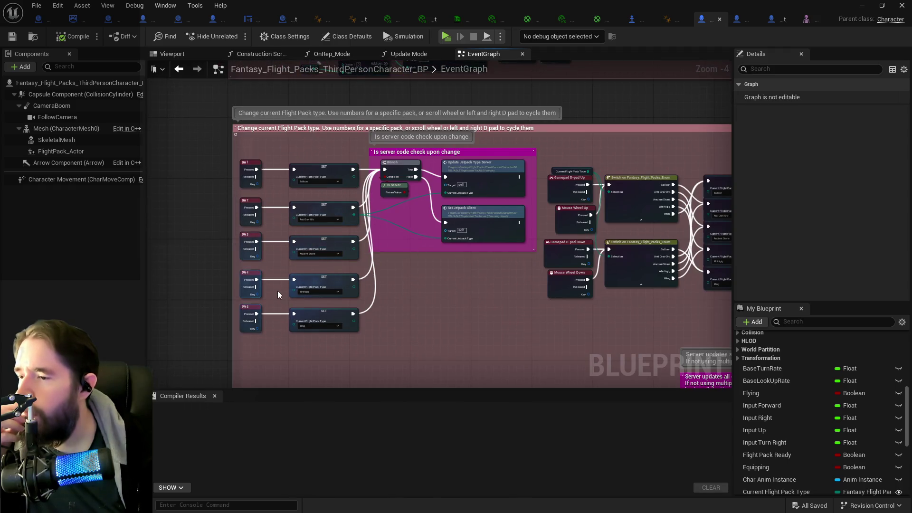
scroll(275, 290, up, 1)
scroll(278, 235, down, 1)
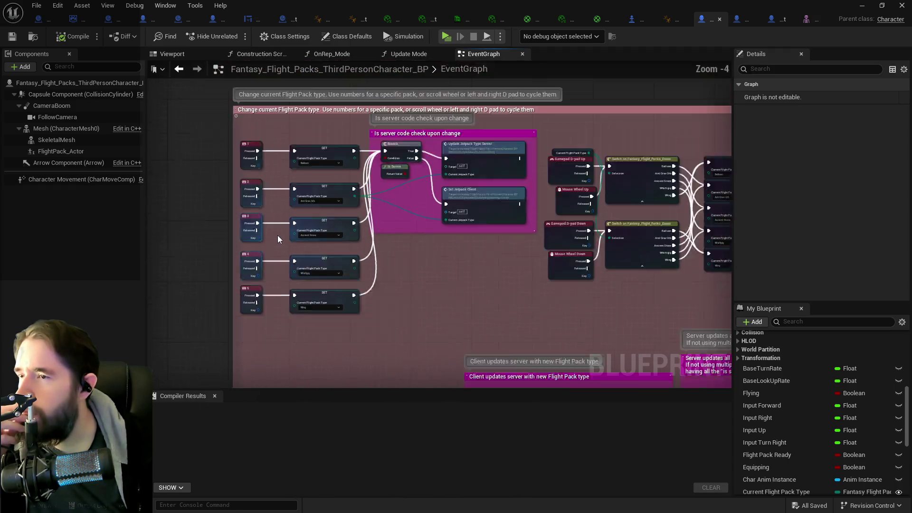
scroll(277, 235, down, 1)
scroll(278, 155, up, 2)
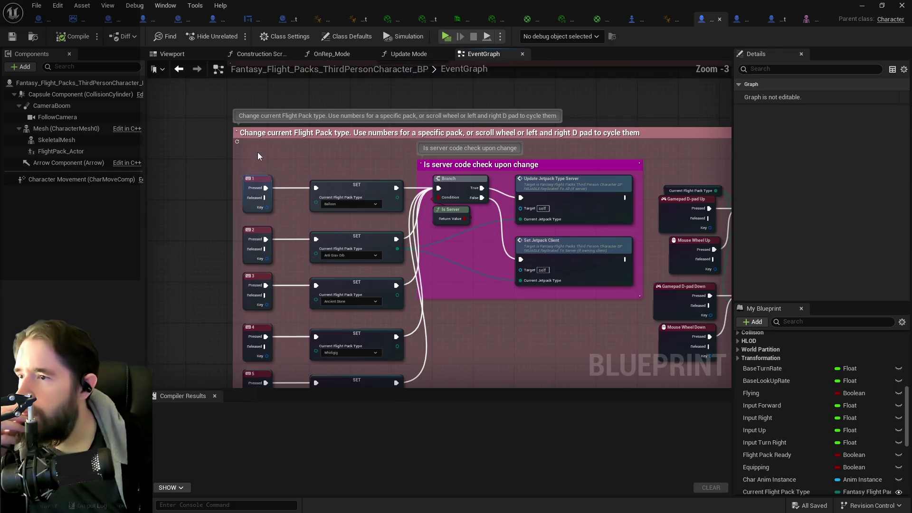
scroll(253, 164, down, 1)
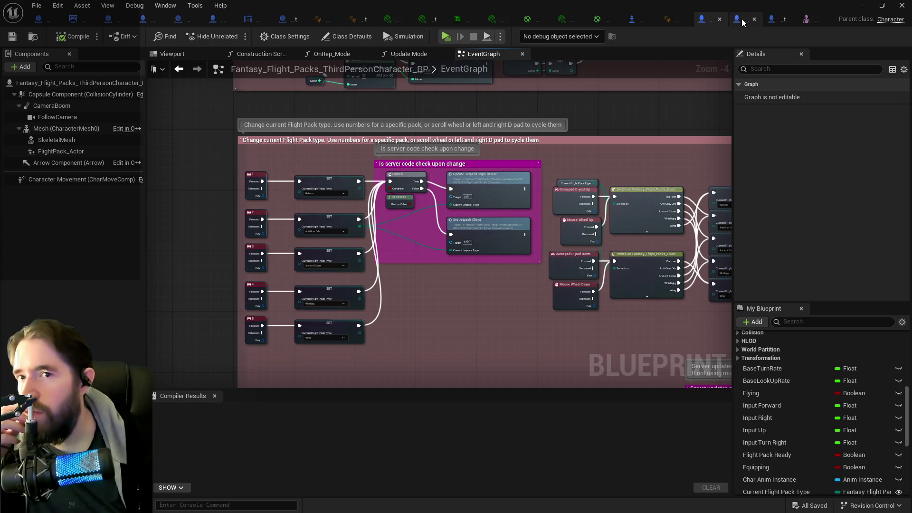
Step: Find the FlightPack_Actor component's class in the Content Browser and open Fantasy_Flight_Pack_Master_BP
click(77, 154)
right_click(77, 155)
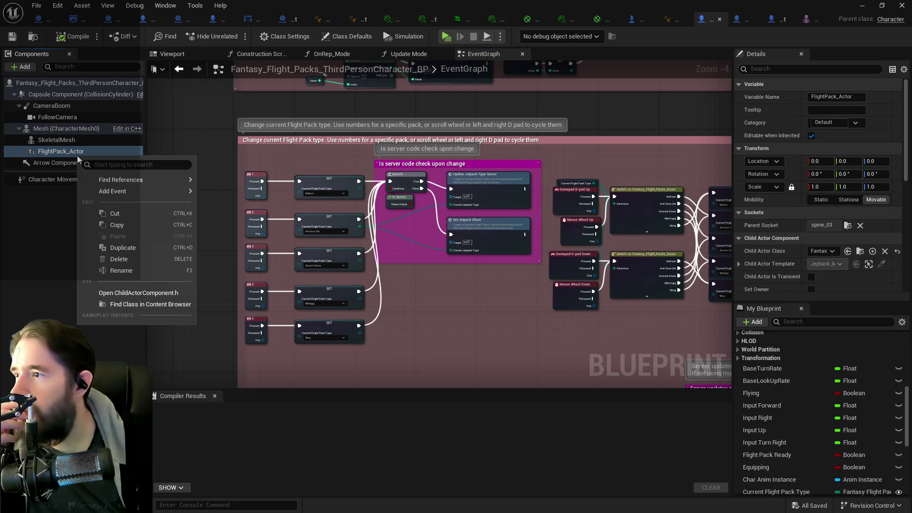
click(127, 305)
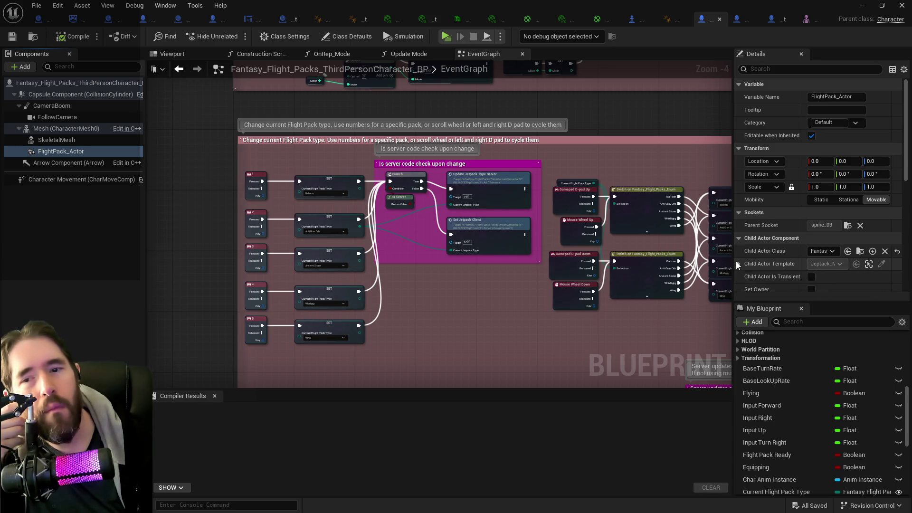
drag(734, 261, 559, 269)
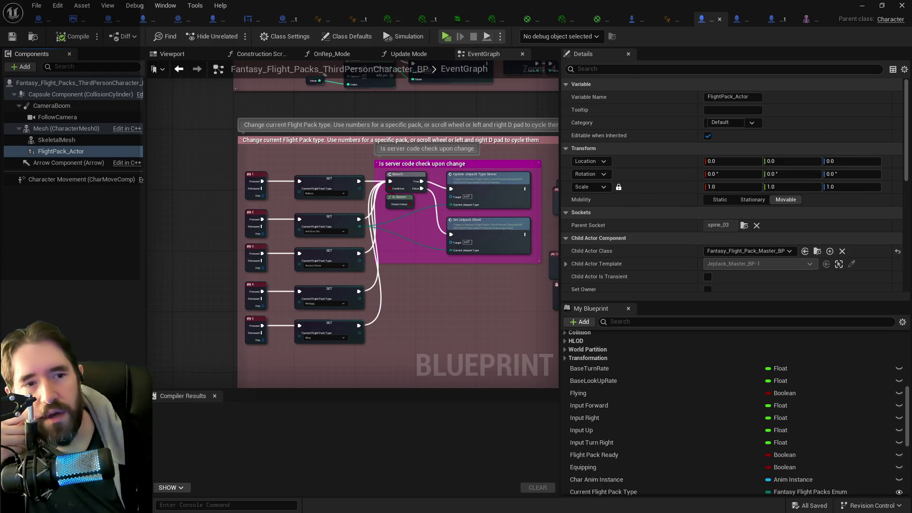
click(634, 19)
scroll(233, 307, up, 4)
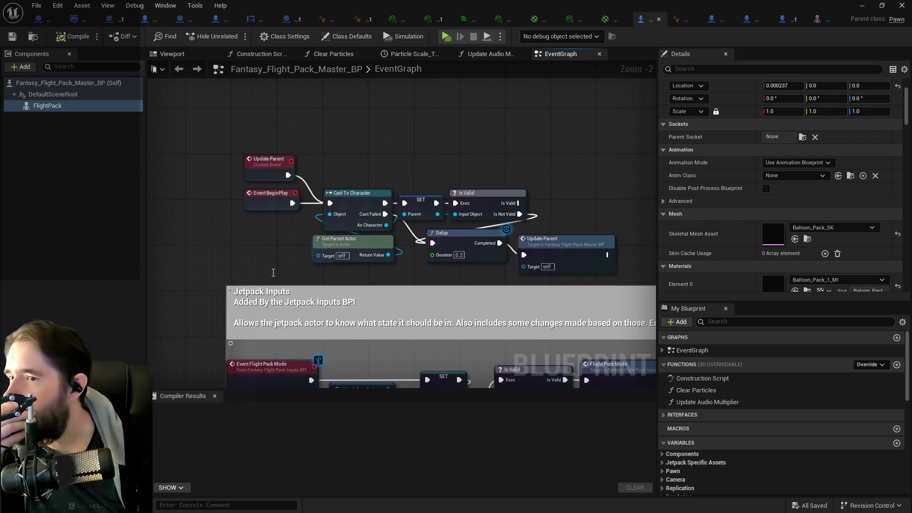
Step: Inspect the Flightpack Anim Instance variable in Jetpack Inputs, then undock the editor as a floating window
scroll(257, 209, down, 1)
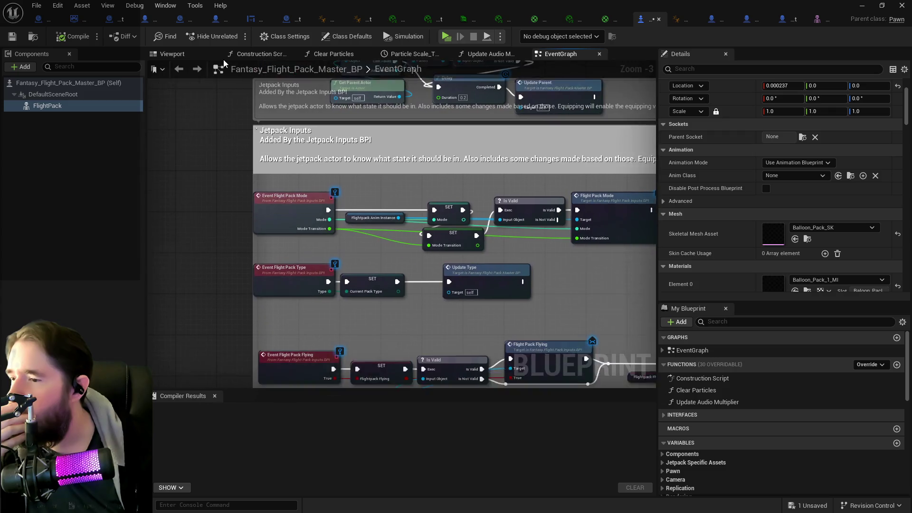
drag(347, 223, 273, 229)
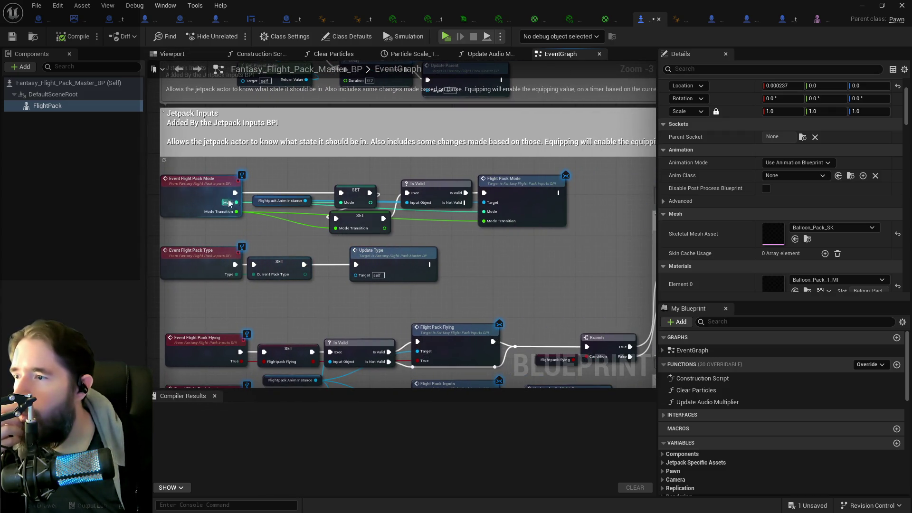
click(241, 214)
click(280, 201)
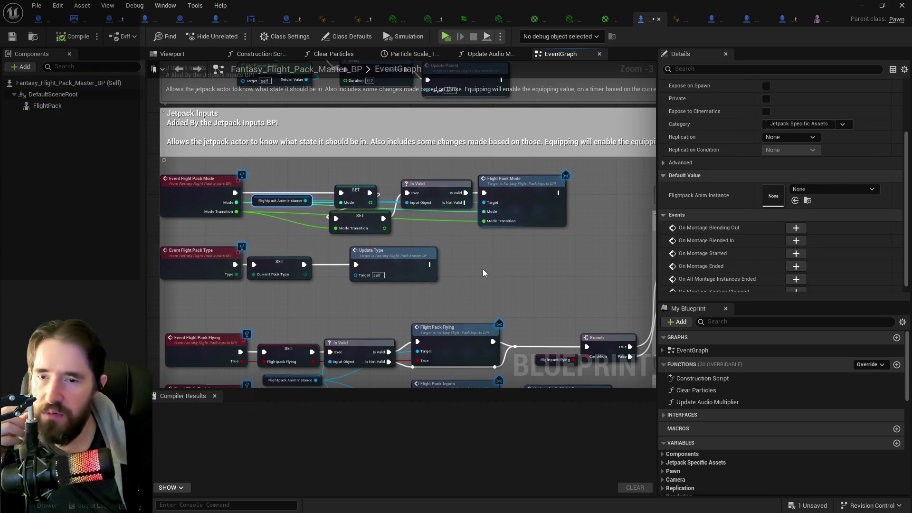
scroll(481, 270, down, 2)
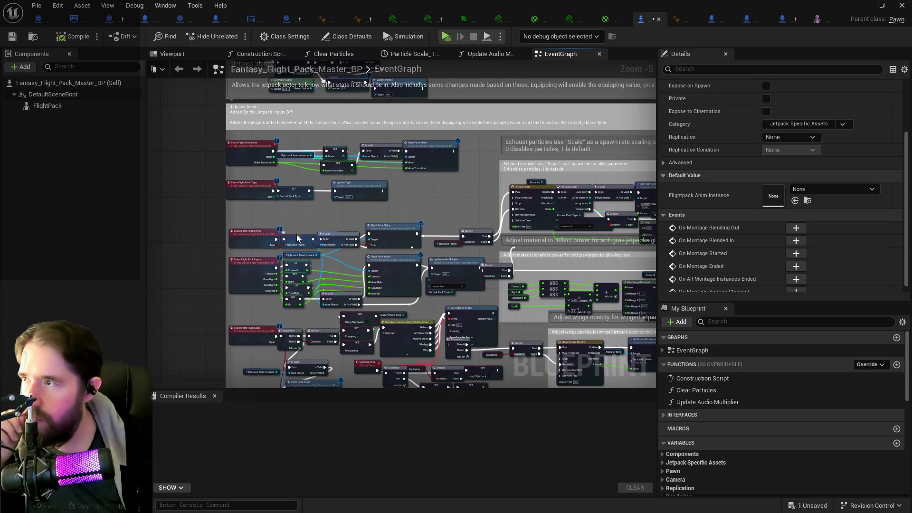
mouse_move(392, 4)
mouse_down()
mouse_move(563, 98)
mouse_move(491, 105)
mouse_up()
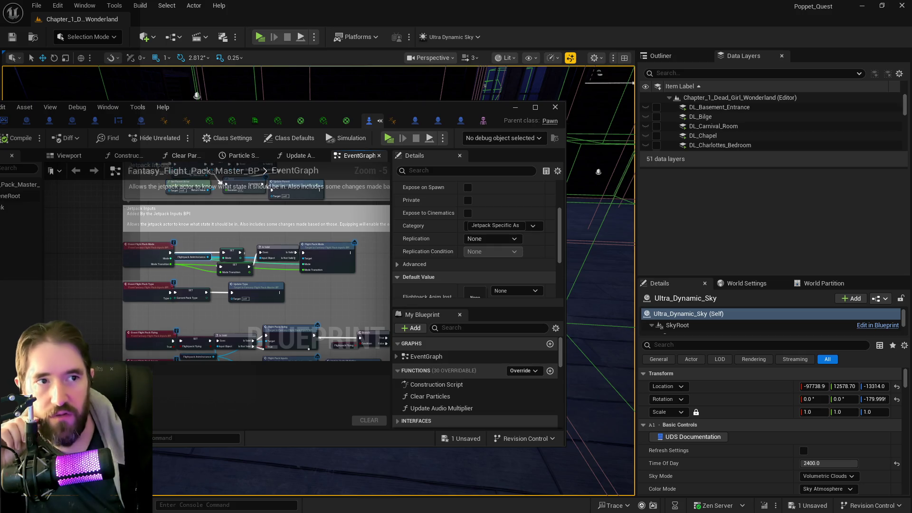
Step: Browse to Flight_Packs_Fantasy/Maps, open FlightPack_Demo_Map, and save the flight pack blueprint when prompted
click(470, 130)
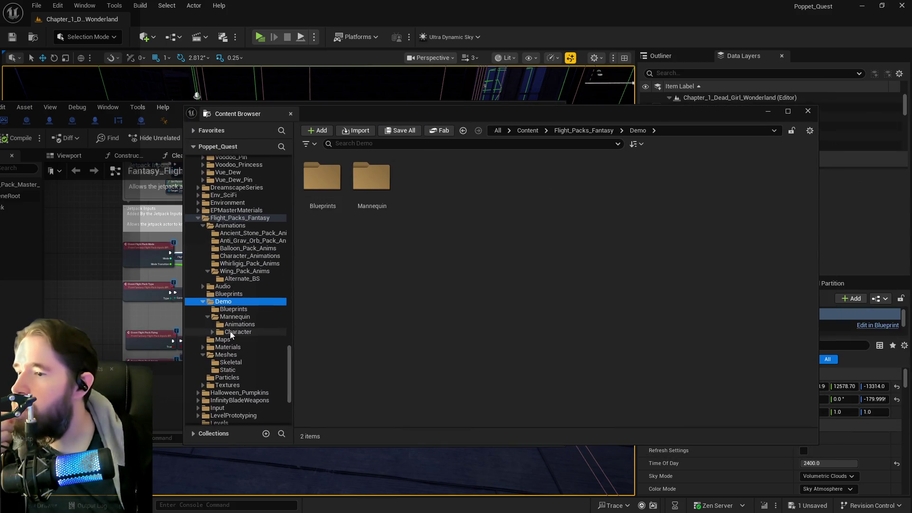
click(234, 309)
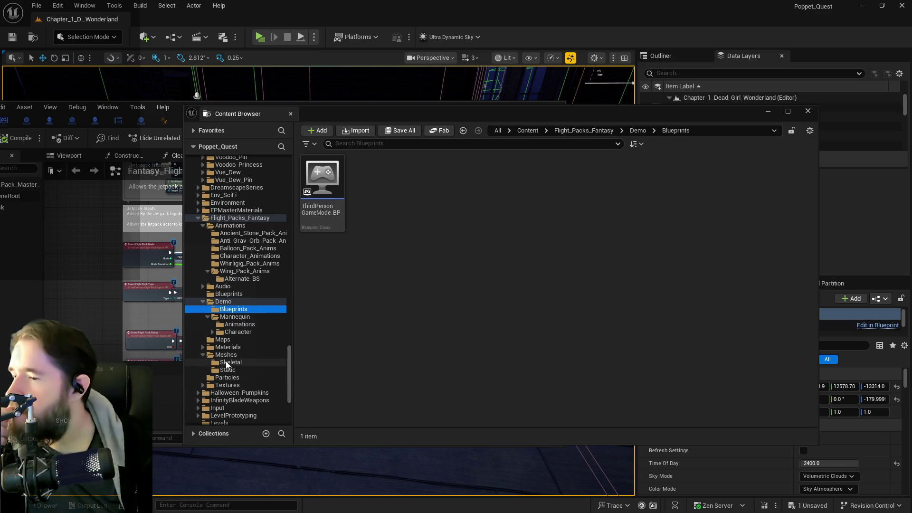
click(226, 361)
click(227, 370)
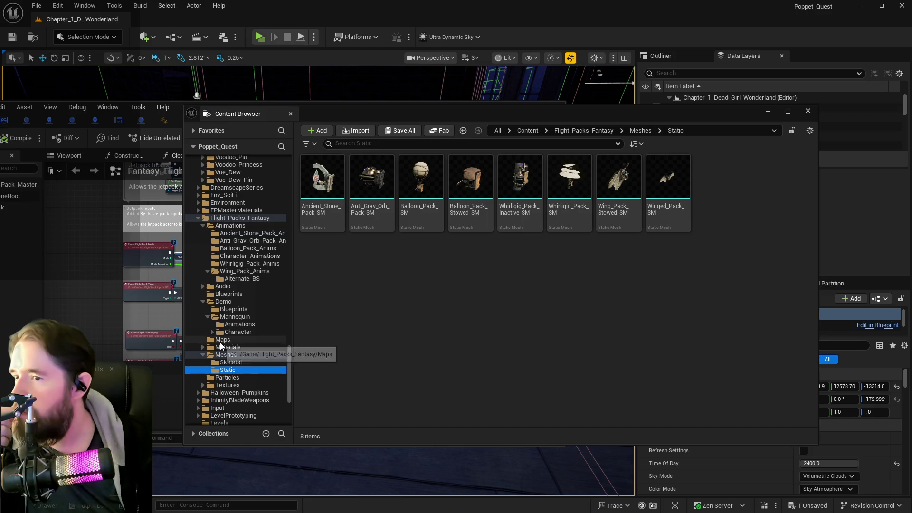
click(221, 340)
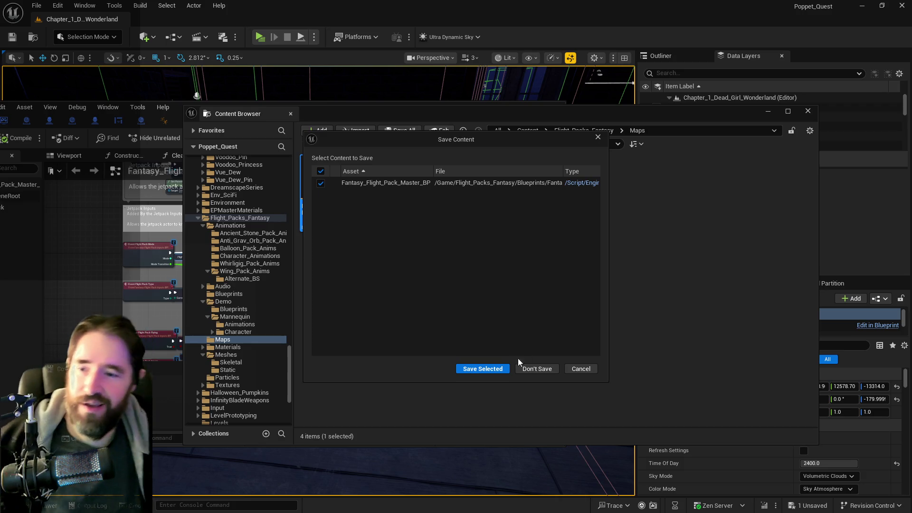
click(472, 373)
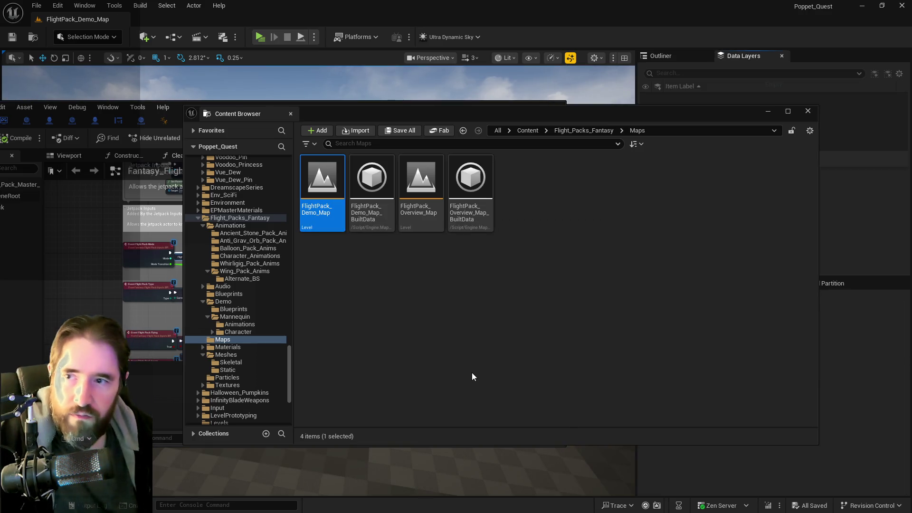
Step: Minimize the asset browser and blueprint editor, then start playing the demo level
click(768, 110)
click(517, 111)
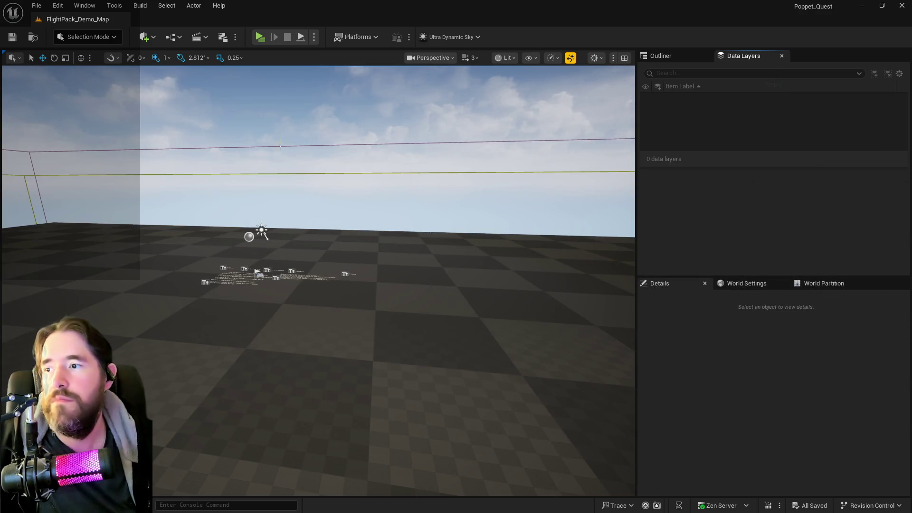
click(260, 37)
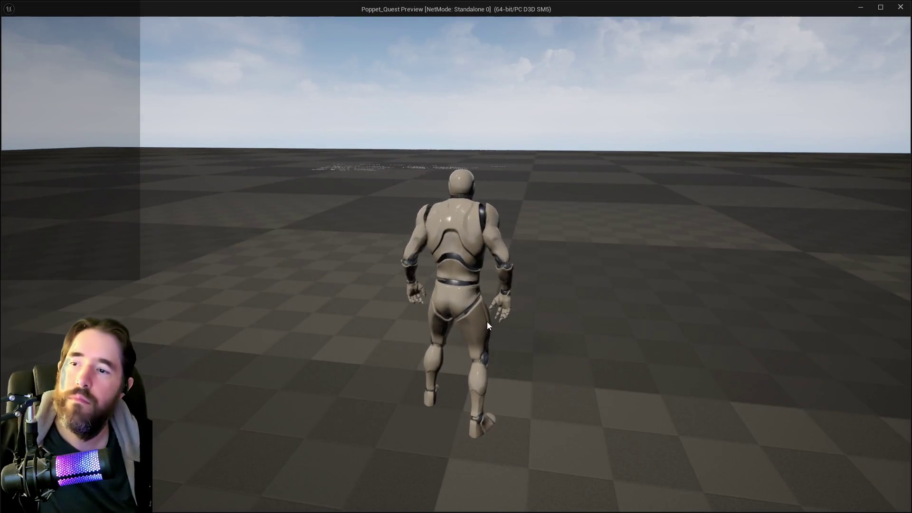
Step: Run the mannequin forward, back and right with WASD, and jump near the floor text
key(w)
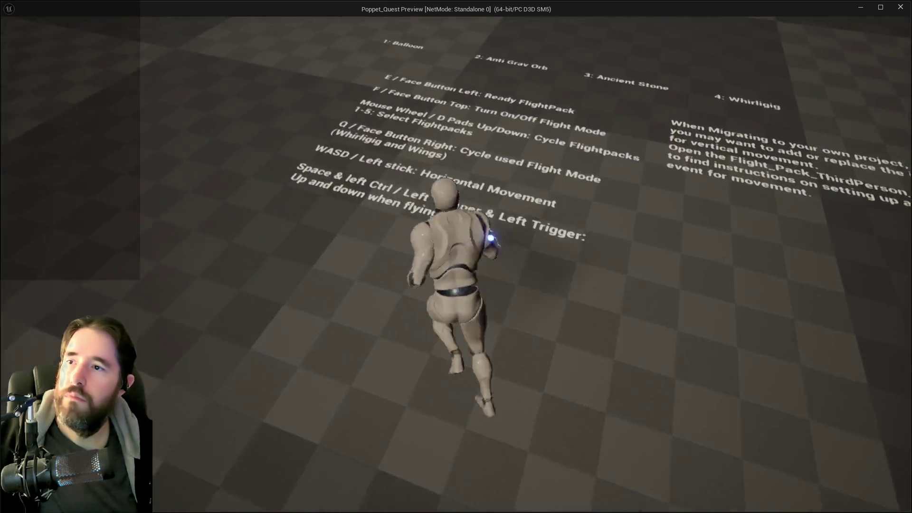
key(s)
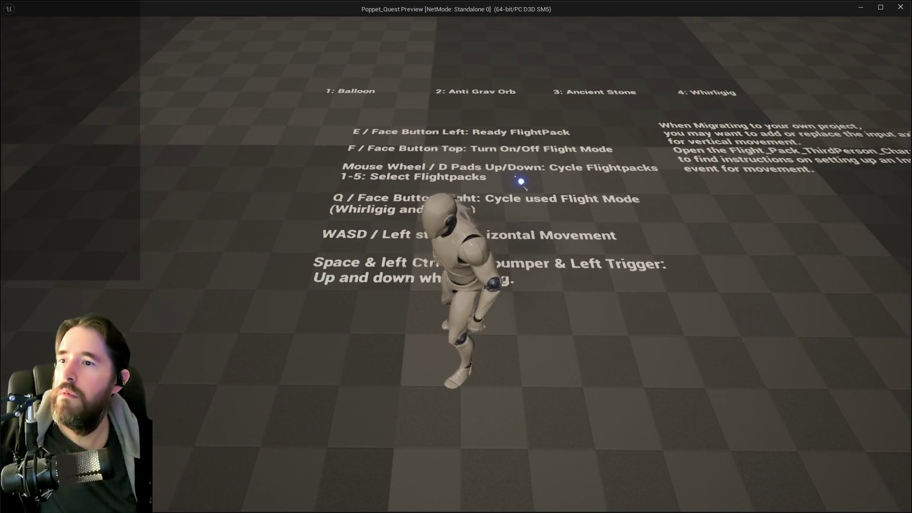
key(d)
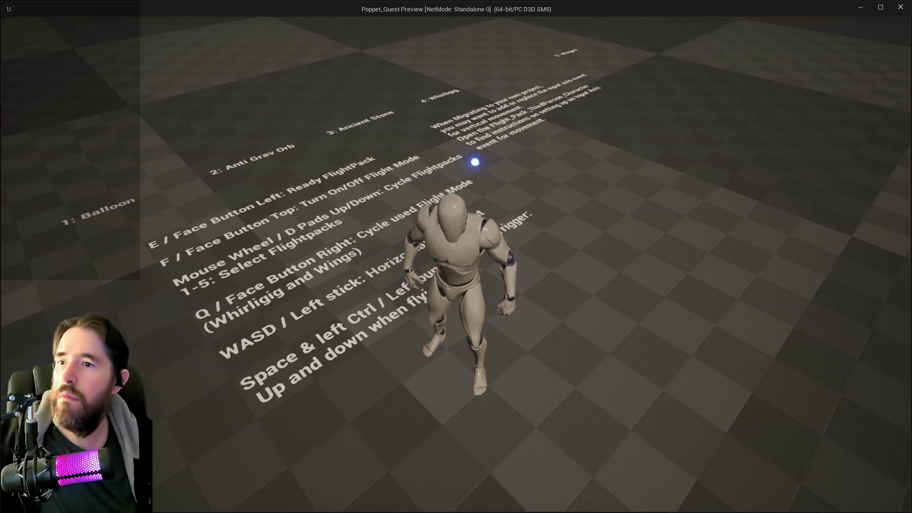
key(d)
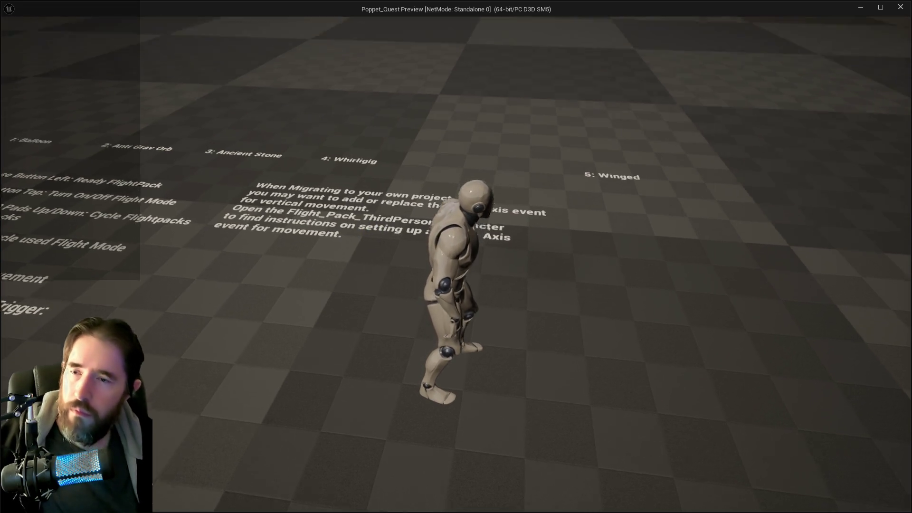
key(w)
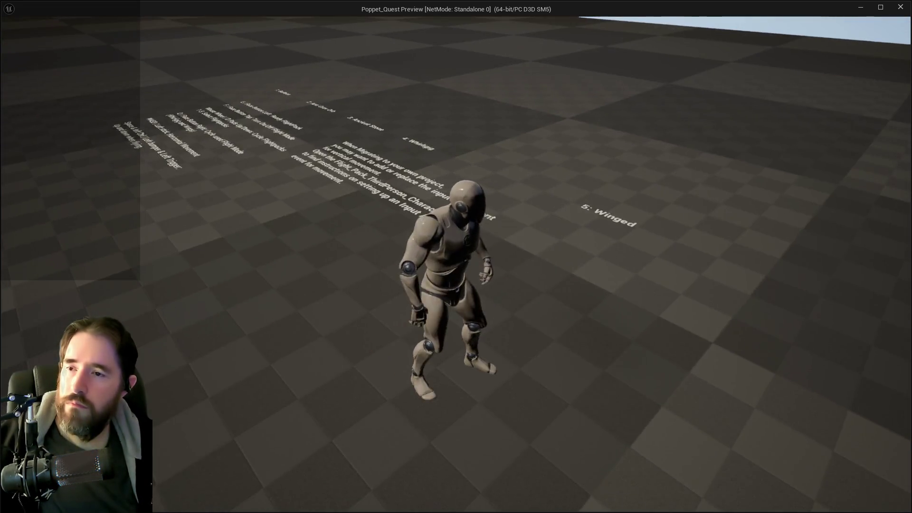
key(s)
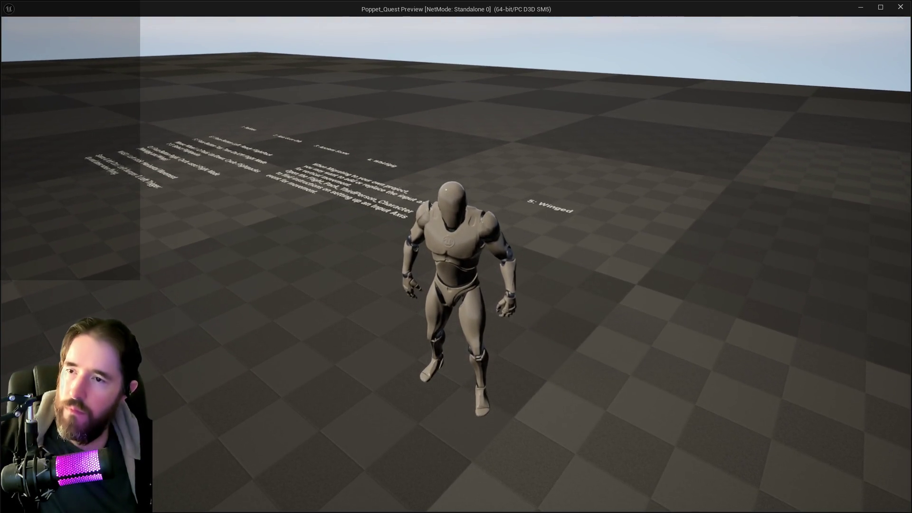
key(w)
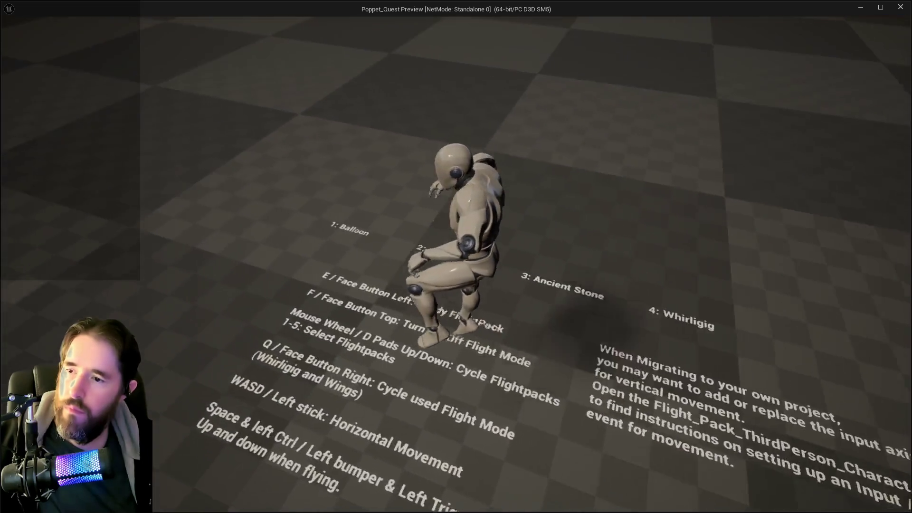
key(space)
key(s)
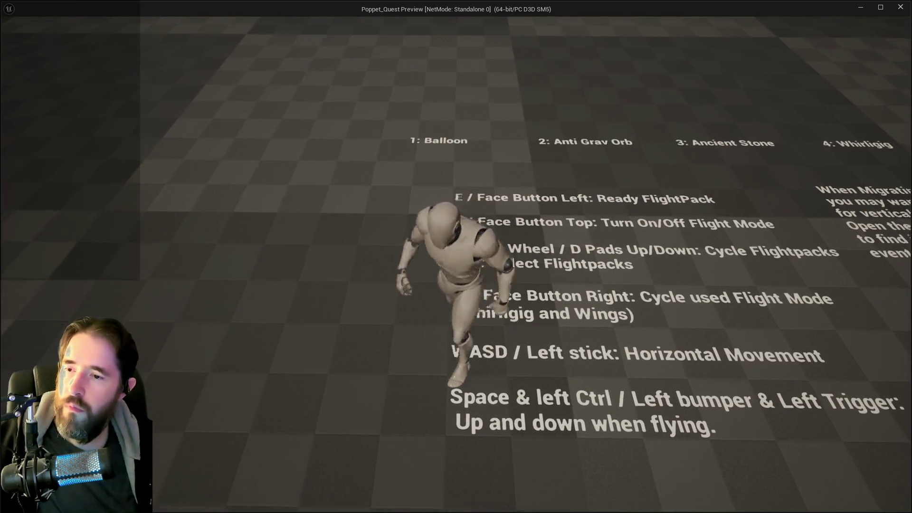
Step: Walk the mannequin toward the floor text, switch it into flight mode, then stop the preview
key(s)
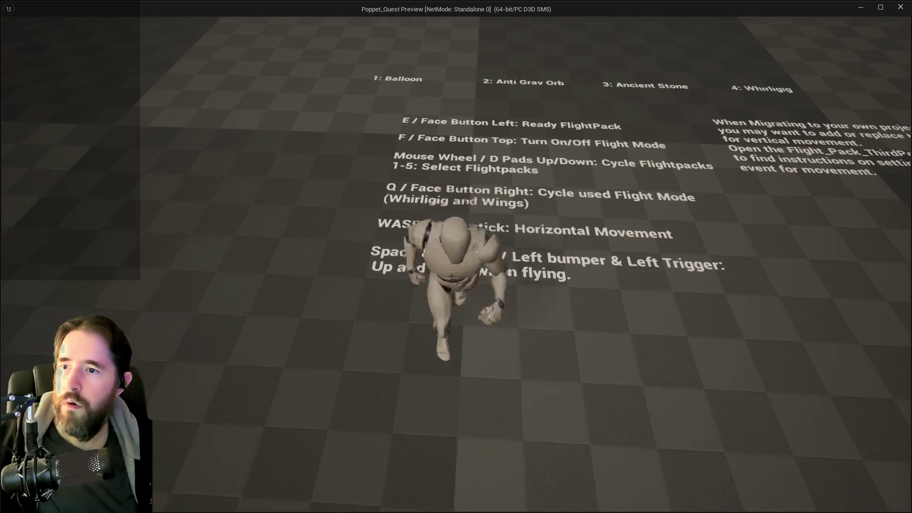
key(w)
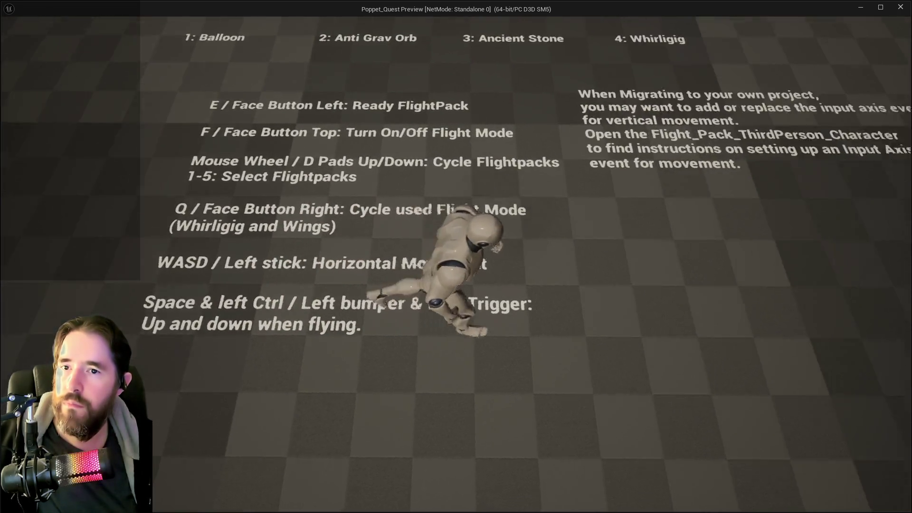
key(s)
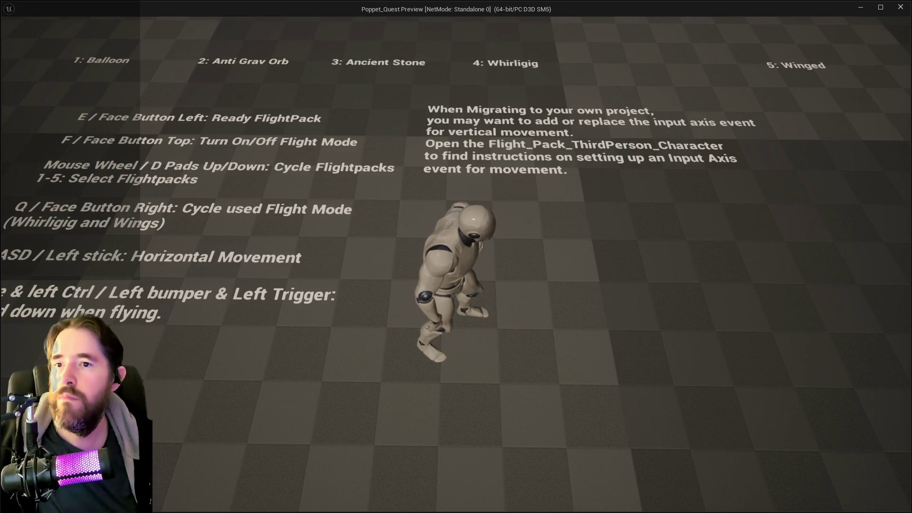
key(d)
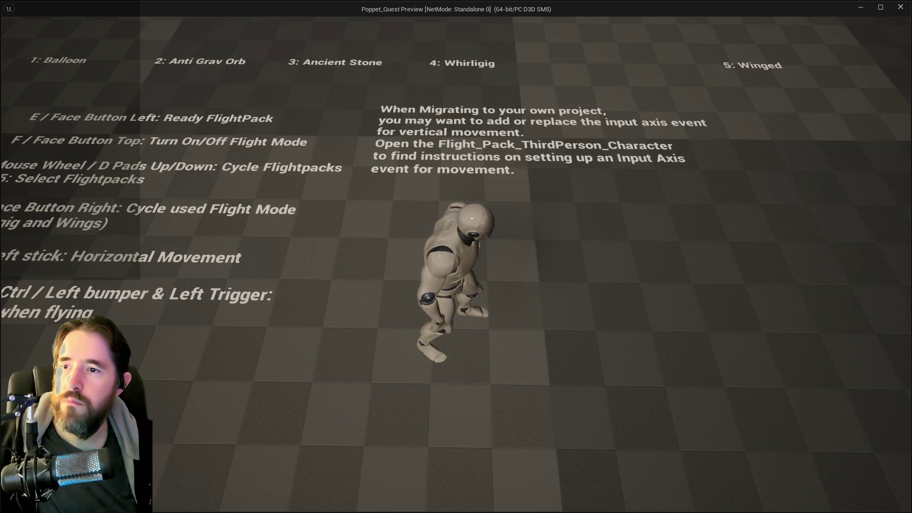
key(w)
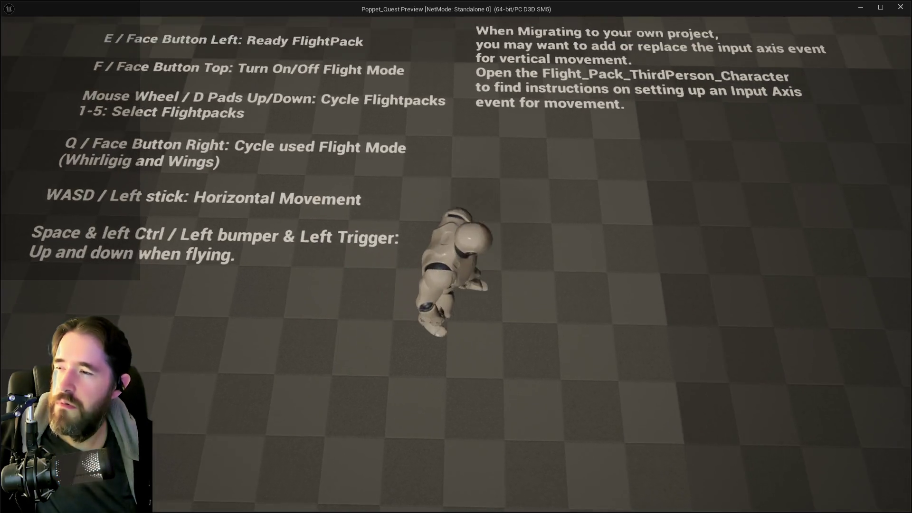
key(w)
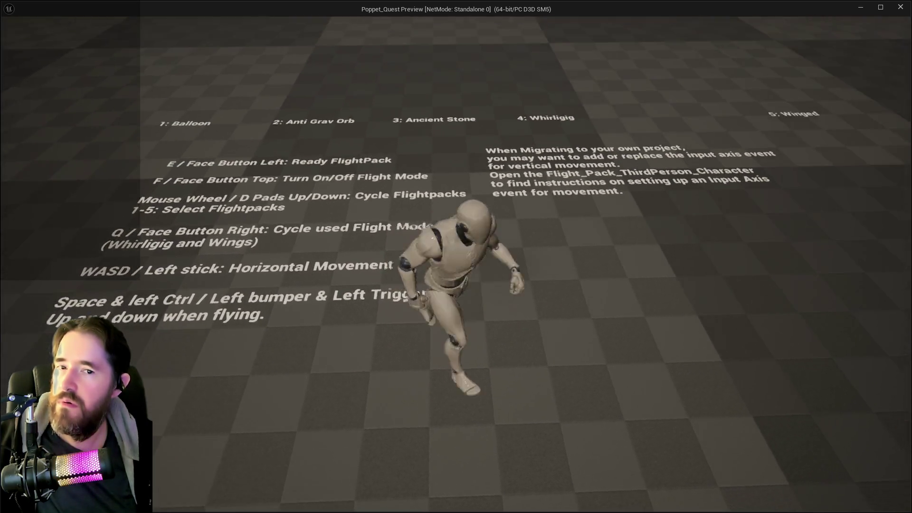
key(space)
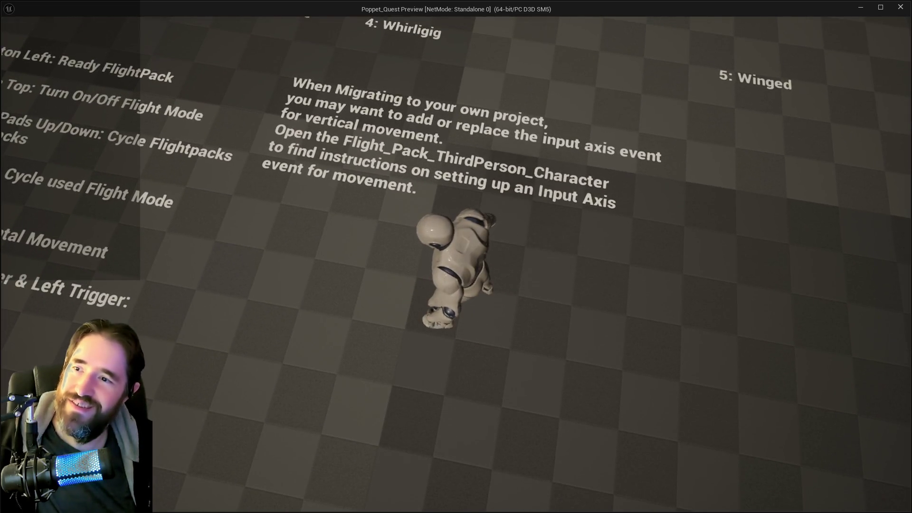
key(Escape)
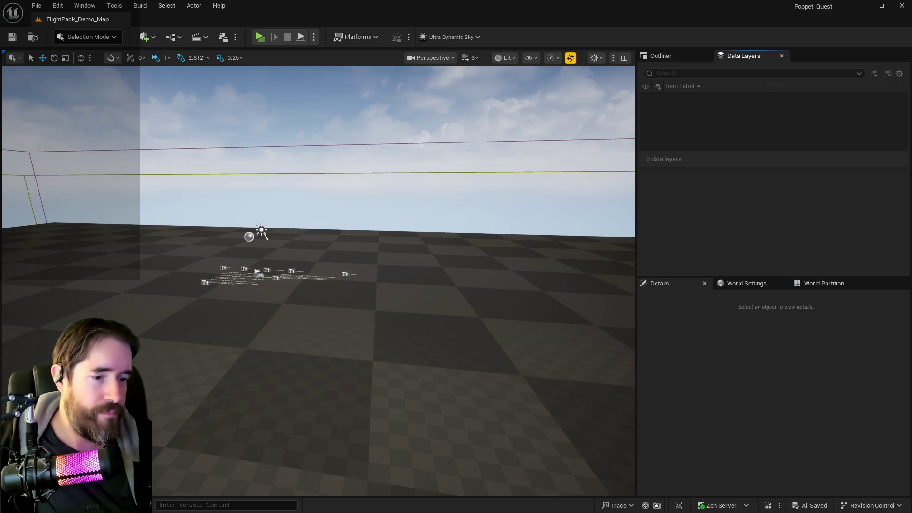
Step: Open Fantasy_Flight_Packs_ThirdPersonCharacter_BP from Flight_Packs_Fantasy/Blueprints and maximize its editor
key(ctrl+space)
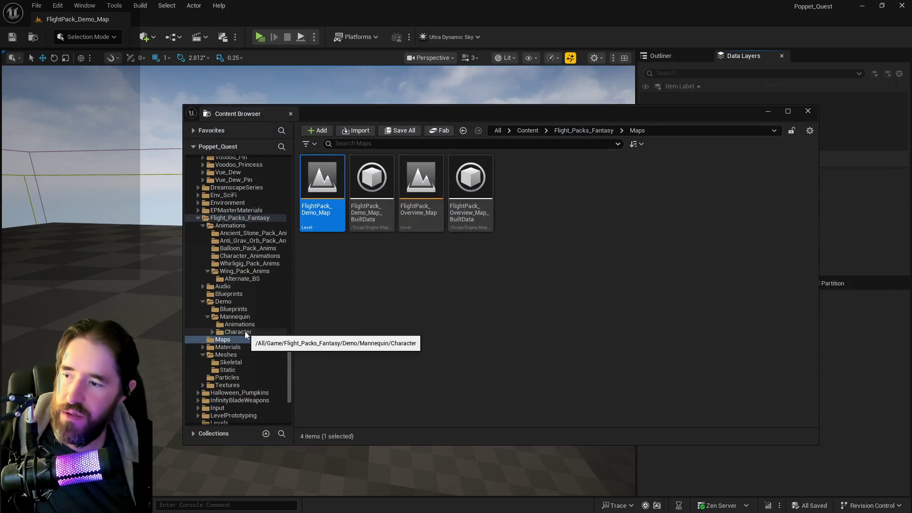
click(244, 331)
click(237, 295)
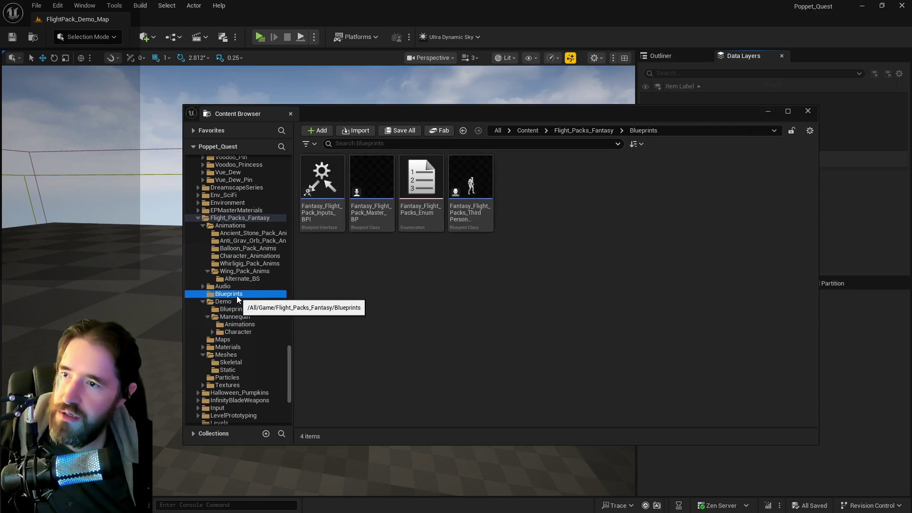
double_click(472, 232)
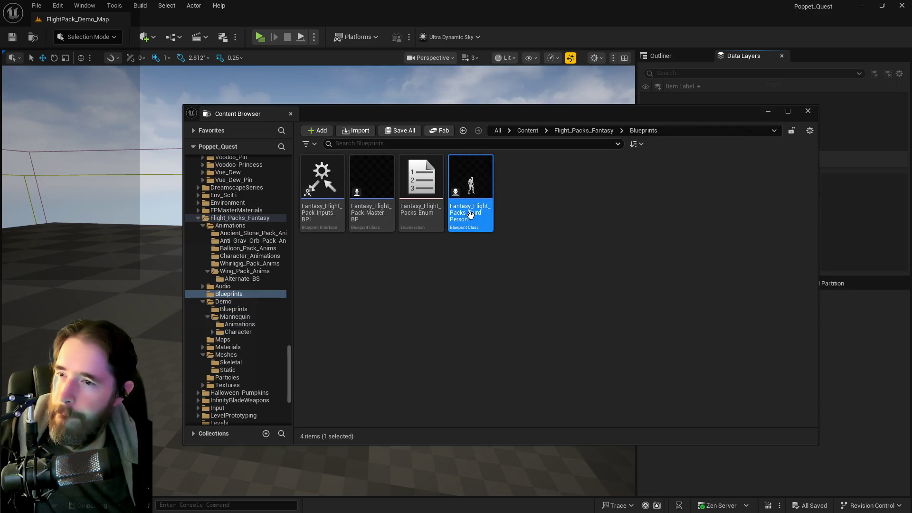
click(535, 108)
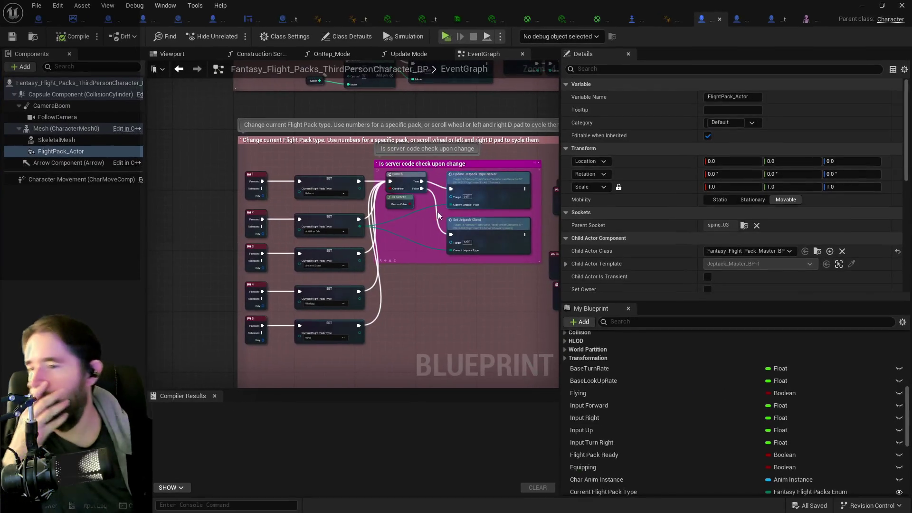
scroll(427, 240, down, 5)
scroll(419, 325, down, 4)
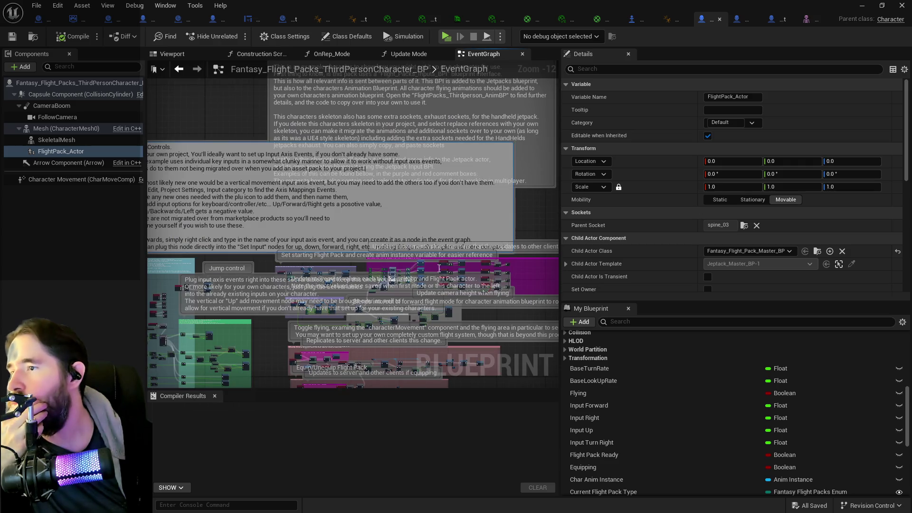
drag(213, 133, 334, 172)
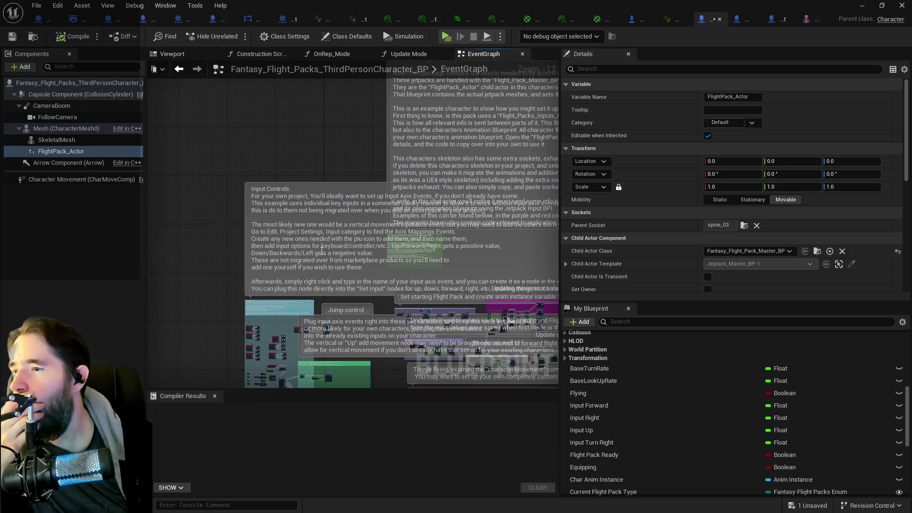
scroll(325, 251, up, 2)
drag(369, 236, 332, 202)
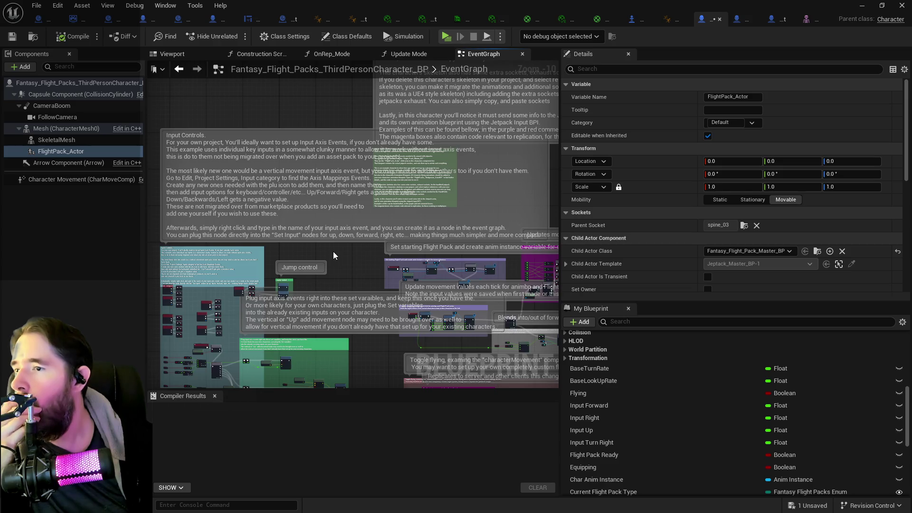
scroll(333, 252, up, 2)
mouse_move(334, 251)
mouse_down()
mouse_move(379, 245)
mouse_move(423, 216)
mouse_move(460, 227)
mouse_move(422, 261)
mouse_move(432, 246)
mouse_up()
scroll(423, 216, up, 1)
scroll(459, 191, up, 1)
scroll(431, 246, up, 2)
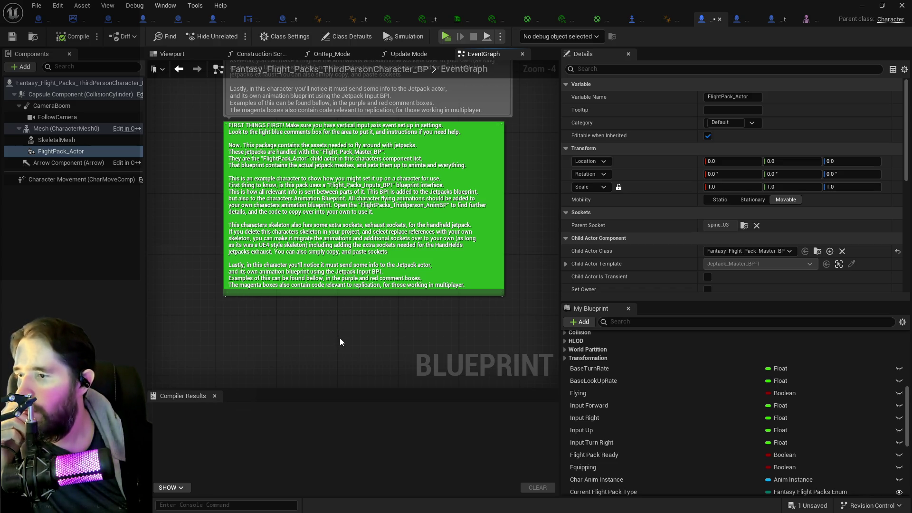
scroll(340, 343, down, 4)
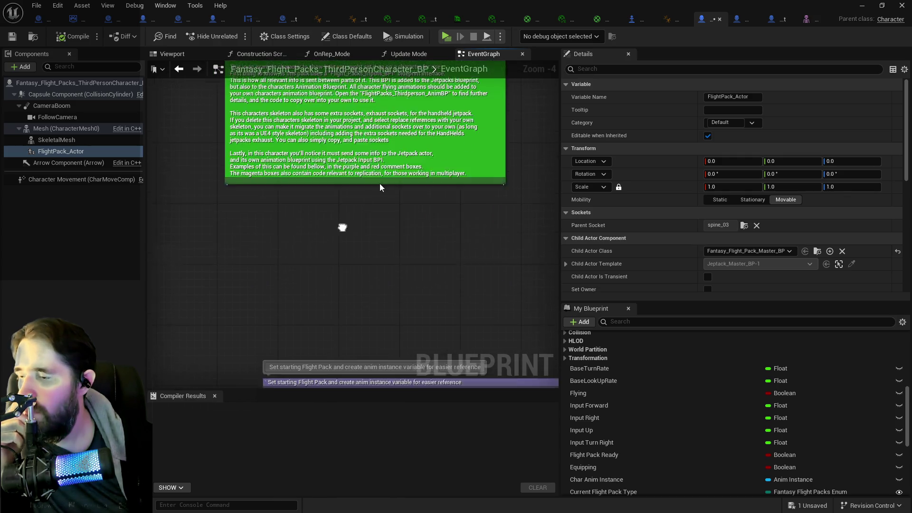
drag(308, 274, 272, 195)
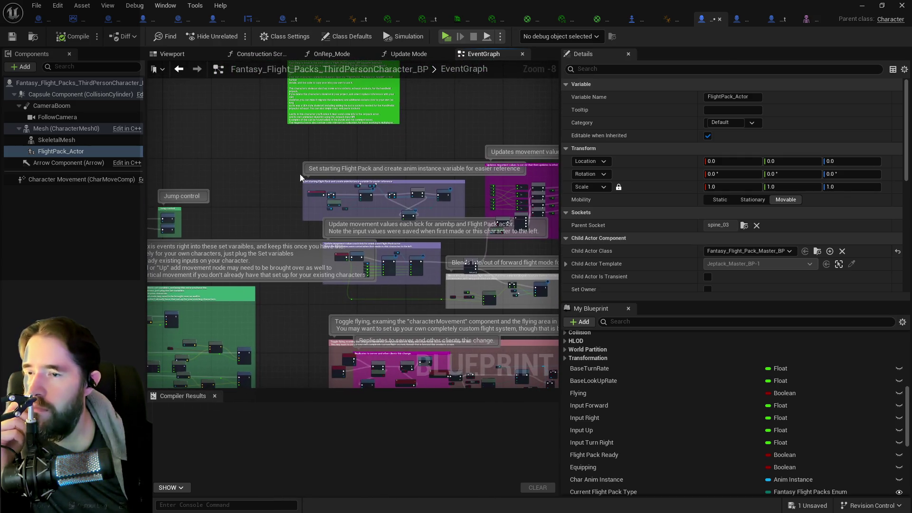
click(674, 22)
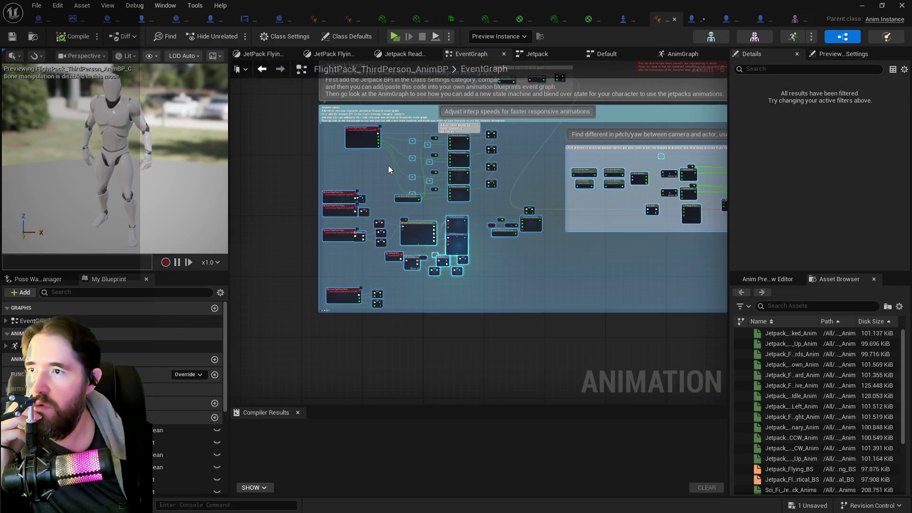
Step: Check the Current Jetpack Type variable's default value options without changing them
scroll(389, 165, up, 5)
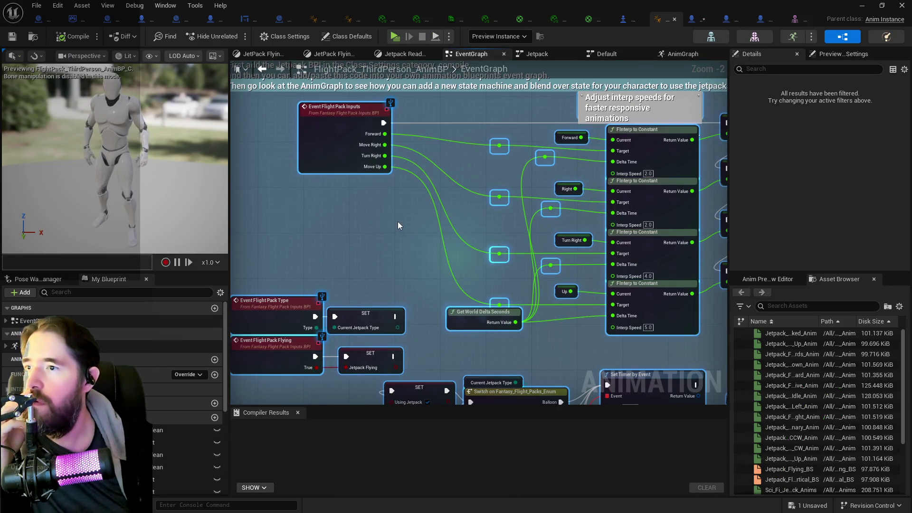
mouse_move(381, 242)
mouse_down()
mouse_move(418, 194)
mouse_move(429, 141)
mouse_up()
mouse_move(400, 263)
mouse_down()
mouse_move(354, 241)
mouse_move(362, 205)
mouse_up()
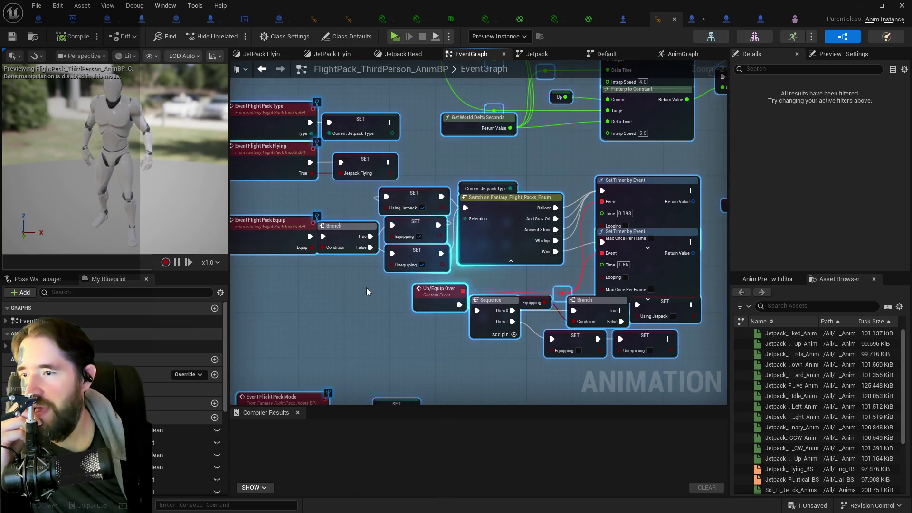
click(367, 128)
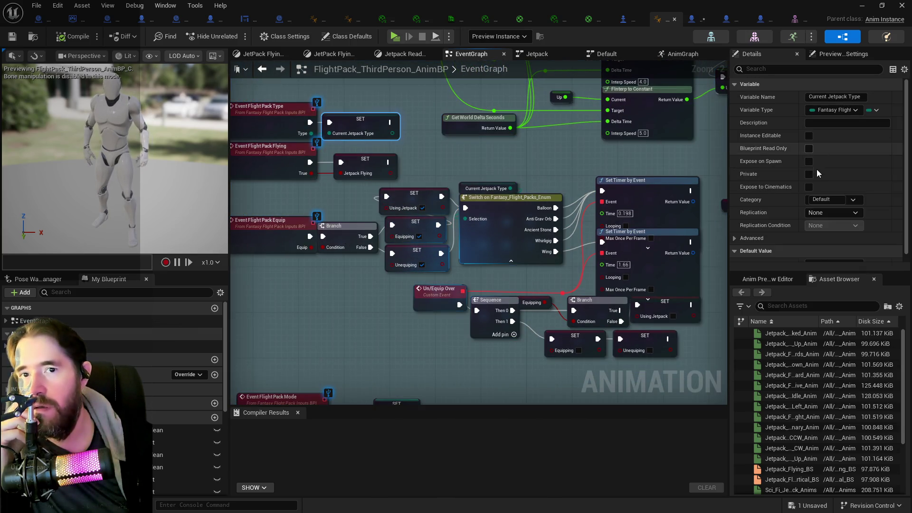
scroll(807, 199, down, 2)
click(825, 256)
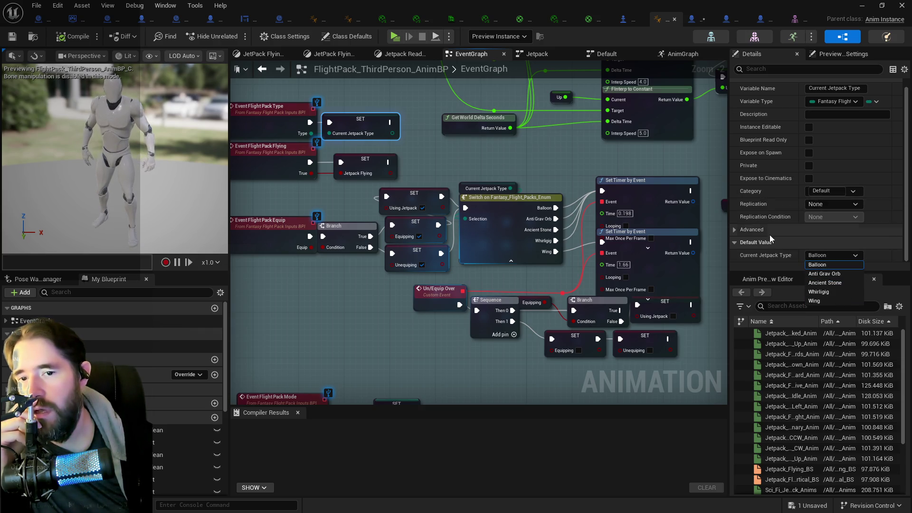
click(521, 156)
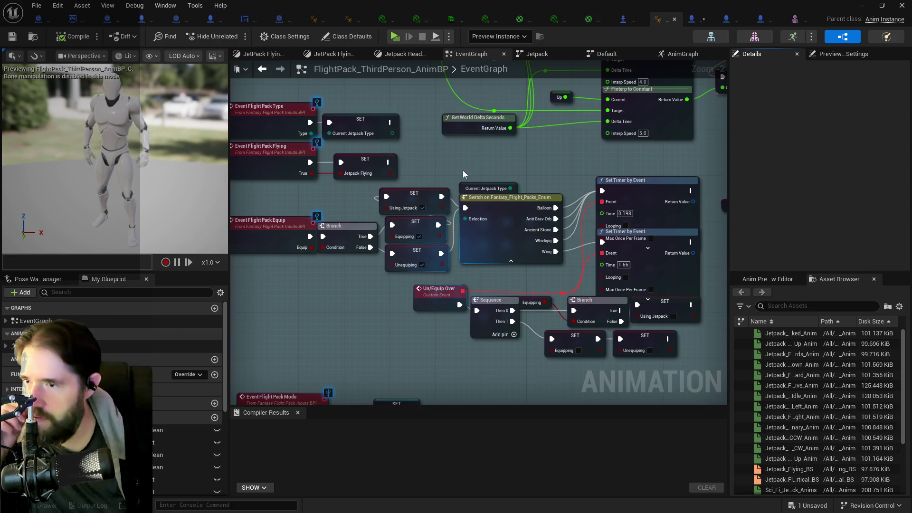
Step: Pan to the Flight Pack Mode event and Flight Pack Inputs nodes, then switch to BP_Poppet
mouse_move(463, 169)
mouse_down()
mouse_move(409, 248)
mouse_move(386, 245)
mouse_up()
scroll(386, 242, down, 1)
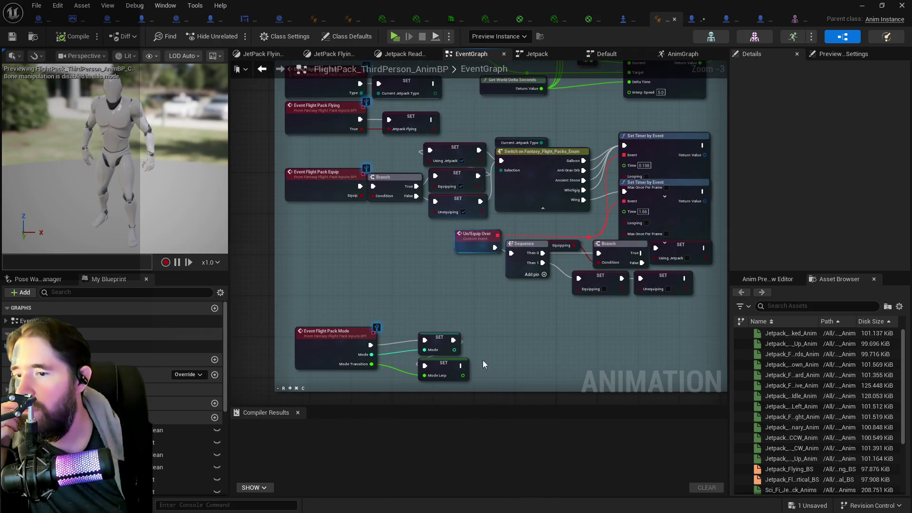
mouse_move(425, 259)
mouse_down()
mouse_move(401, 306)
mouse_move(468, 209)
mouse_move(497, 206)
mouse_move(431, 271)
mouse_move(456, 139)
mouse_move(513, 98)
mouse_move(468, 198)
mouse_up()
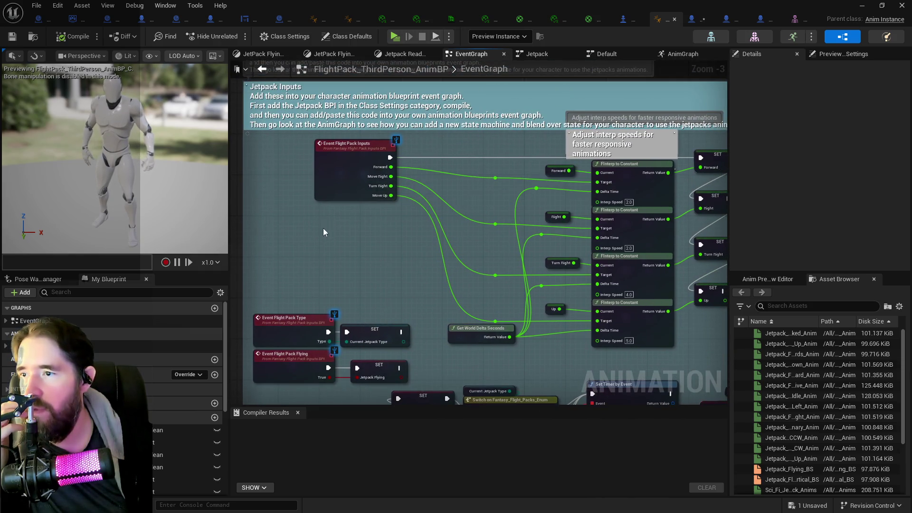
mouse_move(389, 177)
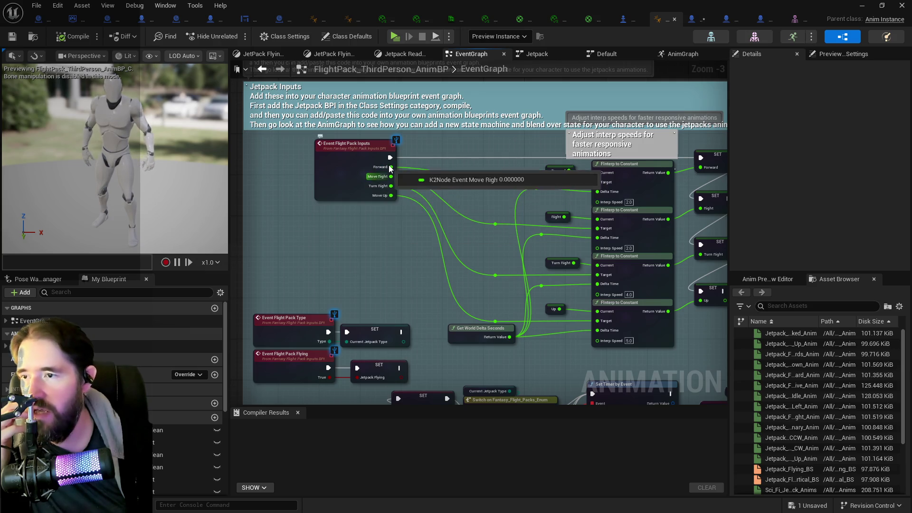
mouse_move(411, 169)
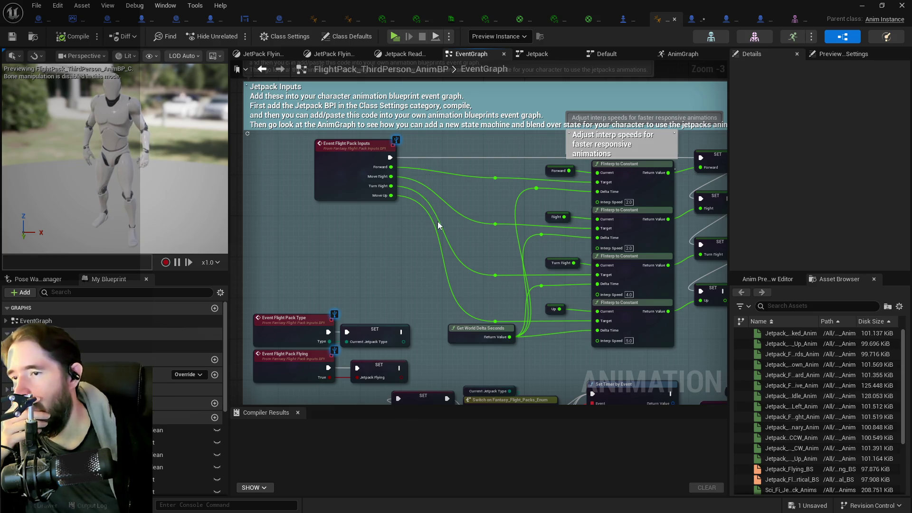
mouse_move(486, 238)
mouse_down()
mouse_move(371, 206)
mouse_move(415, 220)
mouse_move(467, 216)
mouse_up()
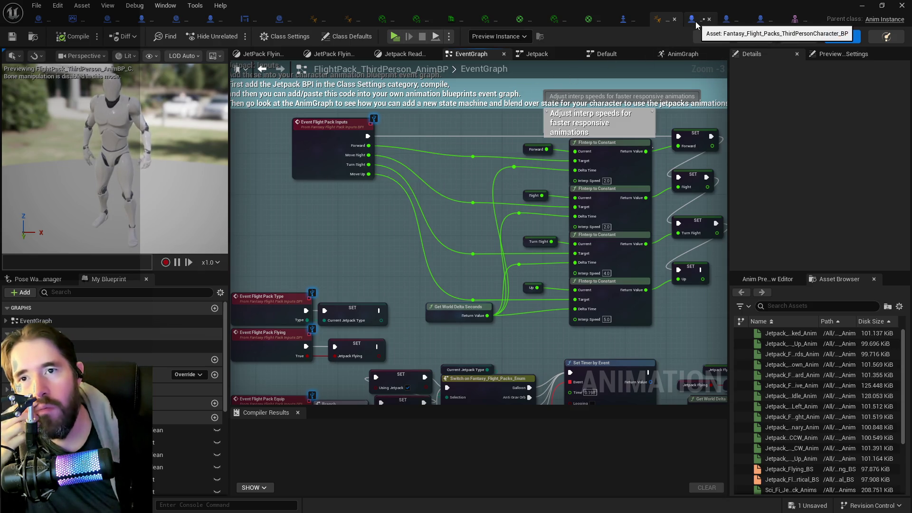
click(768, 18)
Step: Survey BP_Poppet's Movement Graph comment groups, including flight movement and Camera Stuff
scroll(356, 212, down, 8)
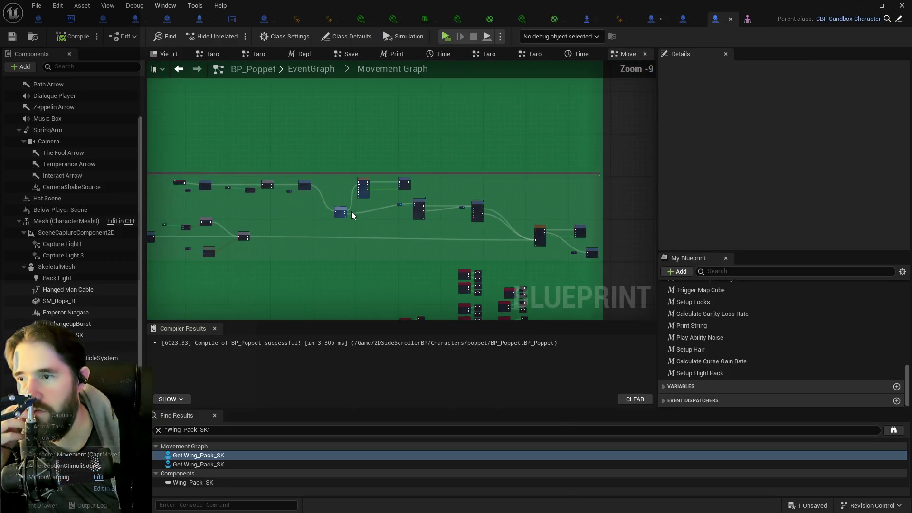
drag(359, 251, 479, 126)
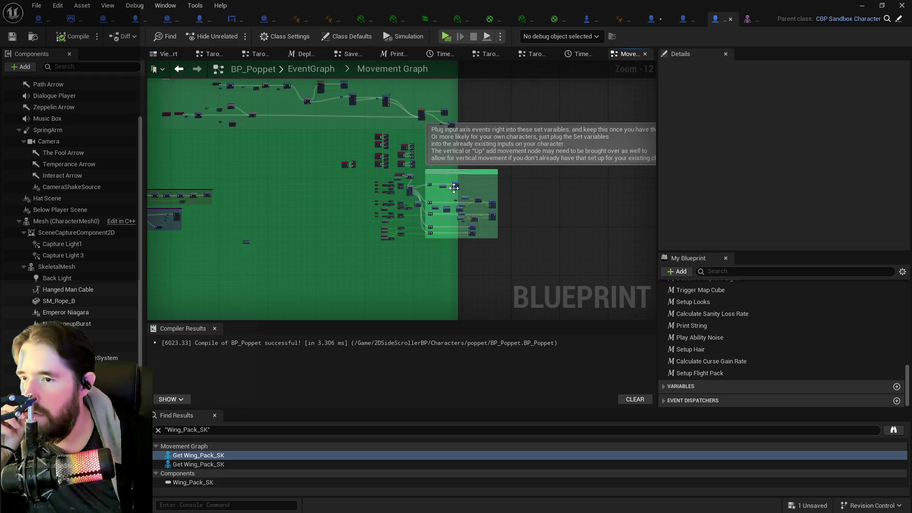
scroll(311, 223, up, 13)
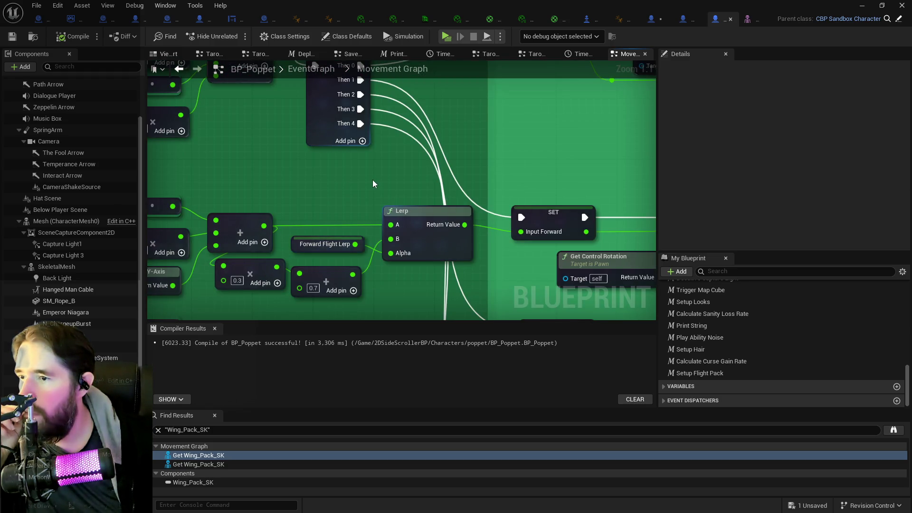
scroll(373, 179, down, 8)
scroll(298, 175, down, 5)
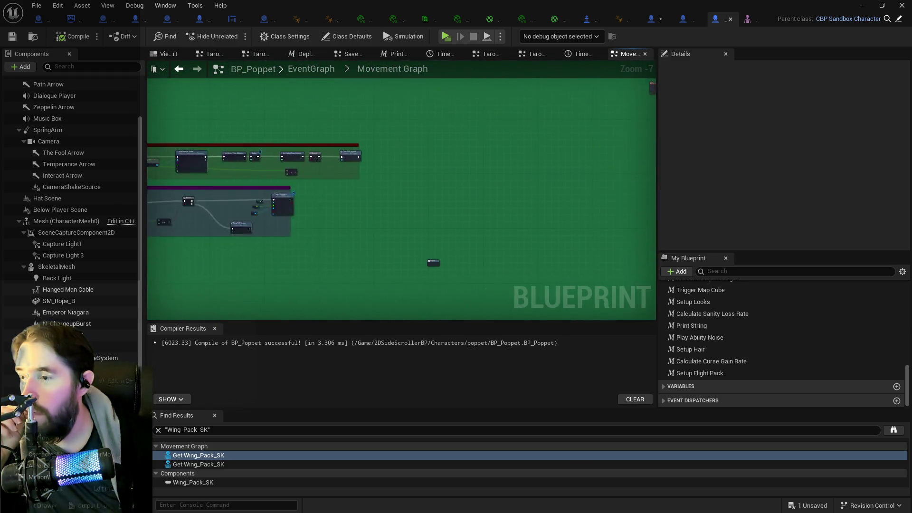
mouse_move(418, 122)
mouse_down()
mouse_move(594, 96)
mouse_move(603, 106)
mouse_up()
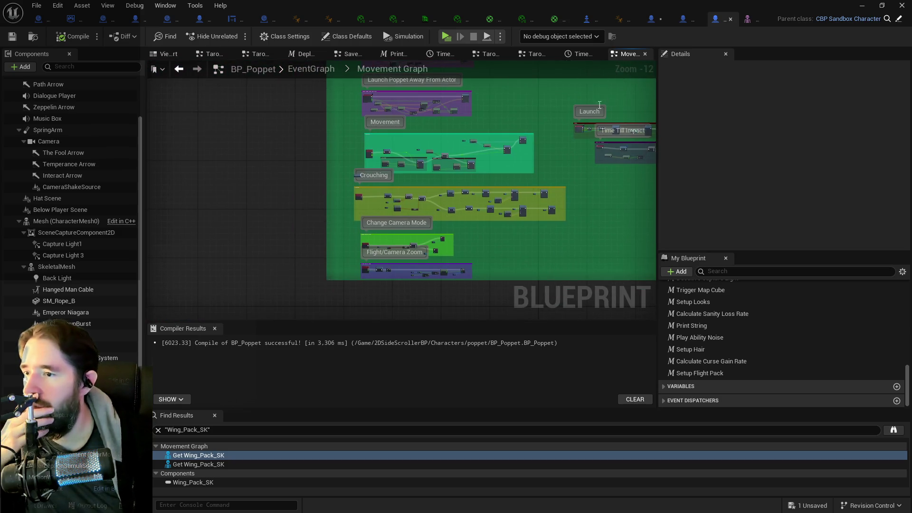
mouse_move(532, 147)
mouse_down()
mouse_move(509, 177)
mouse_move(517, 233)
mouse_up()
scroll(357, 238, up, 9)
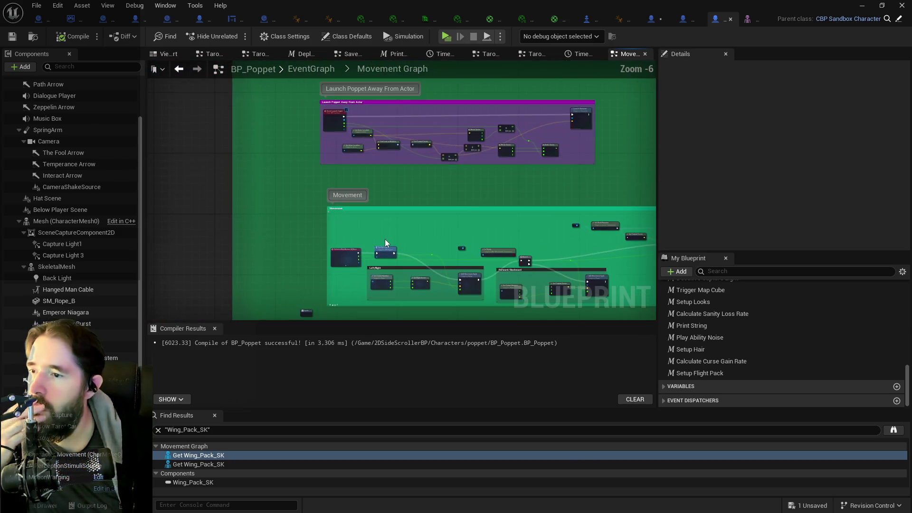
Step: Review the Forward/Backward, Crouching and Left/Right movement nodes, then return to FlightPack_ThirdPerson_AnimBP
mouse_move(515, 171)
mouse_down()
mouse_move(422, 238)
mouse_move(362, 212)
mouse_up()
scroll(386, 242, down, 2)
mouse_move(386, 243)
mouse_down()
mouse_move(358, 108)
mouse_move(373, 188)
mouse_move(360, 204)
mouse_up()
scroll(351, 166, up, 1)
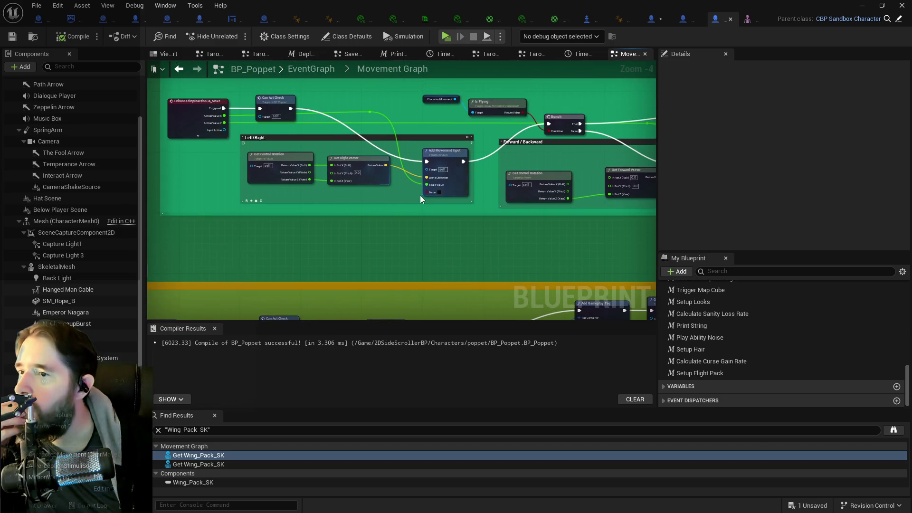
scroll(408, 198, up, 1)
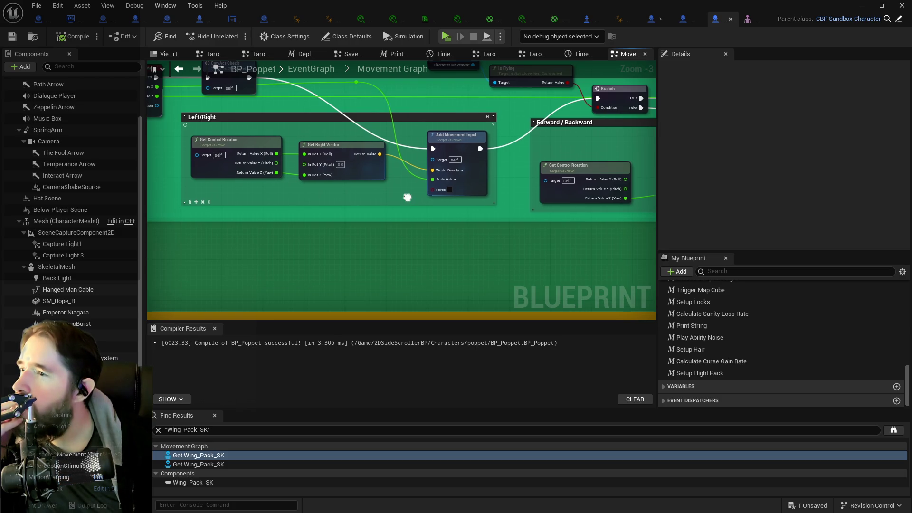
drag(408, 197, 458, 206)
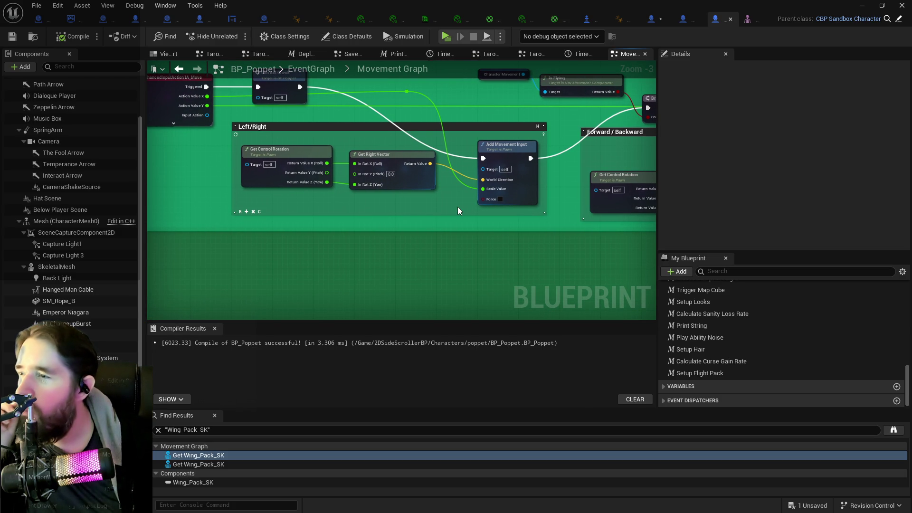
mouse_move(380, 217)
mouse_down()
mouse_move(389, 244)
mouse_move(295, 238)
mouse_move(297, 256)
mouse_up()
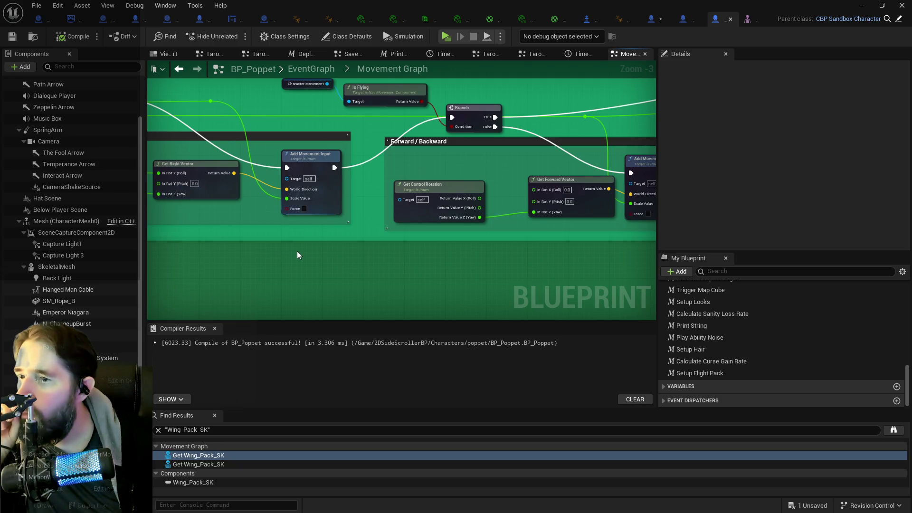
drag(343, 235, 276, 232)
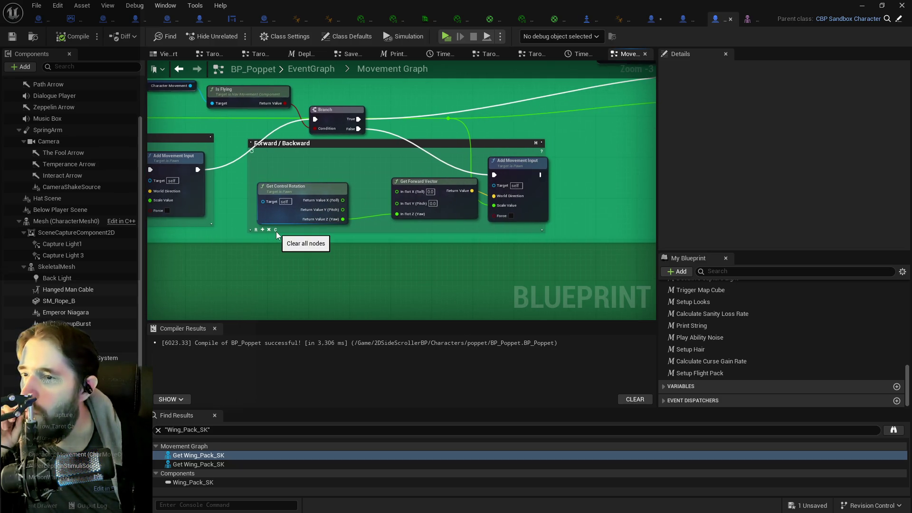
scroll(333, 248, down, 2)
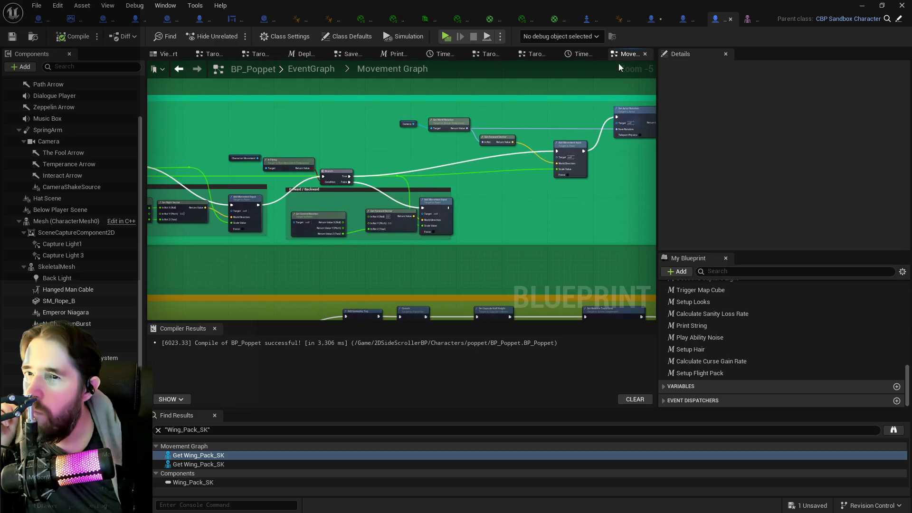
click(622, 20)
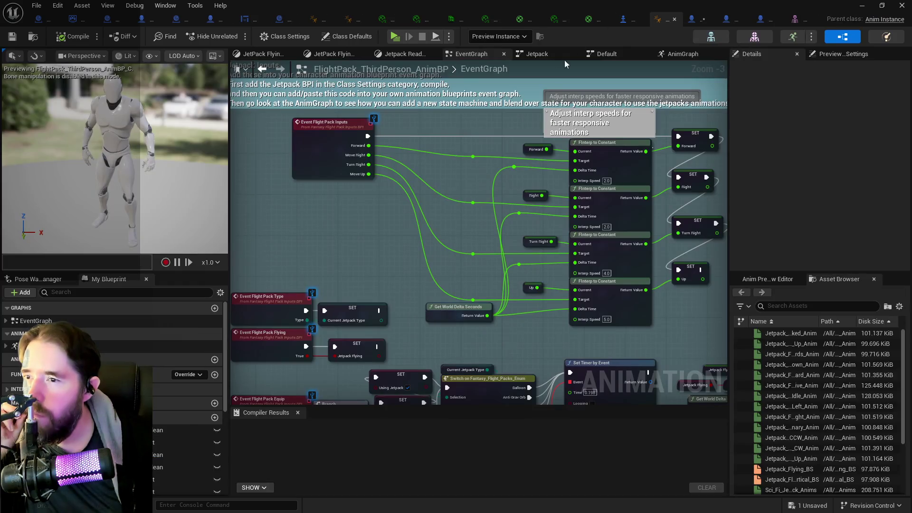
mouse_move(507, 172)
mouse_down()
mouse_move(348, 186)
mouse_move(360, 211)
mouse_up()
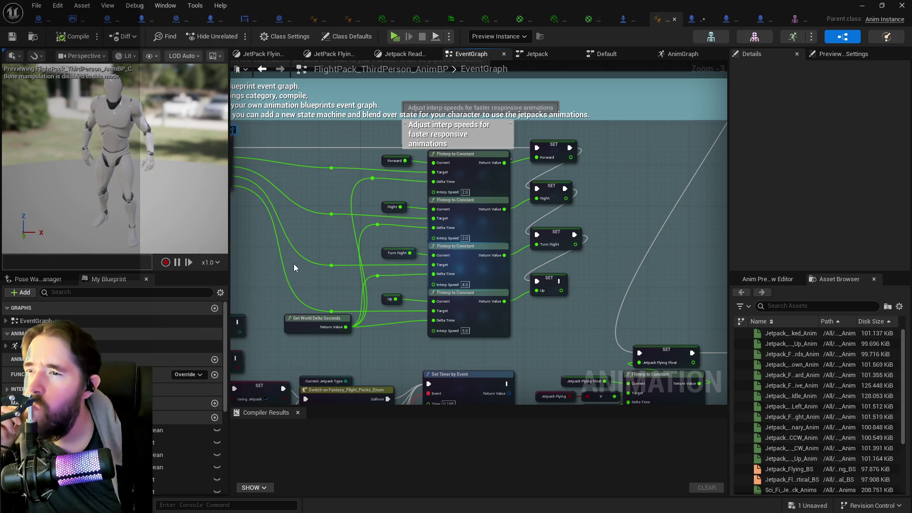
drag(305, 249, 400, 222)
scroll(401, 222, down, 2)
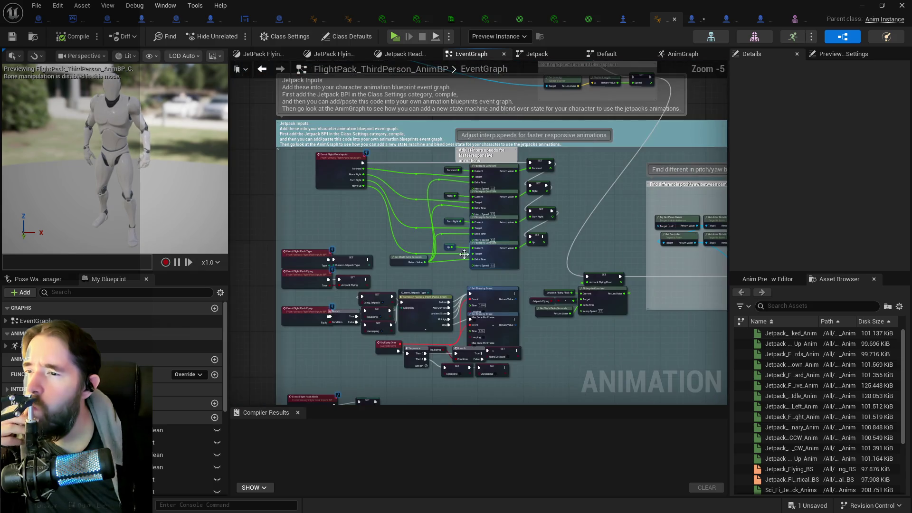
drag(449, 249, 340, 218)
right_click(475, 222)
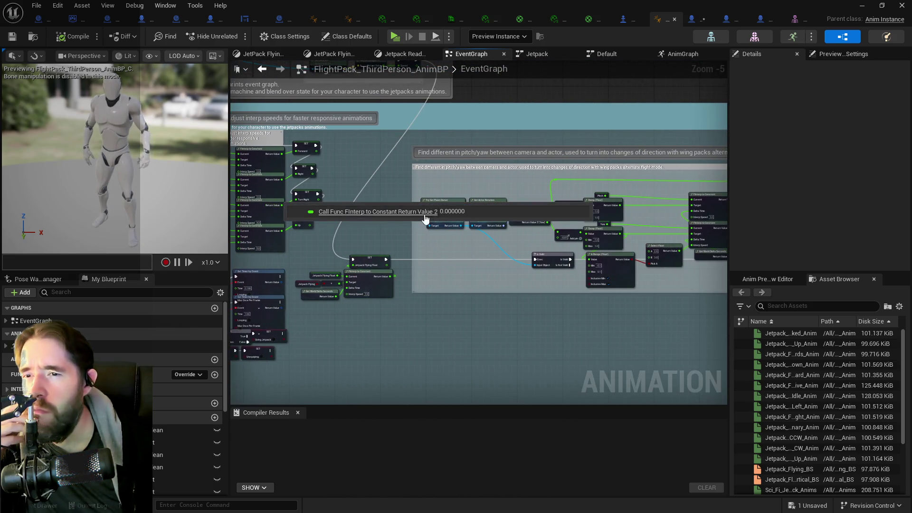
drag(472, 263, 316, 259)
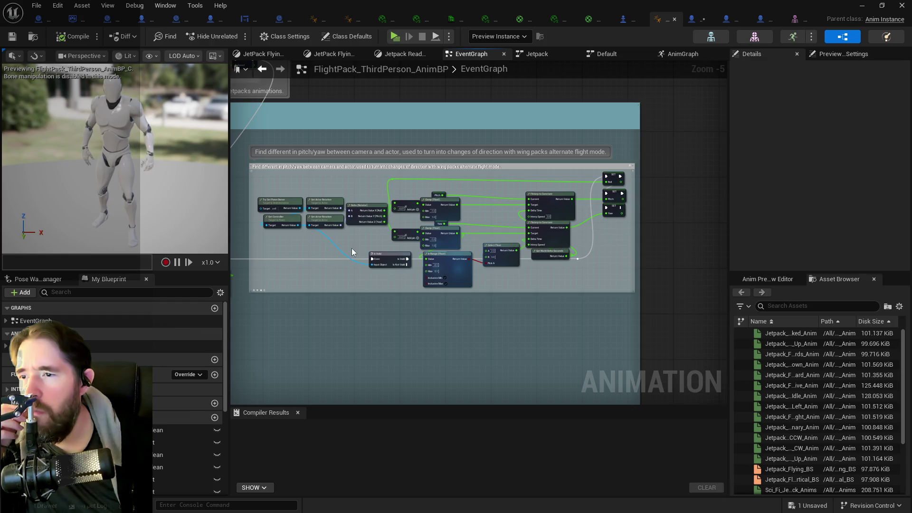
scroll(353, 244, up, 1)
scroll(352, 245, down, 1)
mouse_move(358, 241)
mouse_down()
mouse_move(469, 213)
mouse_move(378, 198)
mouse_up()
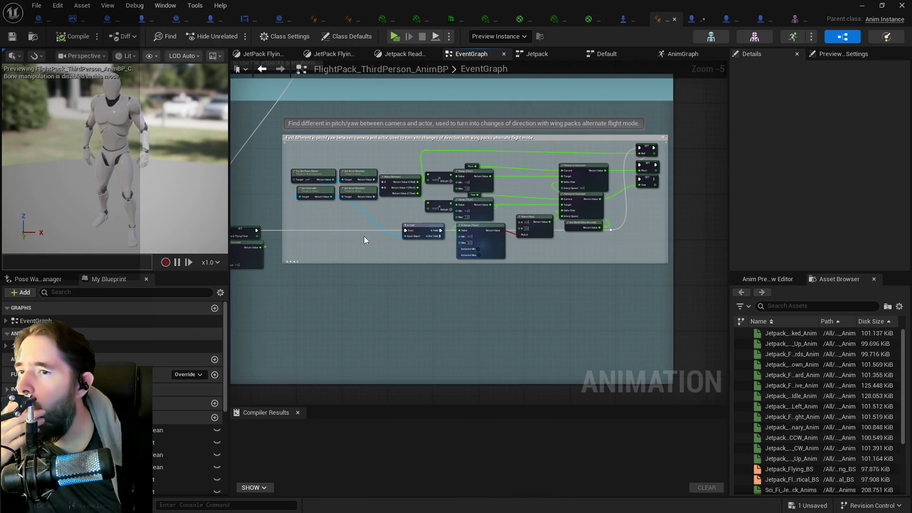
drag(352, 220, 568, 215)
mouse_move(464, 145)
mouse_down()
mouse_move(437, 291)
mouse_move(560, 271)
mouse_up()
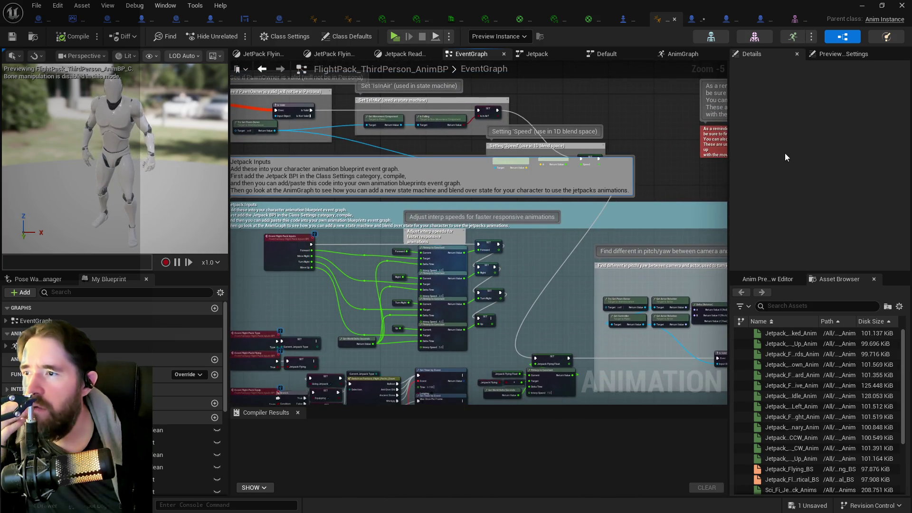
drag(602, 86, 711, 112)
scroll(437, 218, up, 2)
drag(492, 227, 330, 218)
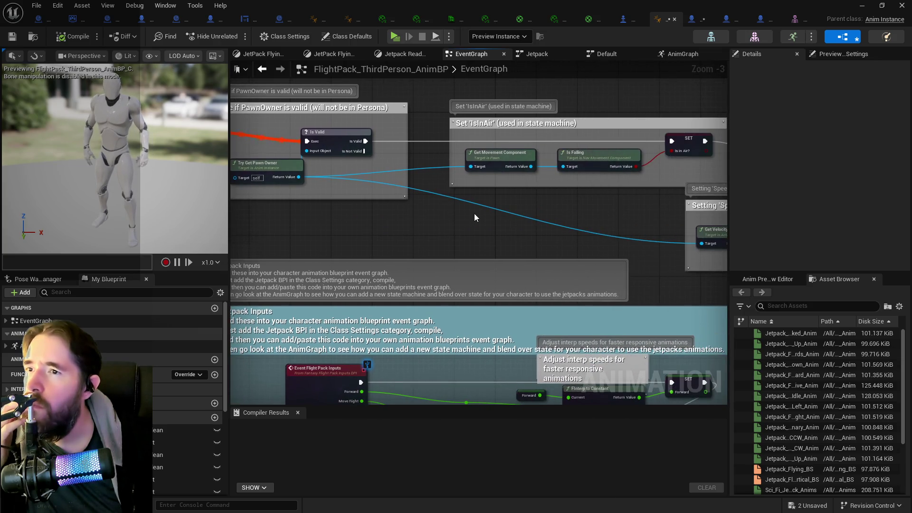
drag(475, 217, 361, 192)
scroll(417, 204, down, 1)
mouse_move(417, 204)
mouse_down()
mouse_move(294, 144)
mouse_move(67, 189)
mouse_up()
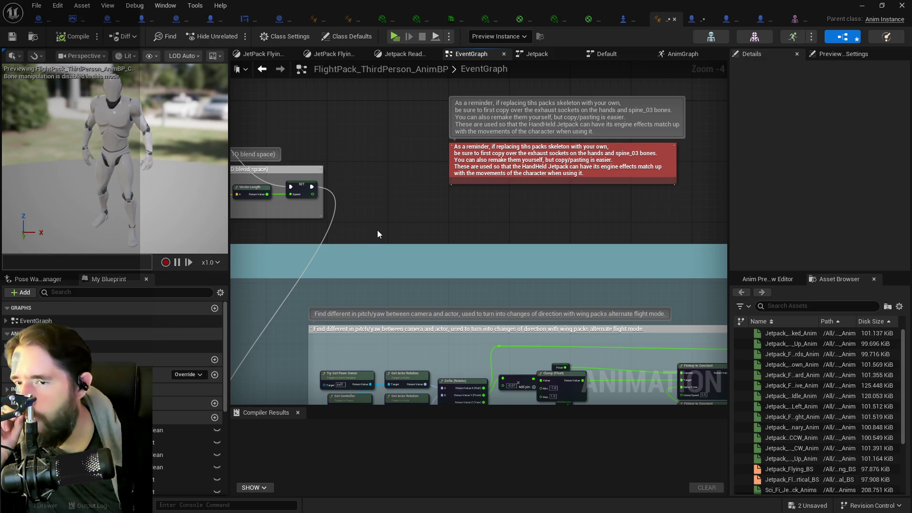
mouse_move(378, 230)
mouse_down()
mouse_move(666, 190)
mouse_move(726, 146)
mouse_up()
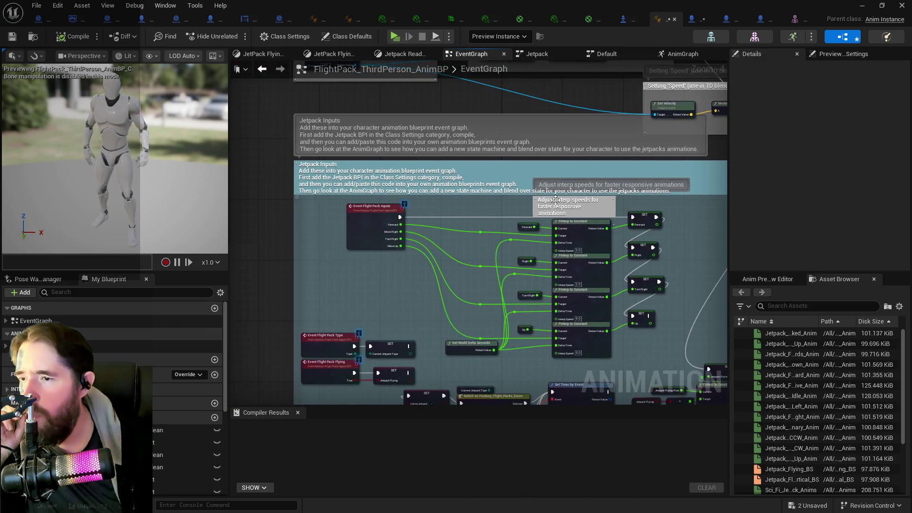
drag(391, 310, 358, 216)
mouse_move(358, 249)
mouse_down()
mouse_move(346, 153)
mouse_move(322, 214)
mouse_move(545, 175)
mouse_move(176, 187)
mouse_up()
mouse_move(317, 195)
mouse_down()
mouse_move(544, 189)
mouse_move(292, 189)
mouse_up()
click(683, 54)
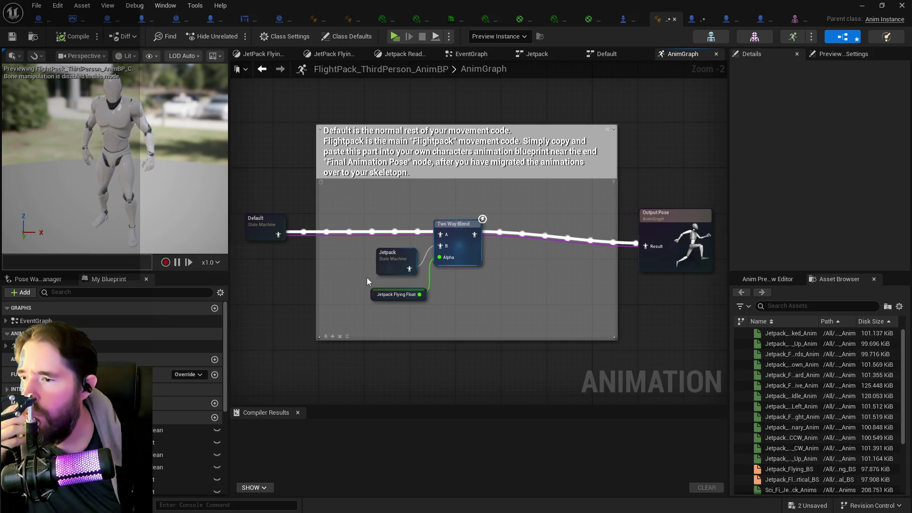
Step: Look inside the AnimGraph's Jetpack state machine, step back out, and return to BP_Poppet
scroll(368, 277, down, 3)
scroll(332, 272, up, 2)
scroll(358, 285, up, 2)
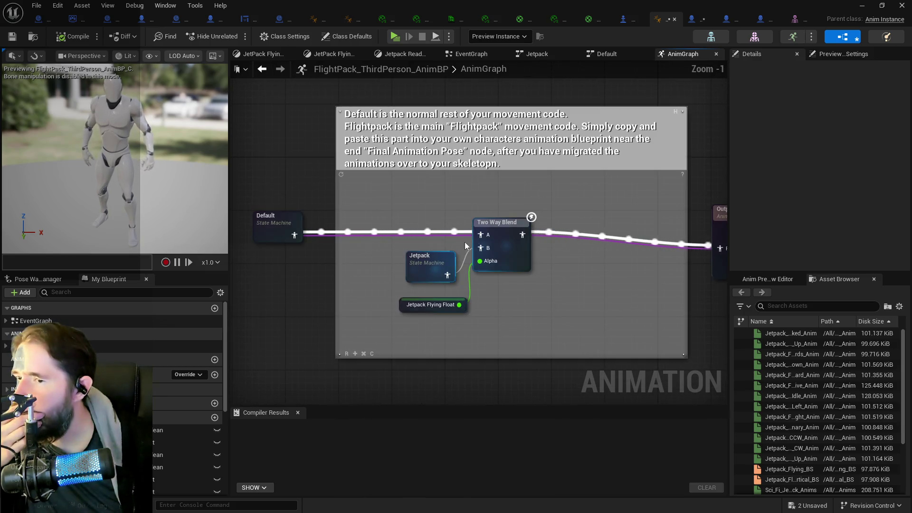
click(432, 272)
double_click(432, 272)
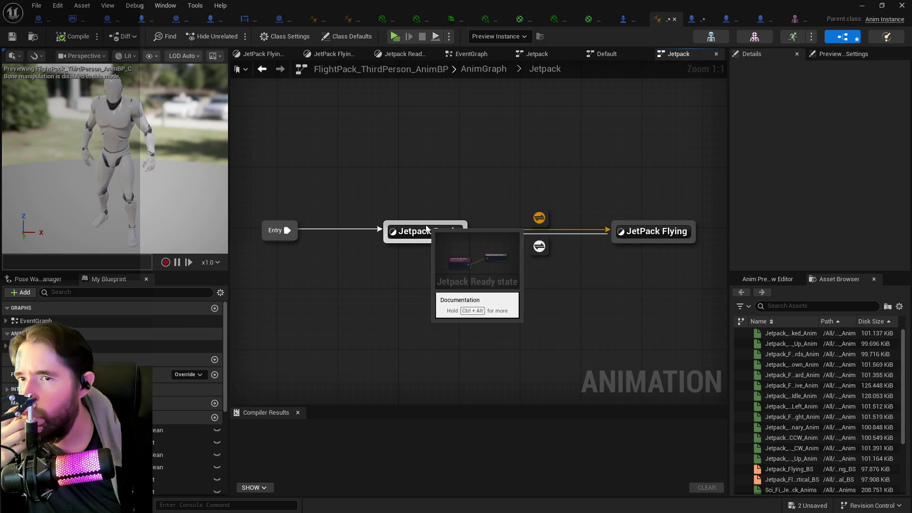
click(500, 72)
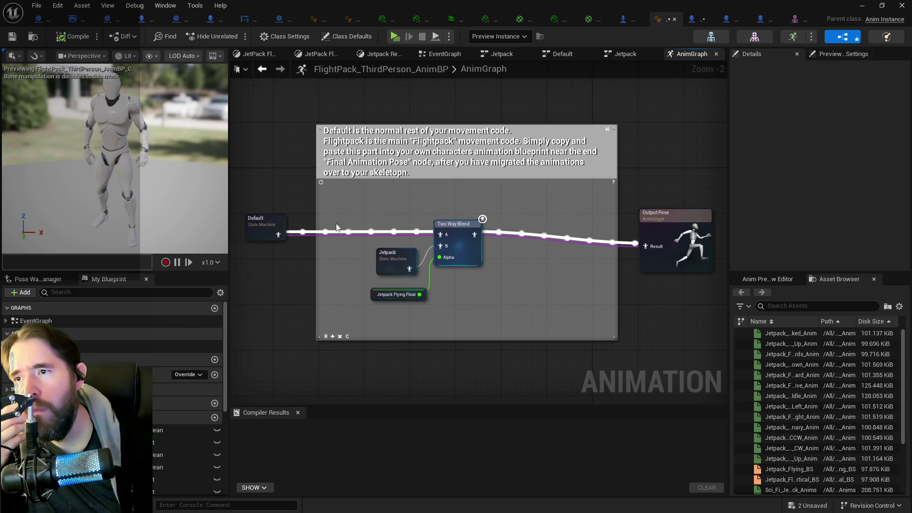
scroll(337, 227, down, 3)
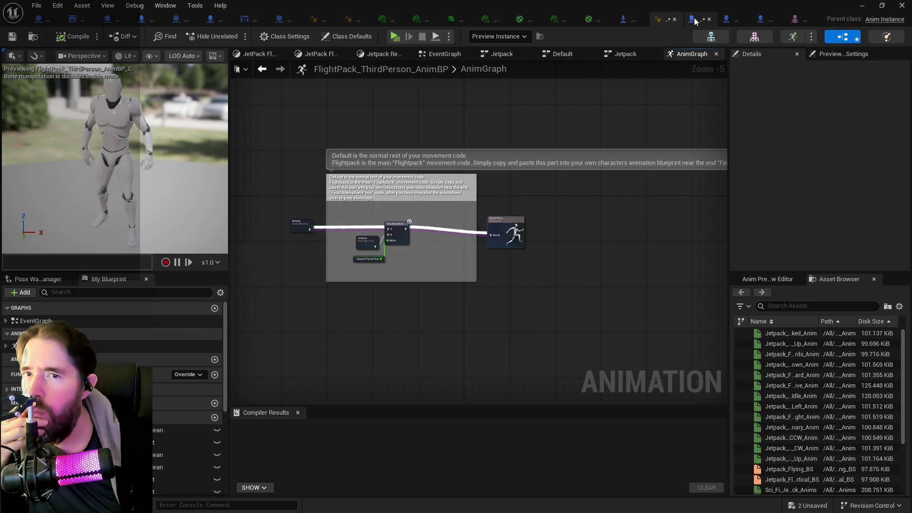
click(763, 20)
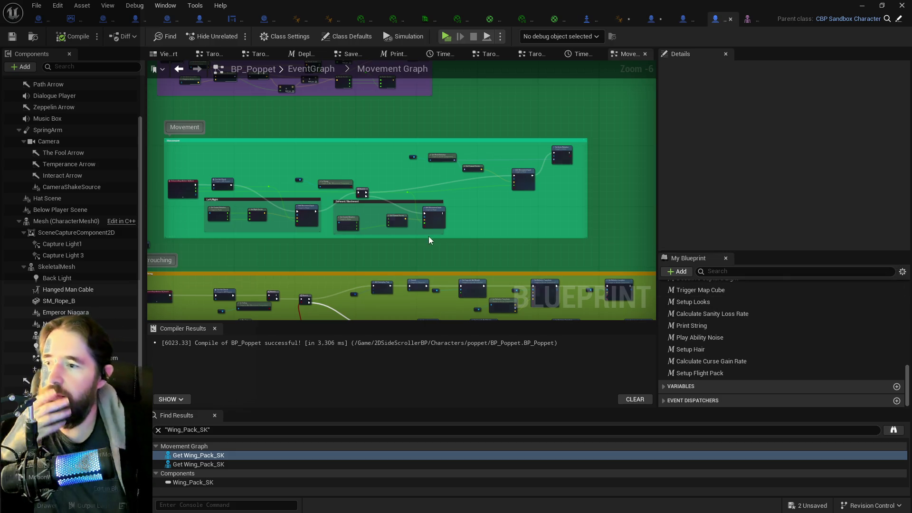
mouse_move(292, 264)
mouse_down()
mouse_move(332, 207)
mouse_move(433, 183)
mouse_move(275, 242)
mouse_up()
scroll(372, 127, up, 4)
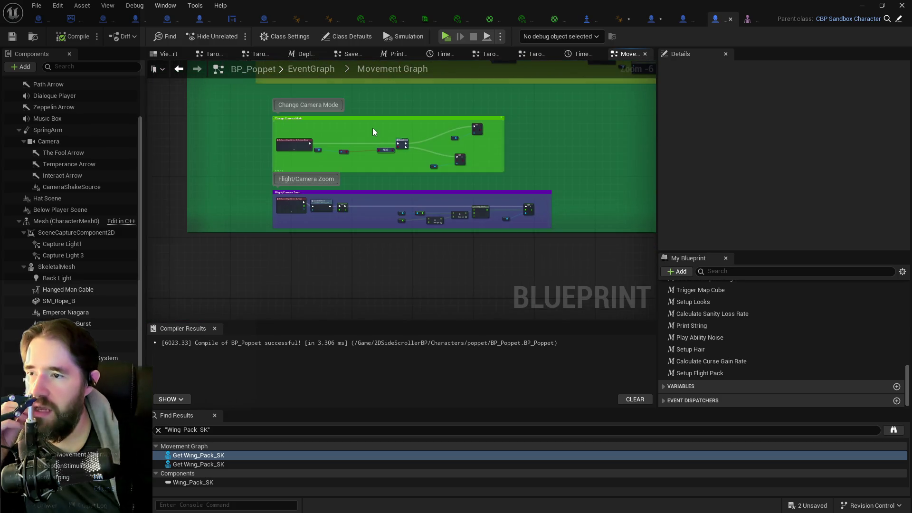
scroll(405, 238, down, 6)
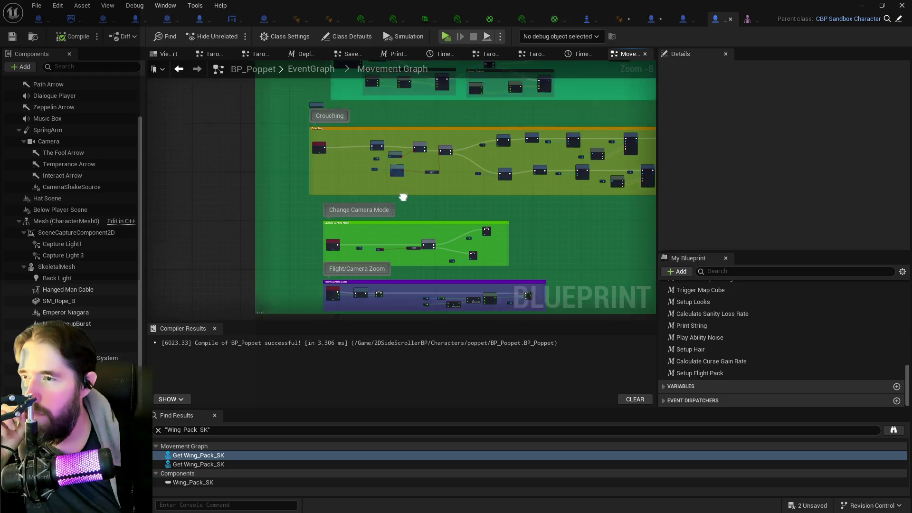
mouse_move(375, 185)
mouse_down()
mouse_move(364, 143)
mouse_move(396, 264)
mouse_up()
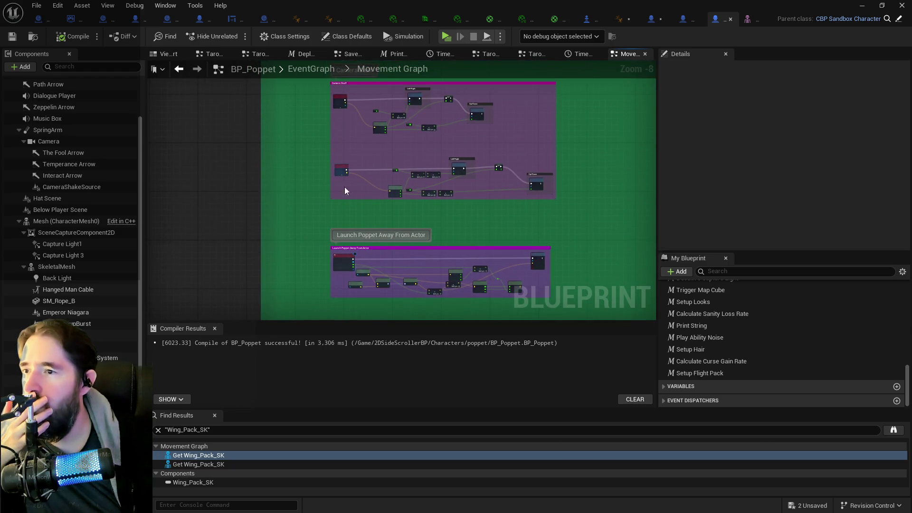
mouse_move(356, 155)
mouse_down()
mouse_move(335, 363)
mouse_move(369, 231)
mouse_up()
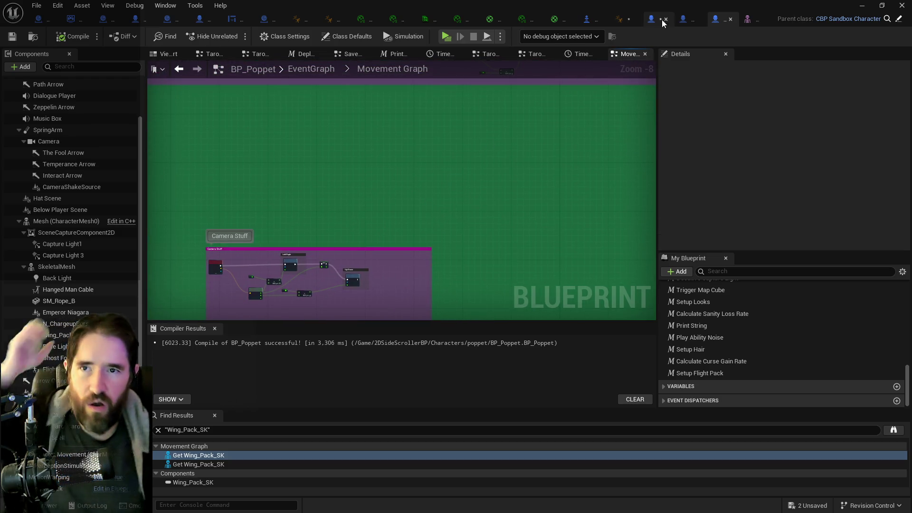
click(655, 18)
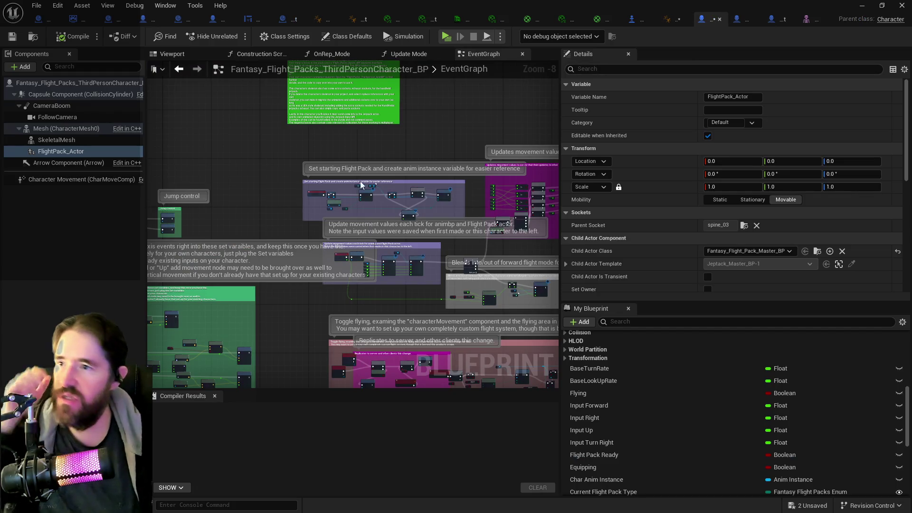
click(770, 19)
mouse_move(549, 156)
mouse_down()
mouse_move(527, 179)
mouse_move(521, 78)
mouse_up()
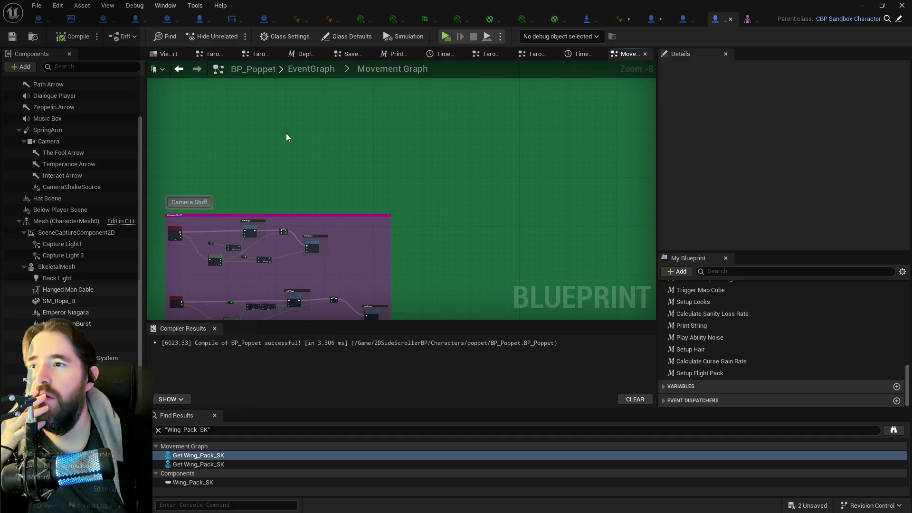
click(67, 222)
Step: Open ABP_SandboxCharacter_Poppet and enter its Jetpack state machine
scroll(741, 195, down, 4)
scroll(745, 194, down, 2)
scroll(820, 192, down, 2)
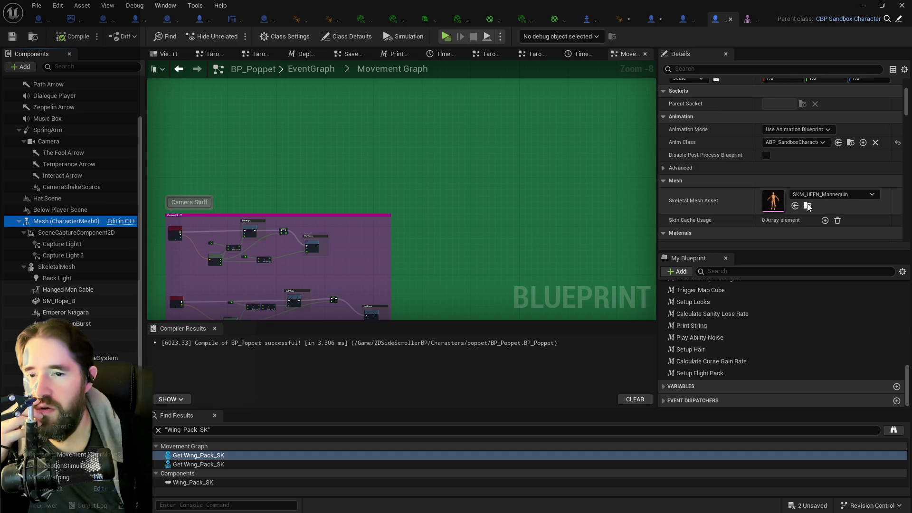
click(851, 142)
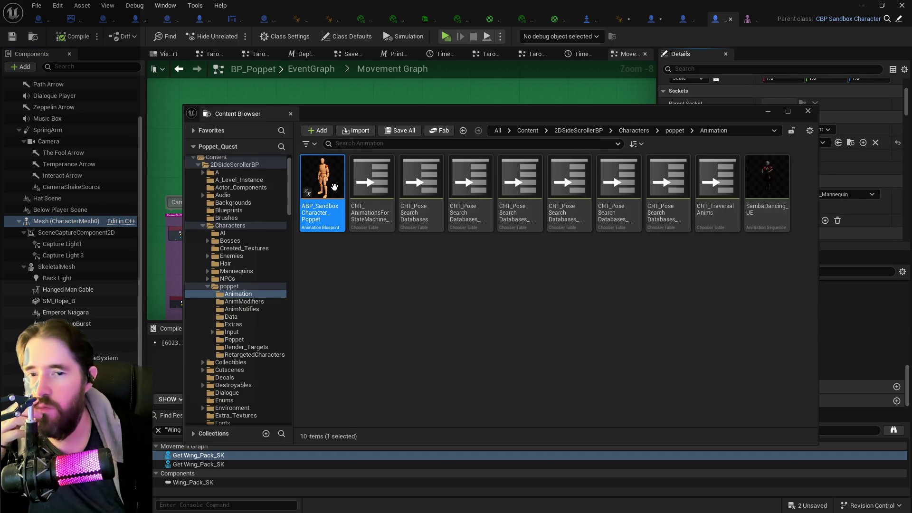
double_click(335, 187)
mouse_move(346, 230)
mouse_down()
mouse_move(509, 201)
mouse_move(406, 273)
mouse_move(401, 251)
mouse_up()
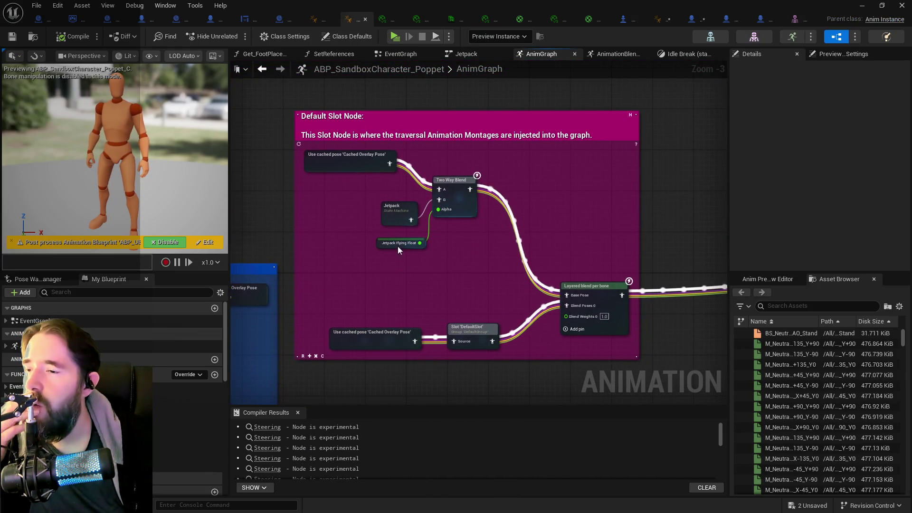
drag(364, 170, 343, 190)
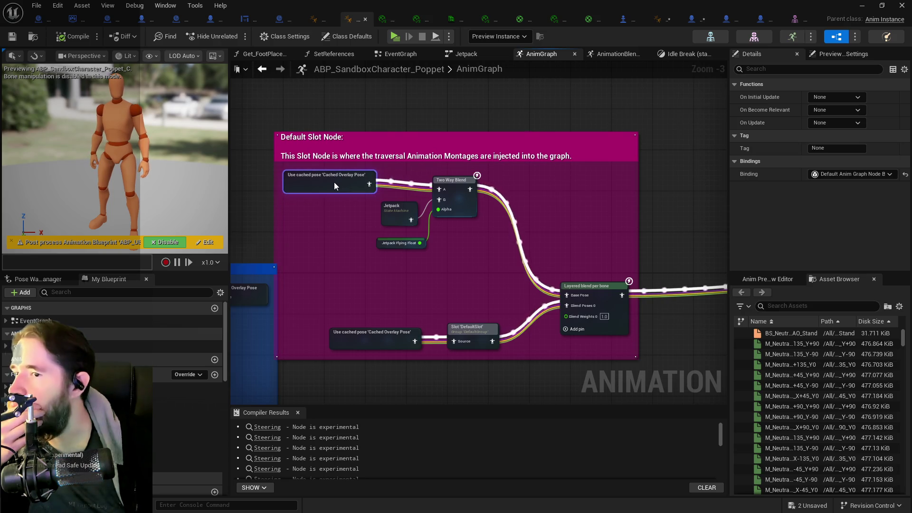
scroll(393, 213, up, 2)
click(392, 213)
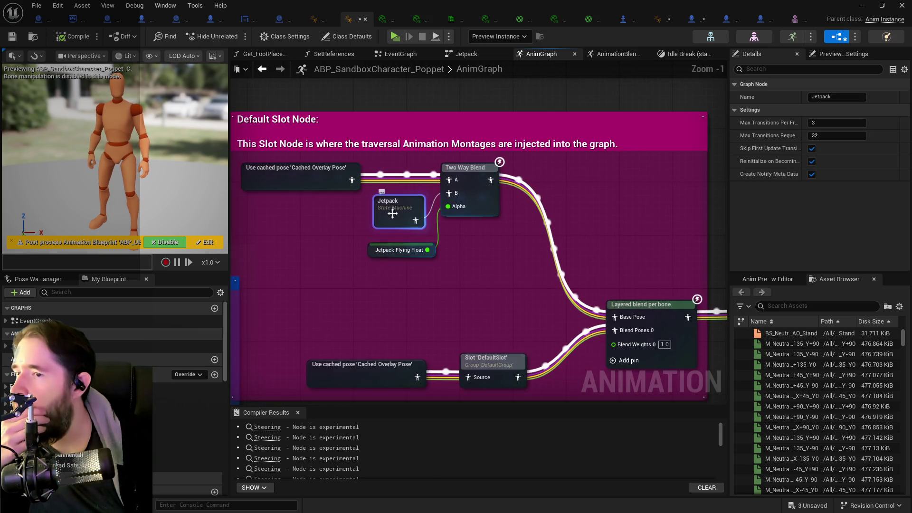
double_click(393, 213)
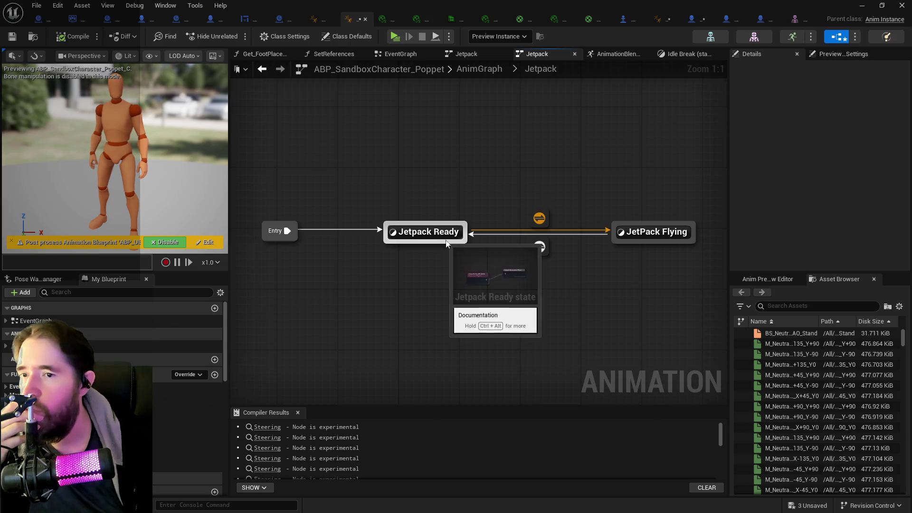
Step: Inspect the Jetpack Ready and JetPack Flying states and their transition rule, then go to EventGraph
click(434, 233)
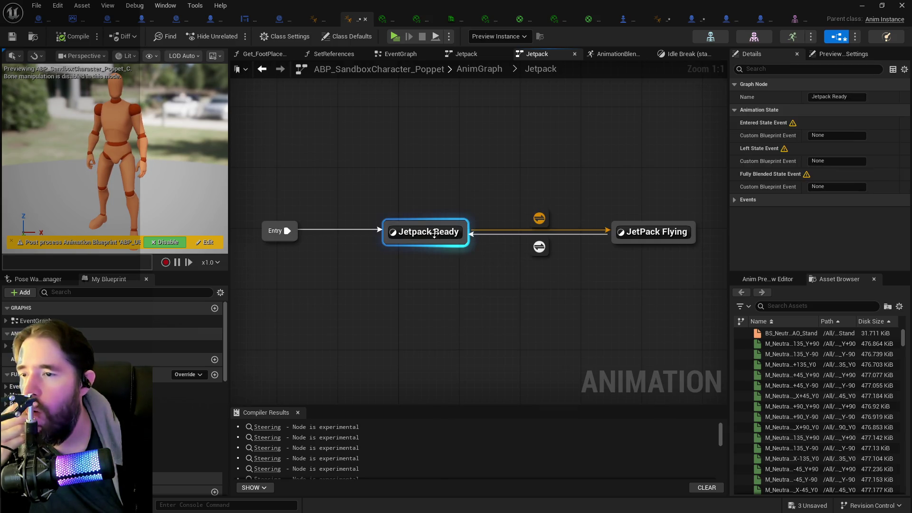
double_click(434, 232)
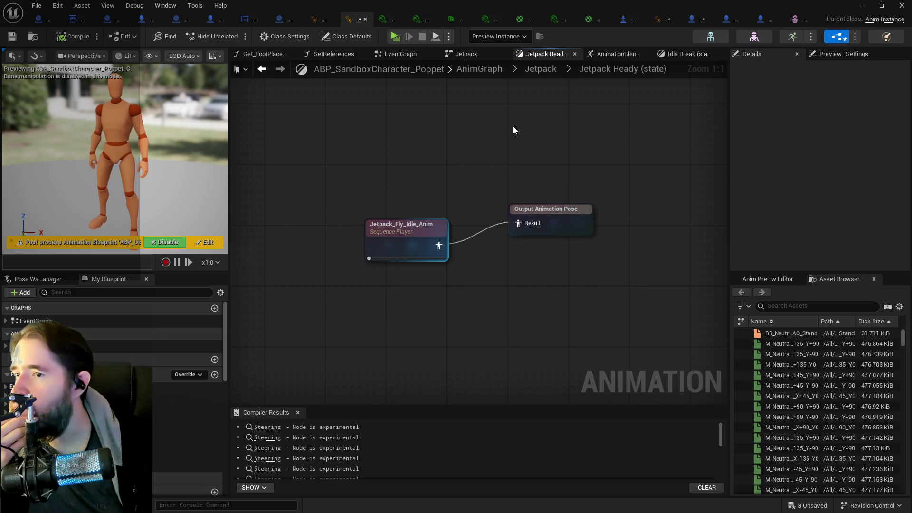
click(541, 70)
click(635, 231)
double_click(635, 230)
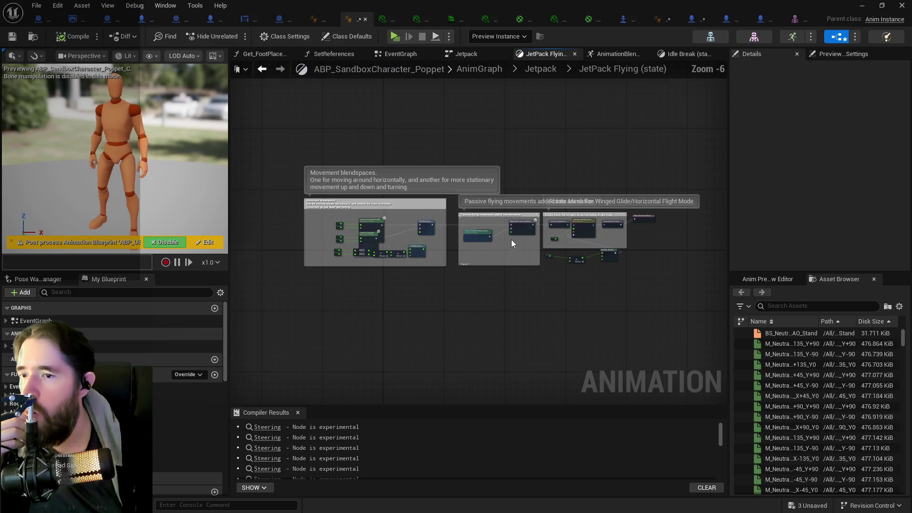
click(540, 69)
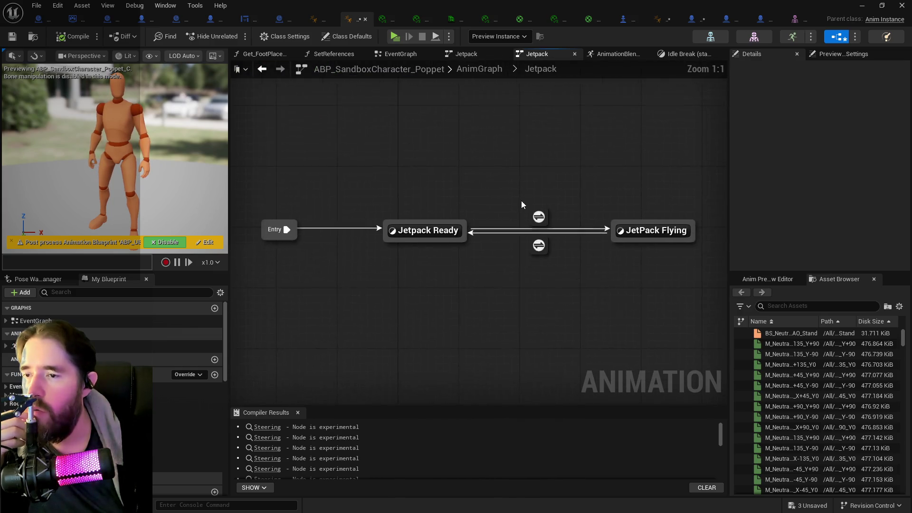
click(540, 218)
double_click(541, 219)
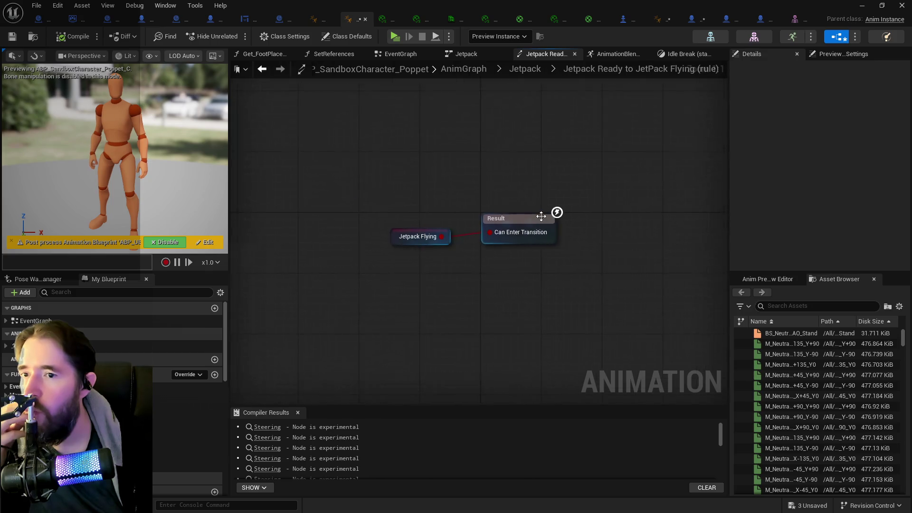
click(535, 71)
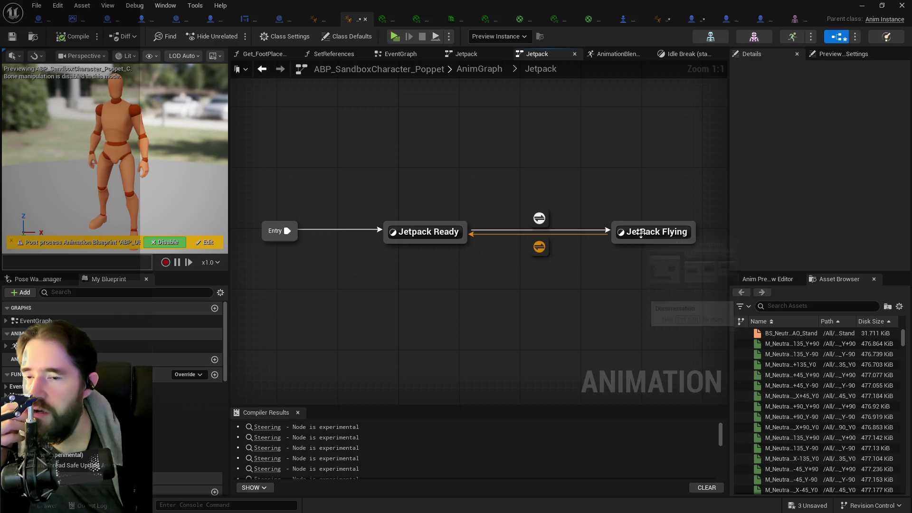
mouse_move(639, 234)
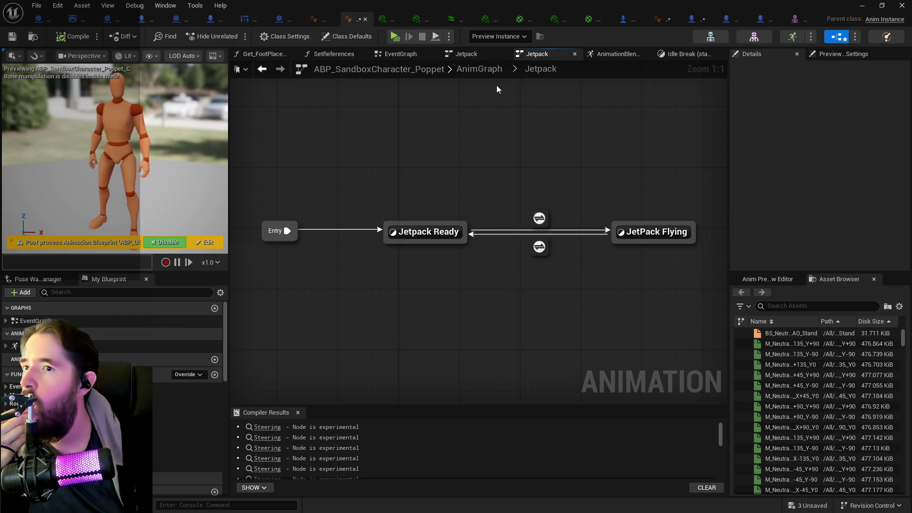
click(401, 56)
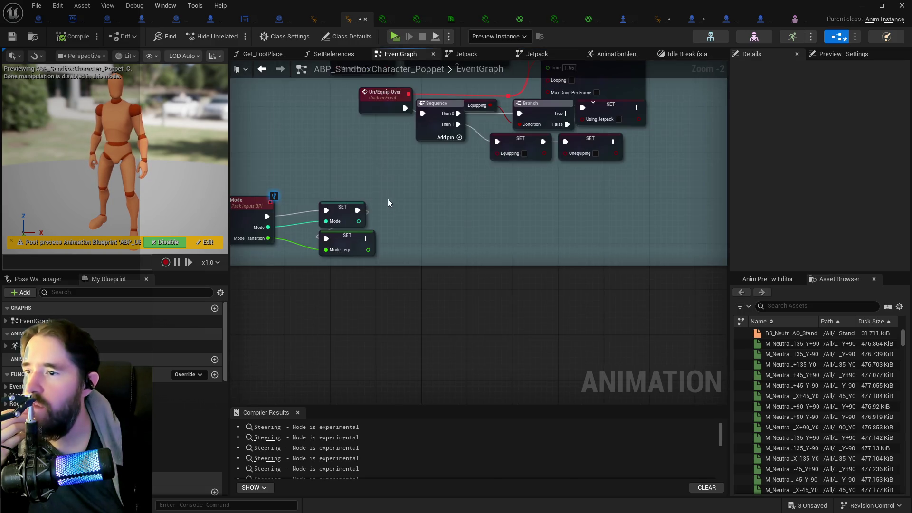
scroll(420, 188, down, 6)
scroll(391, 299, up, 2)
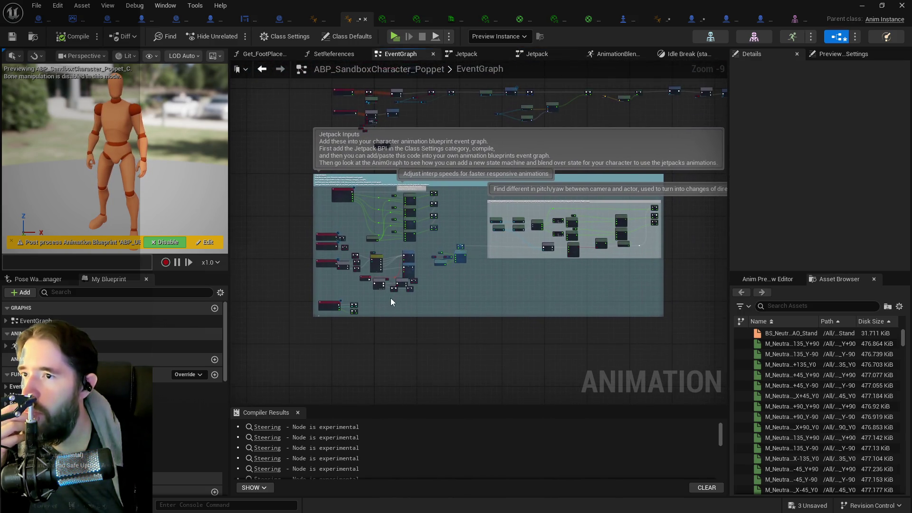
drag(444, 227, 399, 228)
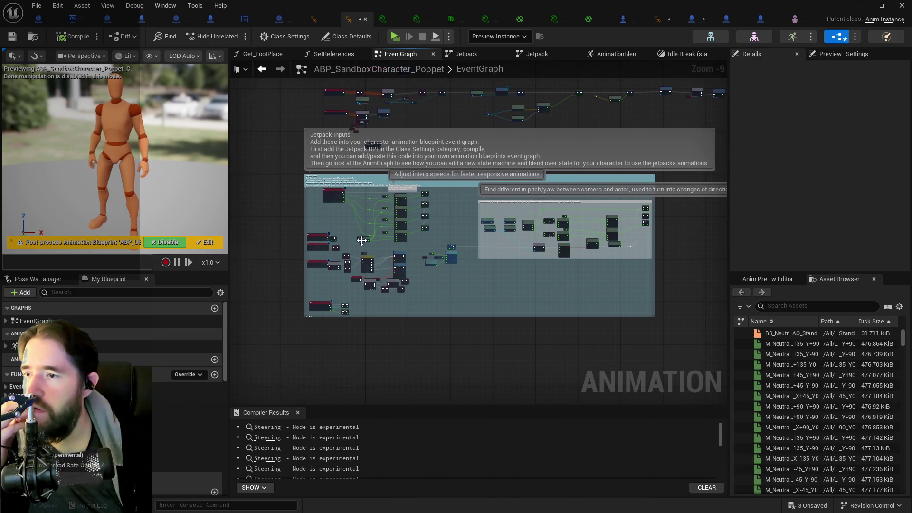
drag(396, 124, 319, 189)
scroll(318, 189, up, 2)
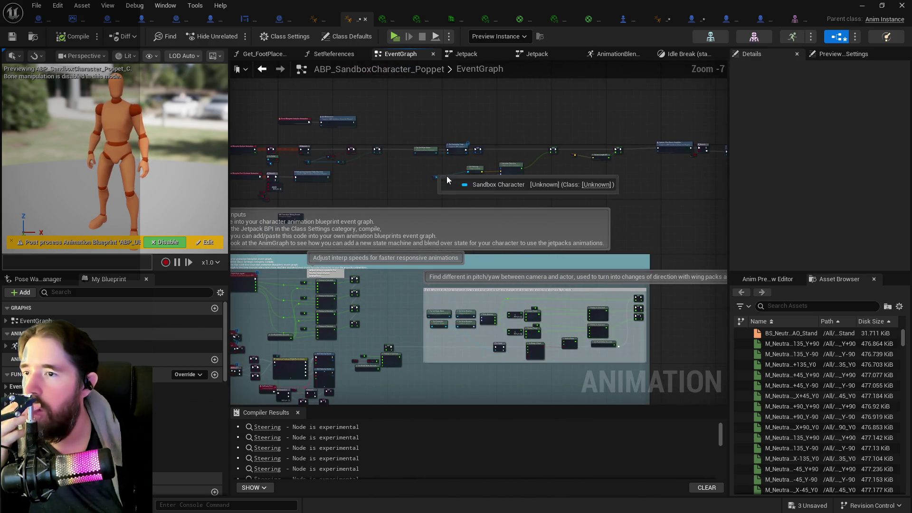
scroll(371, 185, up, 2)
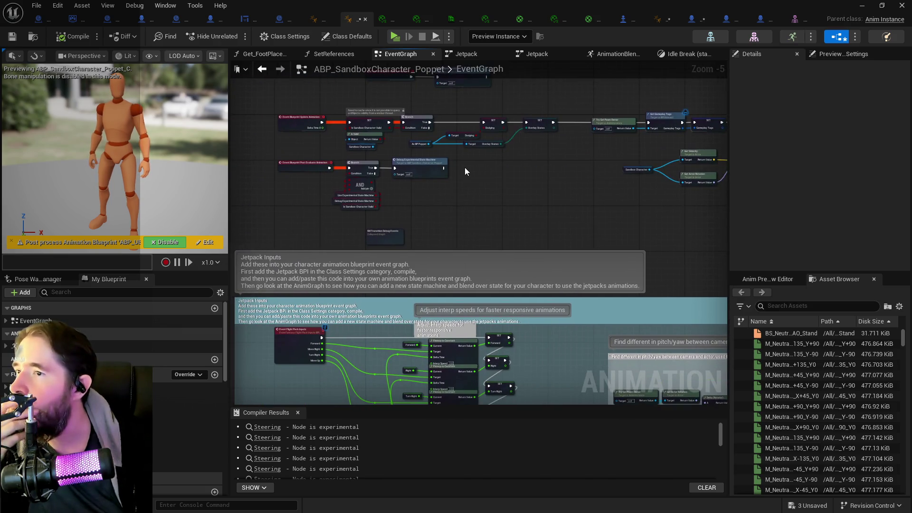
scroll(465, 167, up, 2)
drag(495, 189, 560, 229)
scroll(559, 230, down, 3)
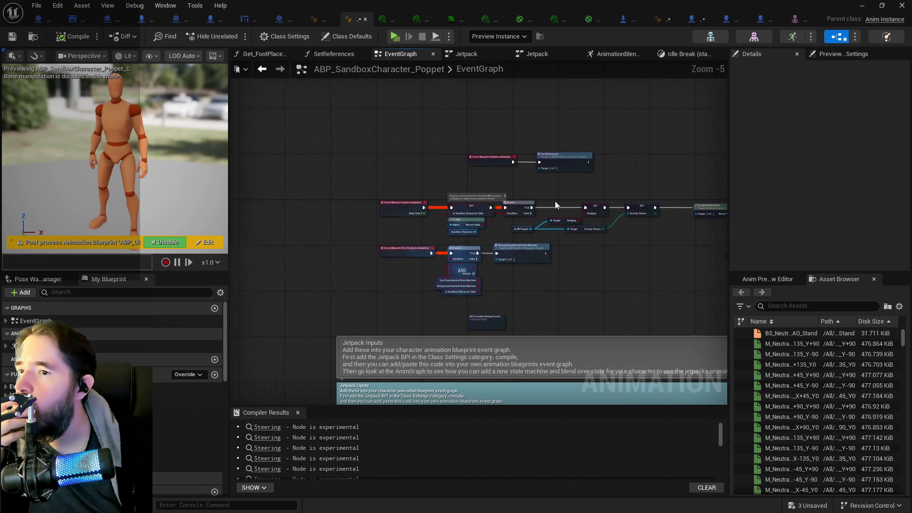
scroll(555, 201, up, 3)
drag(618, 277, 448, 278)
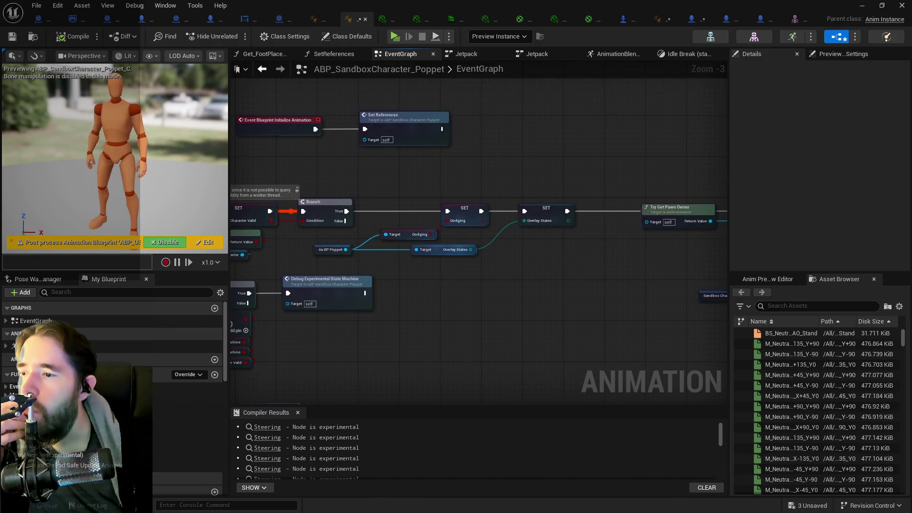
drag(511, 274, 463, 265)
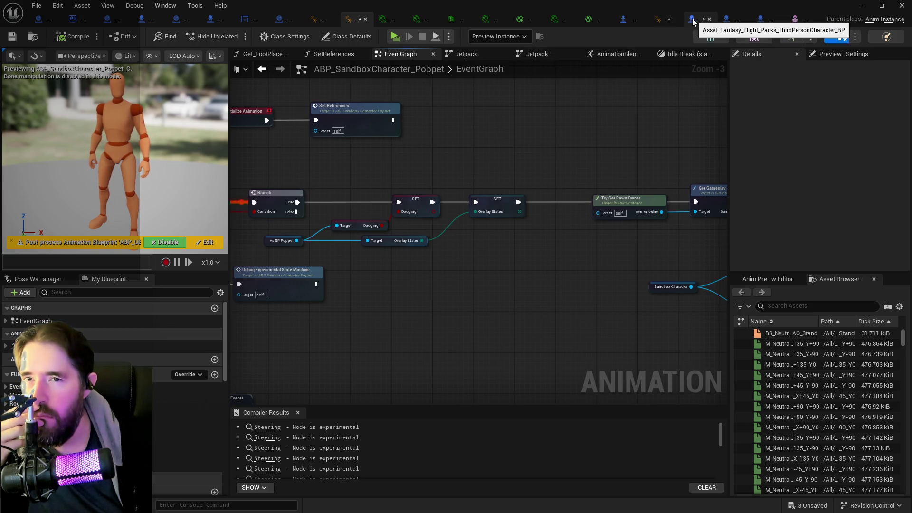
click(759, 19)
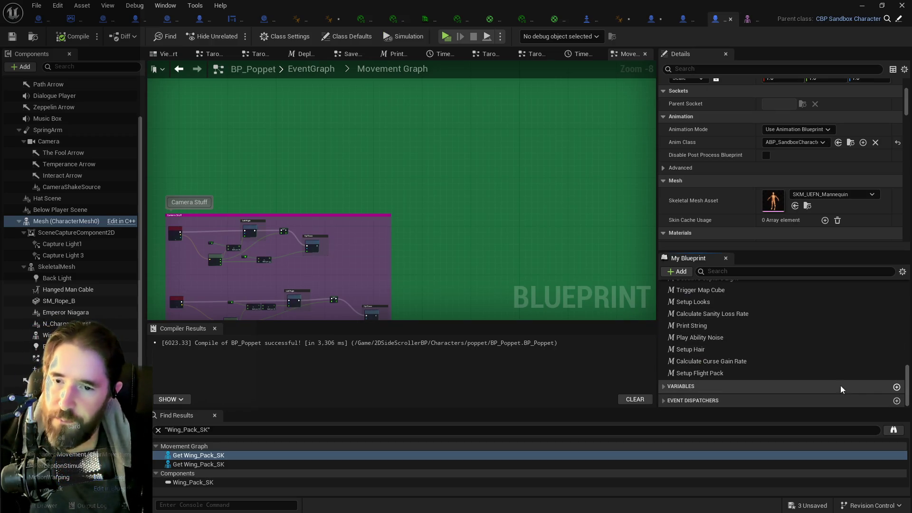
Step: Try naming the new variable F, then undo the rename so it stays NewVar
text(F)
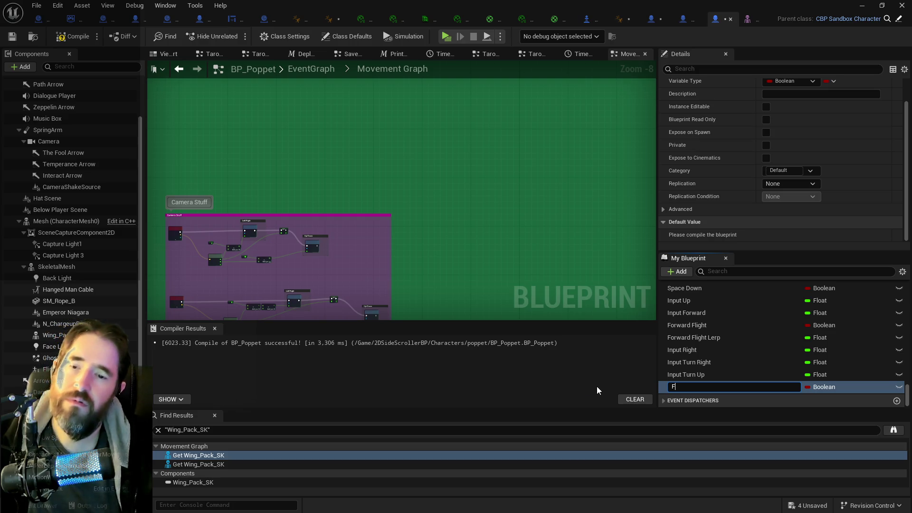
key(Return)
click(53, 10)
click(558, 277)
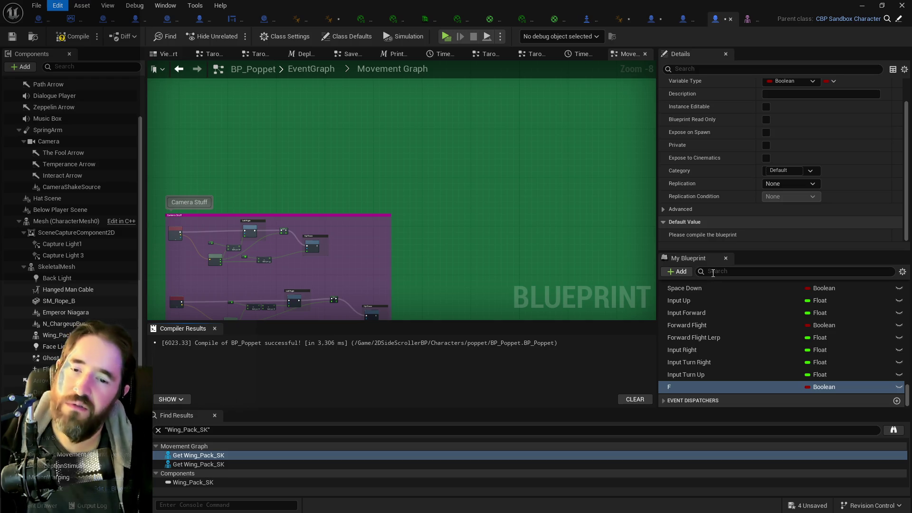
key(ctrl+z)
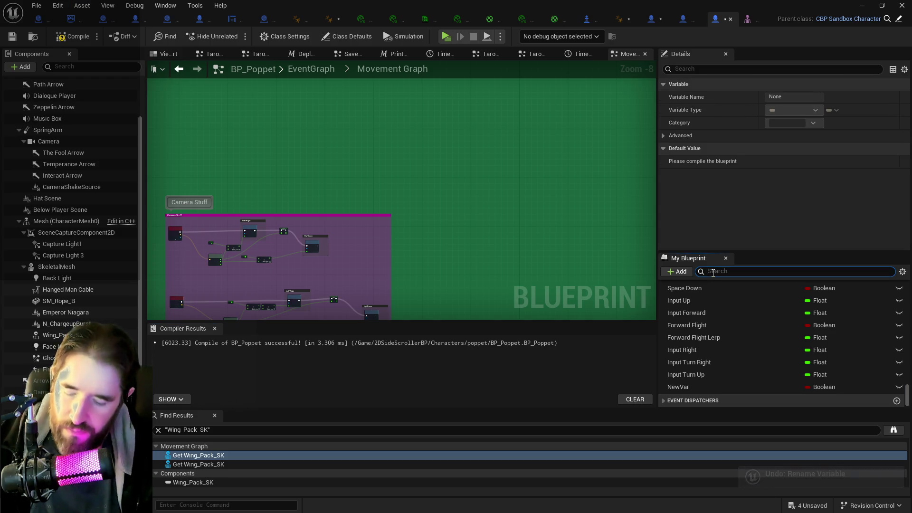
Step: Select the Gameplay Tags variable and open the tag picker on its default value
text(ay)
click(722, 384)
scroll(710, 218, down, 1)
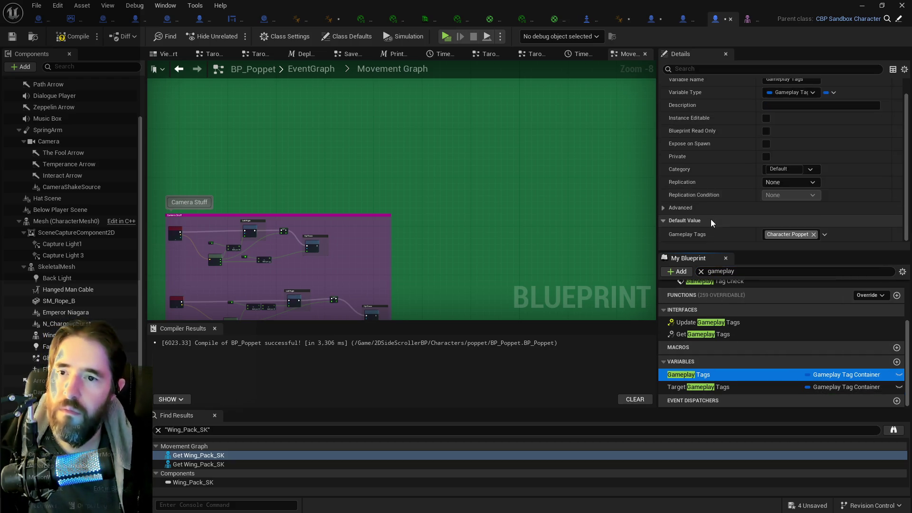
click(763, 236)
key(Escape)
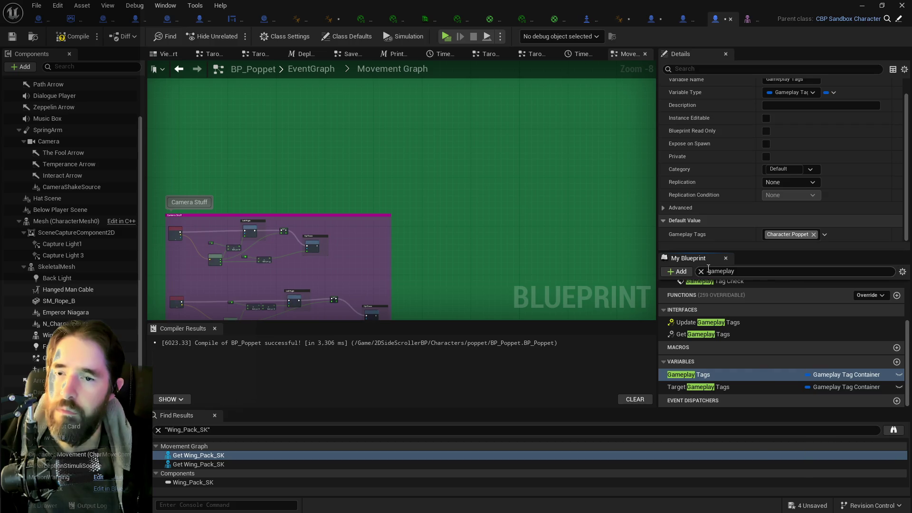
click(825, 234)
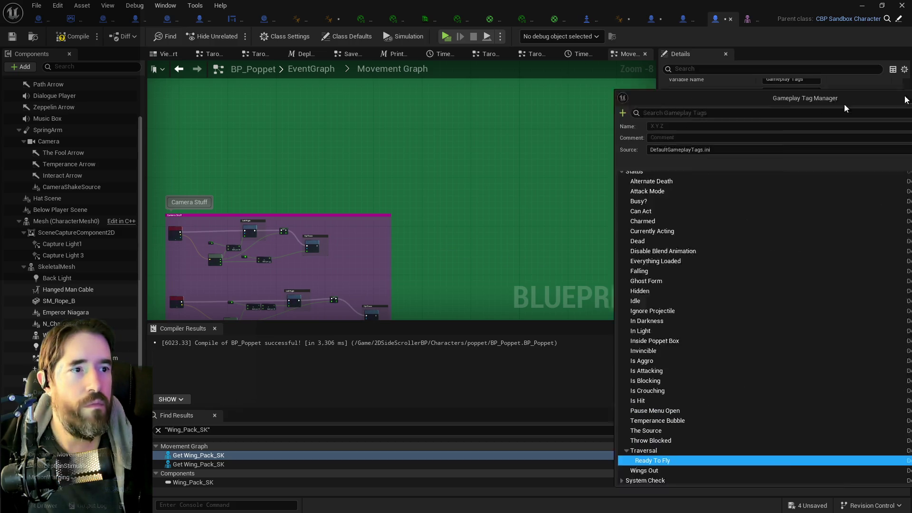
Step: Add a 'Flying' sub-tag under Status.Traversal in the Gameplay Tag Manager, then close the manager
click(896, 97)
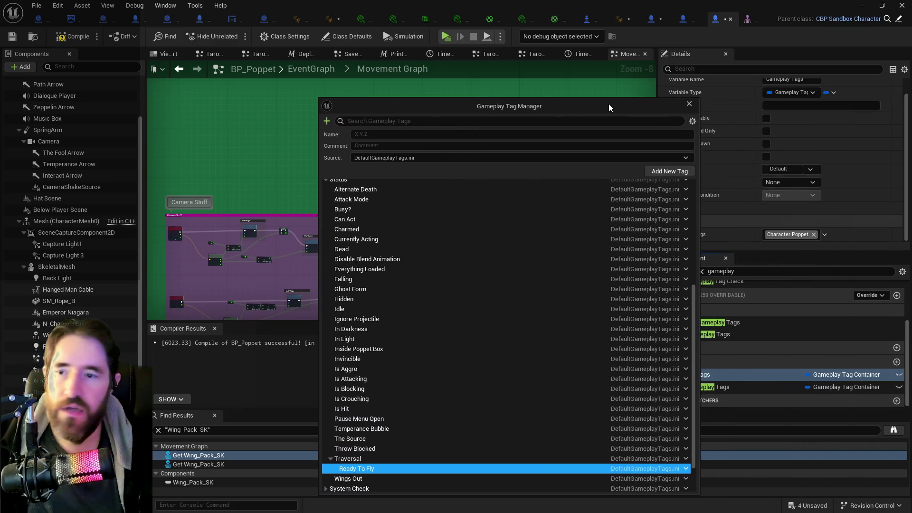
right_click(356, 459)
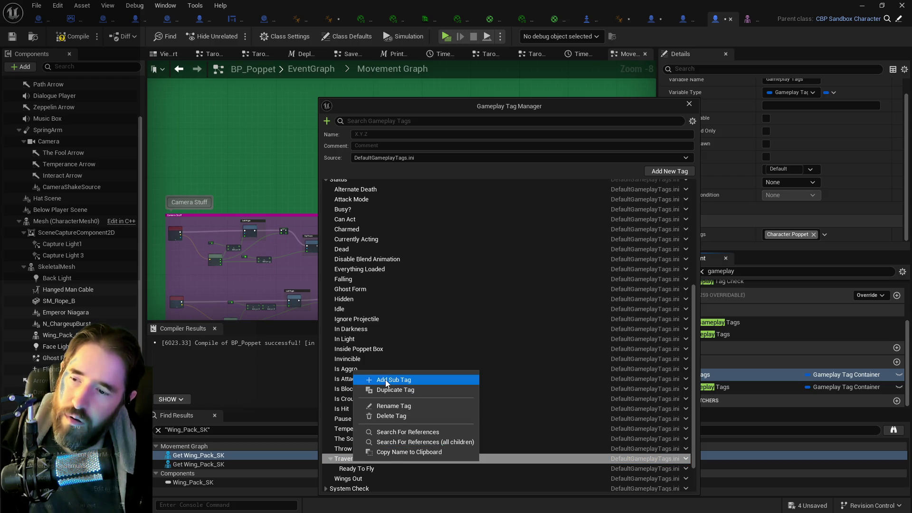
click(347, 459)
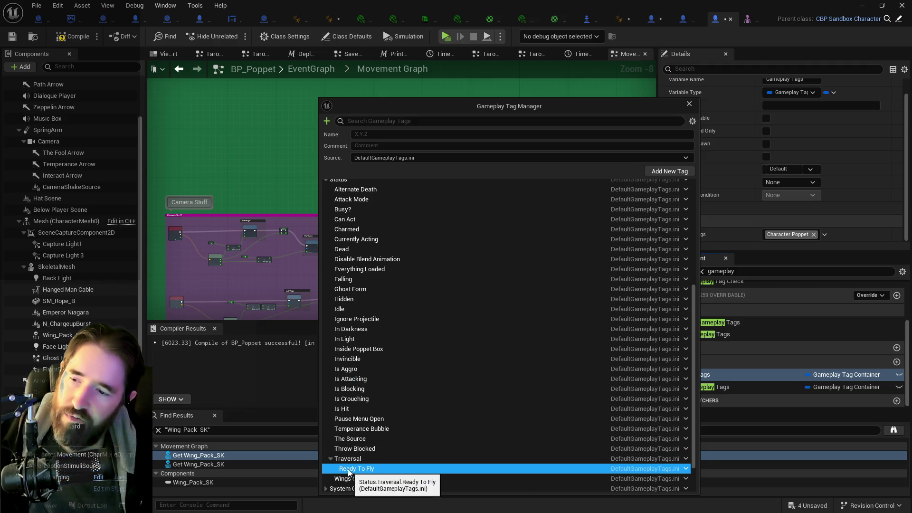
right_click(346, 459)
click(394, 379)
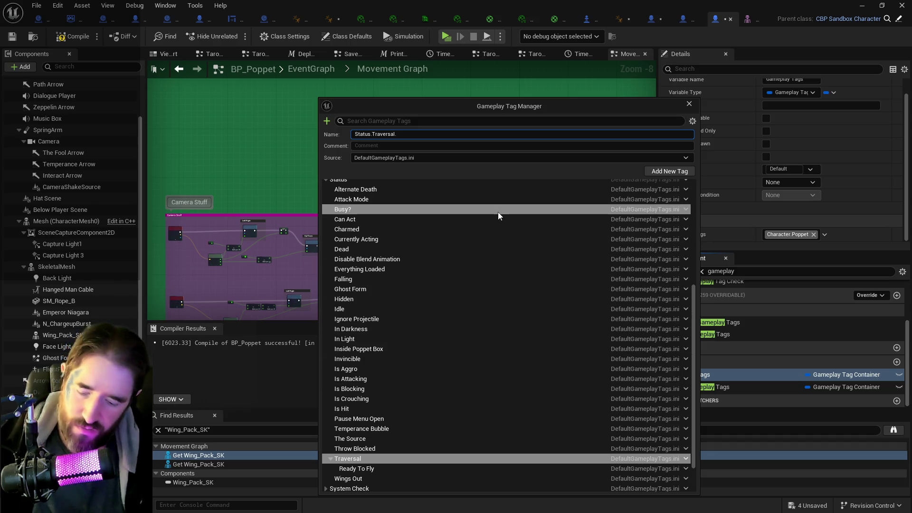
text(Flying)
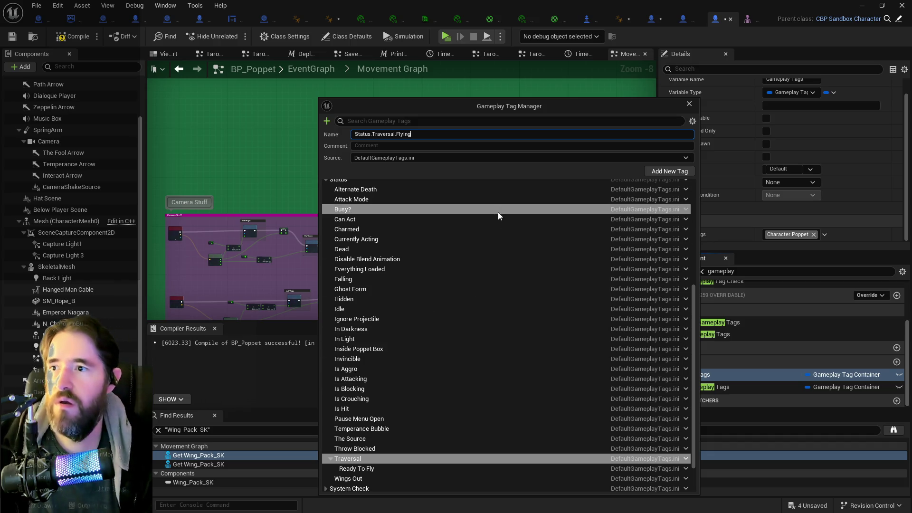
click(663, 170)
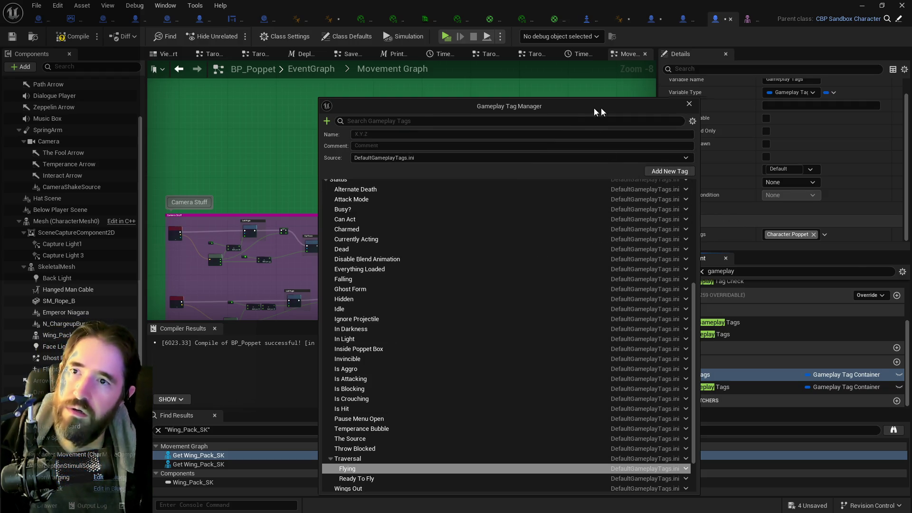
drag(592, 108, 911, 112)
scroll(362, 228, down, 3)
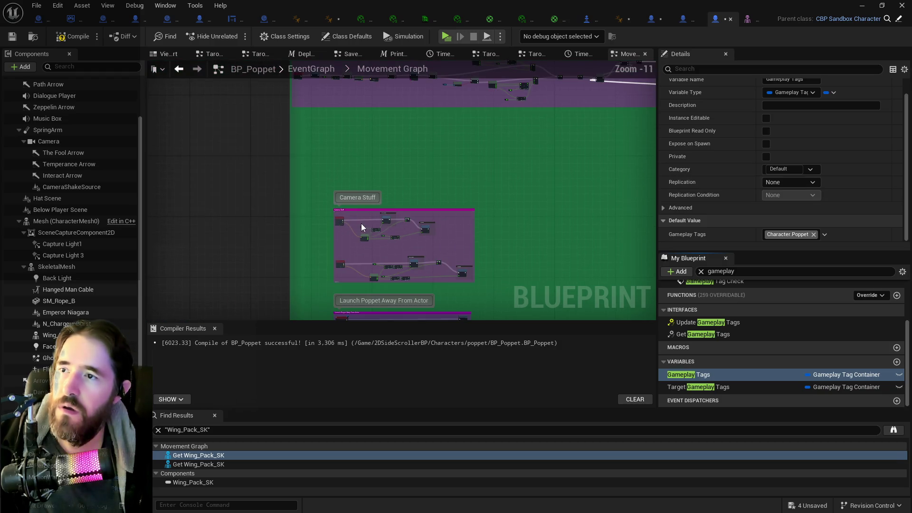
Step: Leave the Movement Graph for the Tarot 7: The Chariot Graph and frame its nodes
mouse_move(526, 227)
mouse_down()
mouse_move(393, 116)
mouse_move(375, 110)
mouse_move(369, 120)
mouse_move(395, 133)
mouse_move(334, 108)
mouse_move(318, 117)
mouse_up()
mouse_move(301, 190)
mouse_down()
mouse_move(482, 142)
mouse_move(323, 185)
mouse_move(313, 177)
mouse_up()
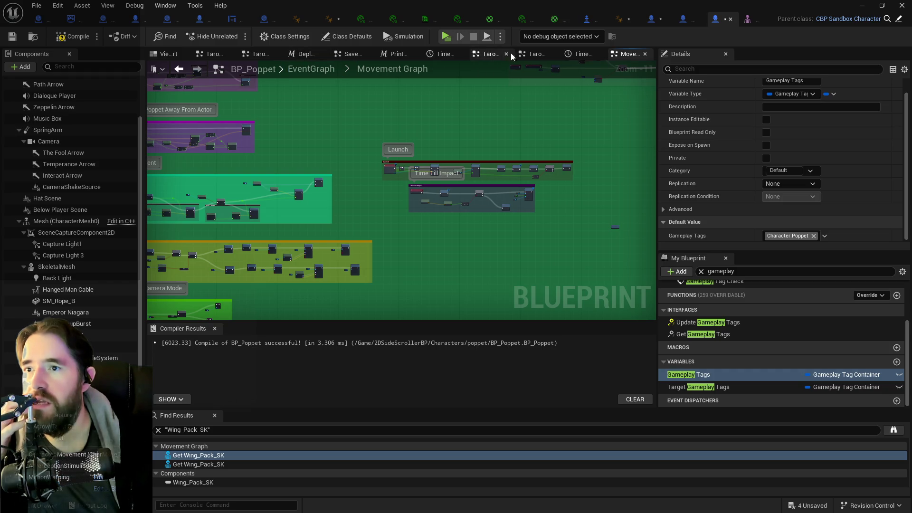
click(526, 53)
mouse_move(527, 169)
mouse_down()
mouse_move(379, 178)
mouse_move(401, 184)
mouse_up()
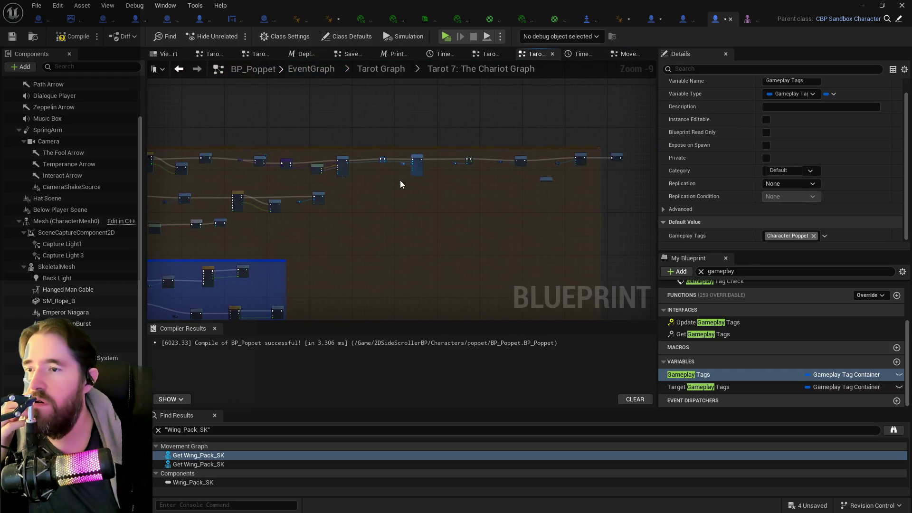
scroll(598, 159, up, 7)
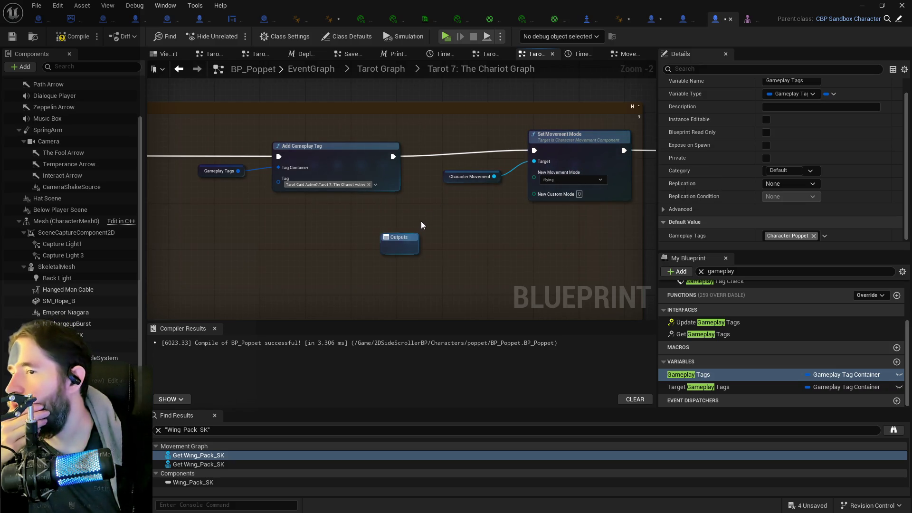
scroll(421, 221, down, 2)
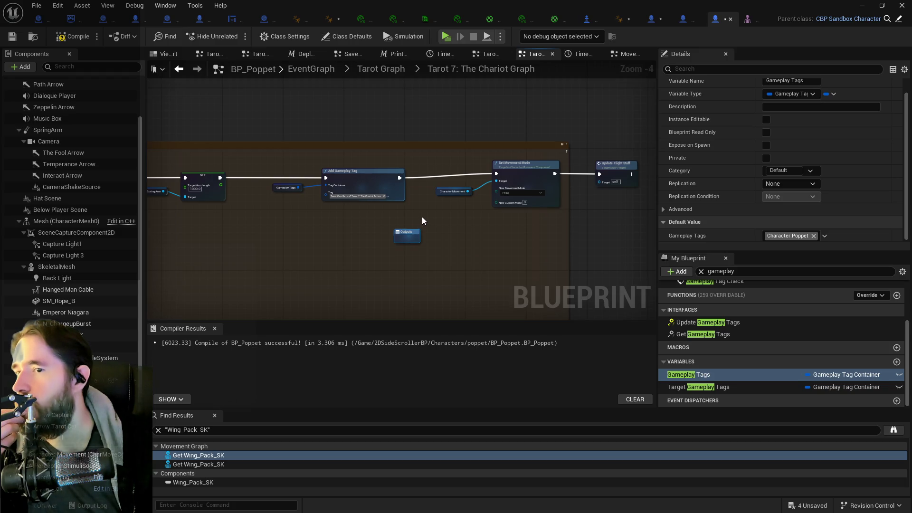
Step: Find the Add Gameplay Tag node near Set Movement Mode and copy it with its getter
mouse_move(422, 216)
mouse_down()
mouse_move(627, 183)
mouse_move(525, 199)
mouse_move(546, 199)
mouse_move(507, 232)
mouse_move(537, 228)
mouse_up()
mouse_move(372, 179)
mouse_down()
mouse_move(489, 153)
mouse_move(650, 81)
mouse_up()
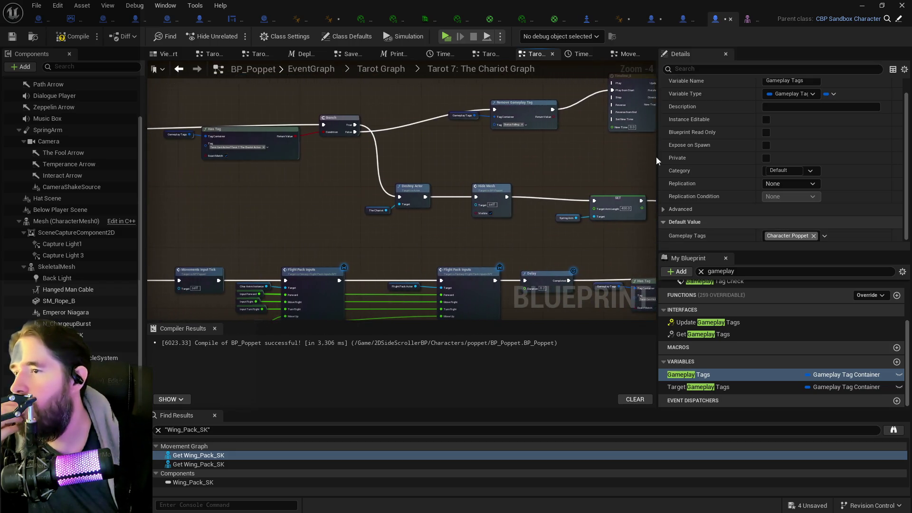
mouse_move(616, 174)
mouse_down()
mouse_move(266, 200)
mouse_move(530, 218)
mouse_move(147, 212)
mouse_up()
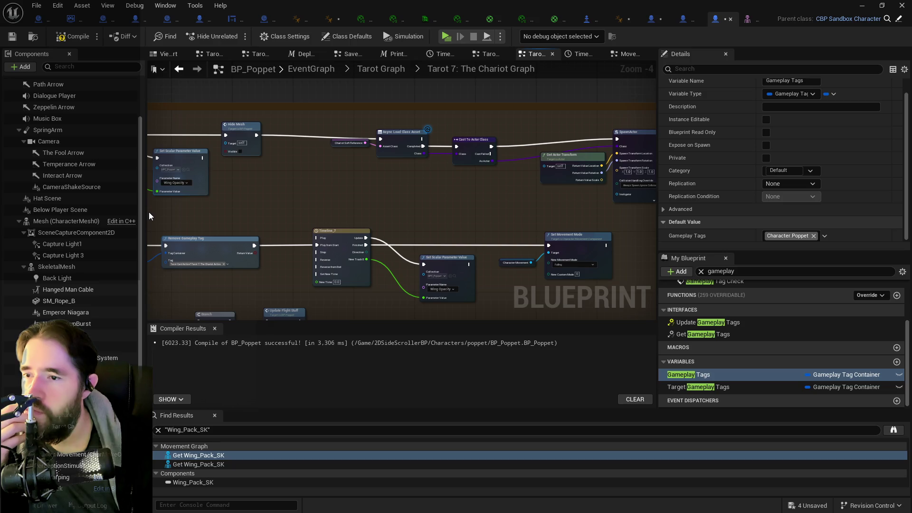
mouse_move(253, 217)
mouse_down()
mouse_move(597, 214)
mouse_move(582, 208)
mouse_move(586, 29)
mouse_up()
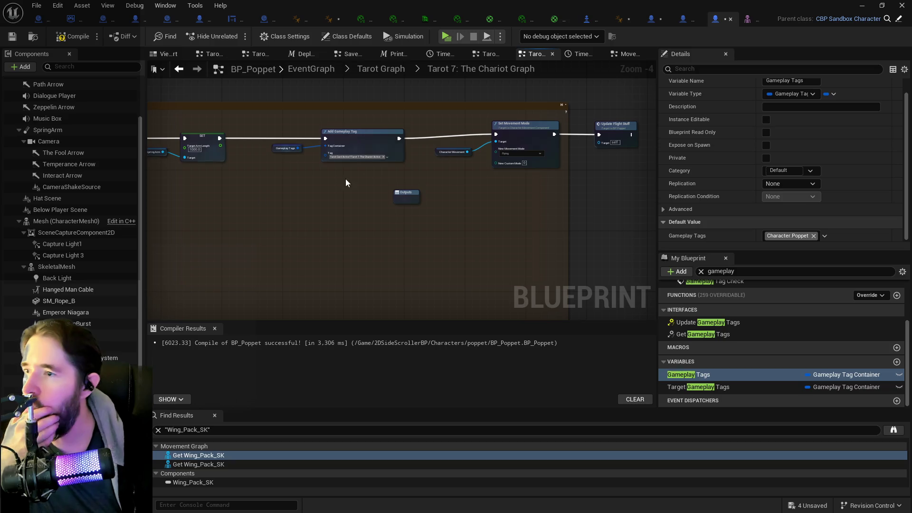
click(342, 145)
key(ctrl+c)
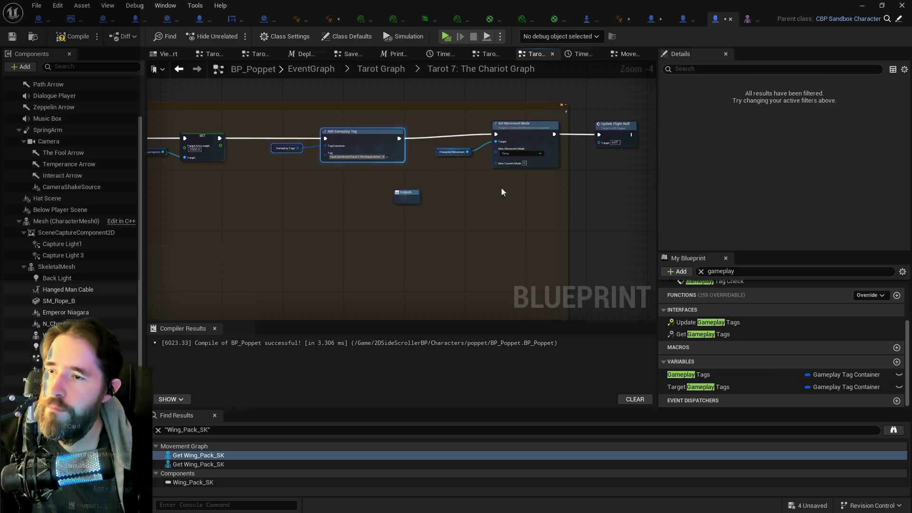
Step: Paste the Add Gameplay Tag node and wire it between Set Movement Mode and Update Flight Stuff
drag(486, 183, 373, 189)
key(ctrl+v)
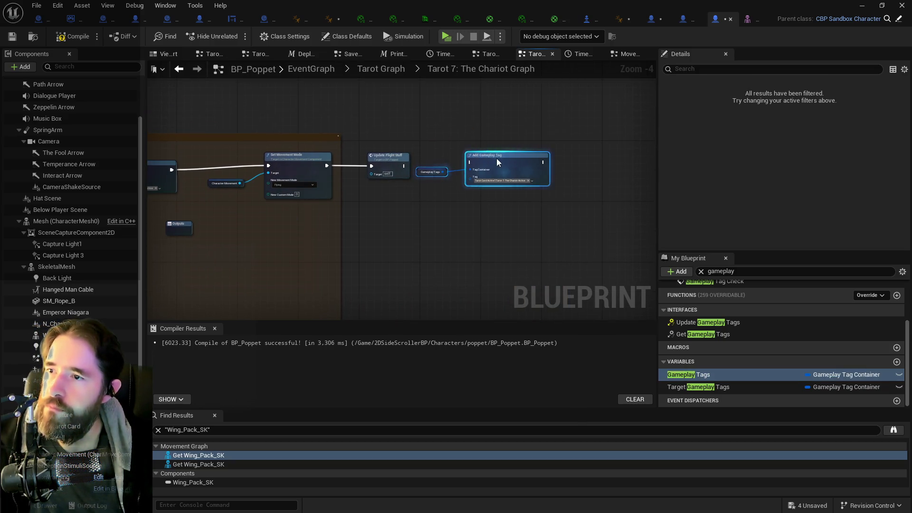
drag(489, 161, 430, 204)
drag(395, 161, 523, 161)
mouse_move(383, 200)
mouse_down()
mouse_move(418, 219)
mouse_move(438, 165)
mouse_move(429, 172)
mouse_up()
drag(327, 166, 393, 165)
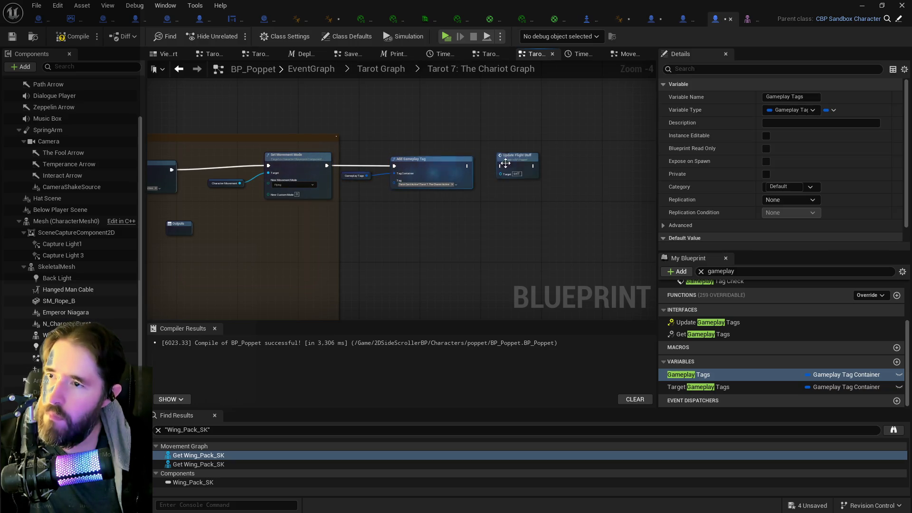
drag(468, 165, 501, 166)
click(446, 191)
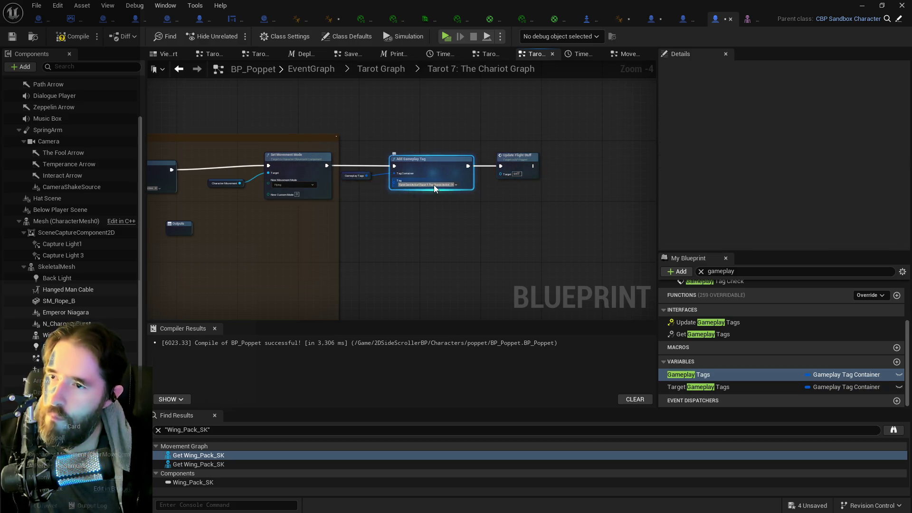
Step: Set the new node's tag to Status.Traversal.Flying, then compile and save BP_Poppet
click(434, 185)
text(flying)
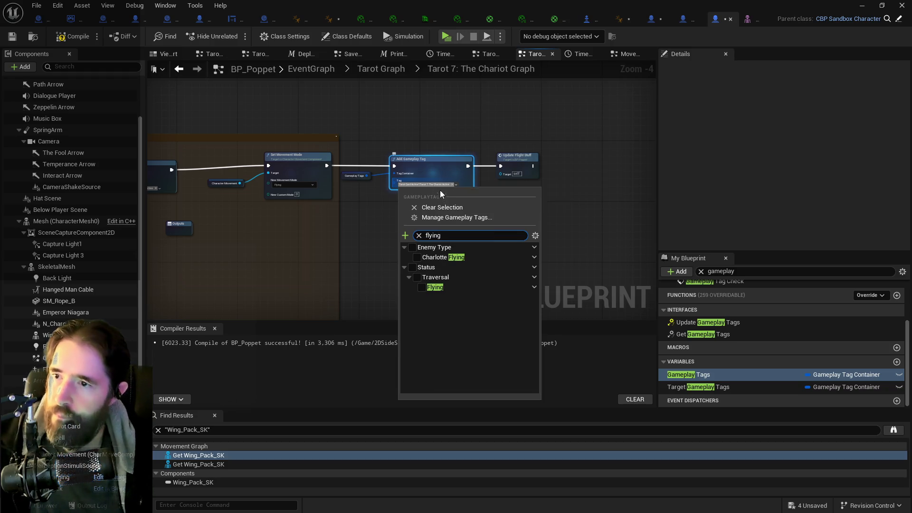
click(422, 287)
click(365, 285)
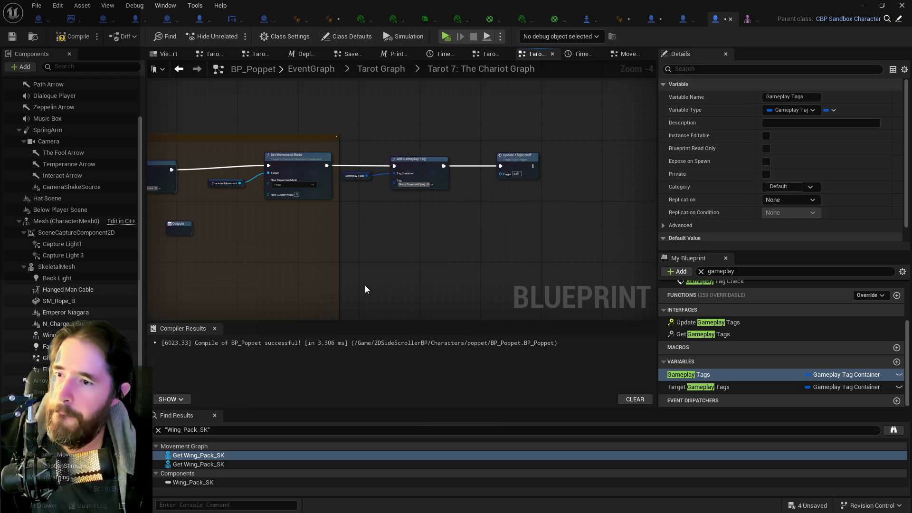
click(12, 37)
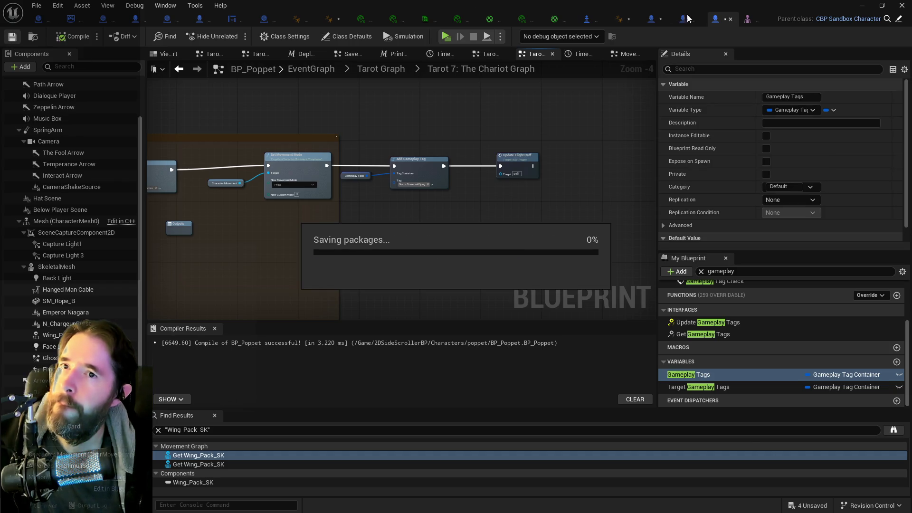
Step: Look through the FlightPack_ThirdPerson_AnimBP and CBP_SandboxCharacter asset tabs
click(624, 18)
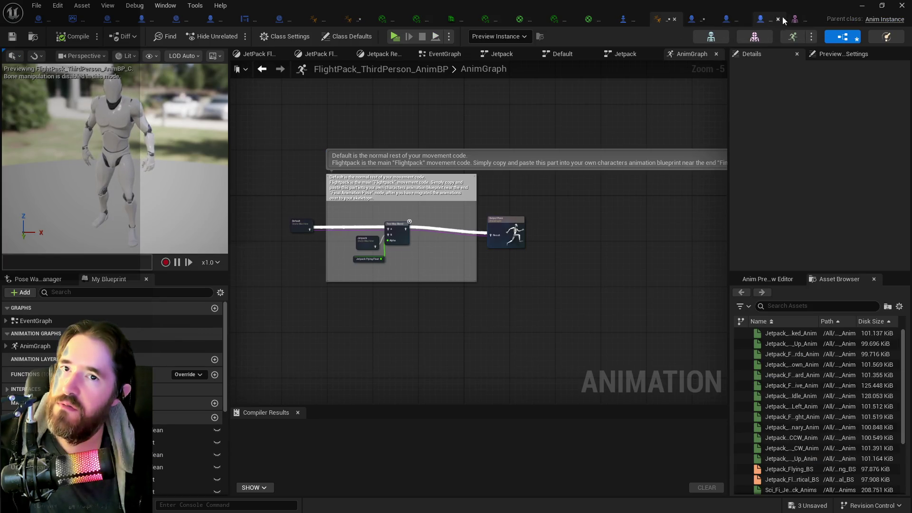
click(793, 19)
click(794, 19)
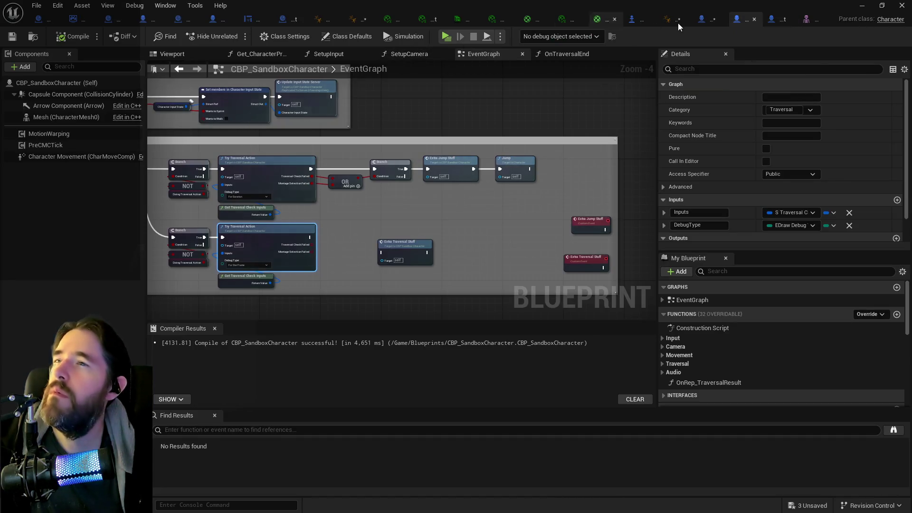
Step: Close six unneeded tabs, including Poppet_Quest_Game_Mode, and show ABP_SandboxCharacter_Poppet's gameplay tags section
middle_click(70, 22)
middle_click(68, 22)
middle_click(66, 22)
middle_click(63, 22)
middle_click(61, 22)
middle_click(62, 23)
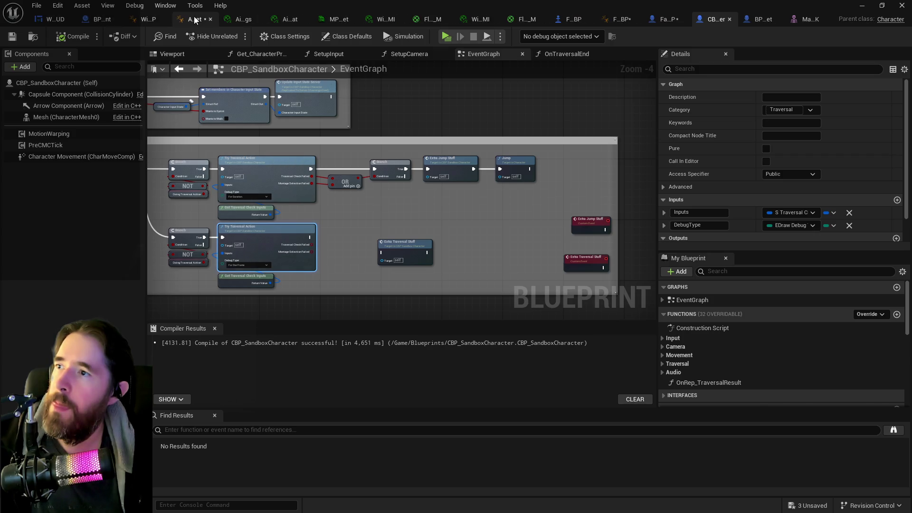
click(195, 19)
mouse_move(419, 271)
mouse_down()
mouse_move(443, 266)
mouse_move(394, 246)
mouse_move(405, 198)
mouse_move(489, 217)
mouse_move(439, 221)
mouse_move(507, 224)
mouse_move(272, 233)
mouse_up()
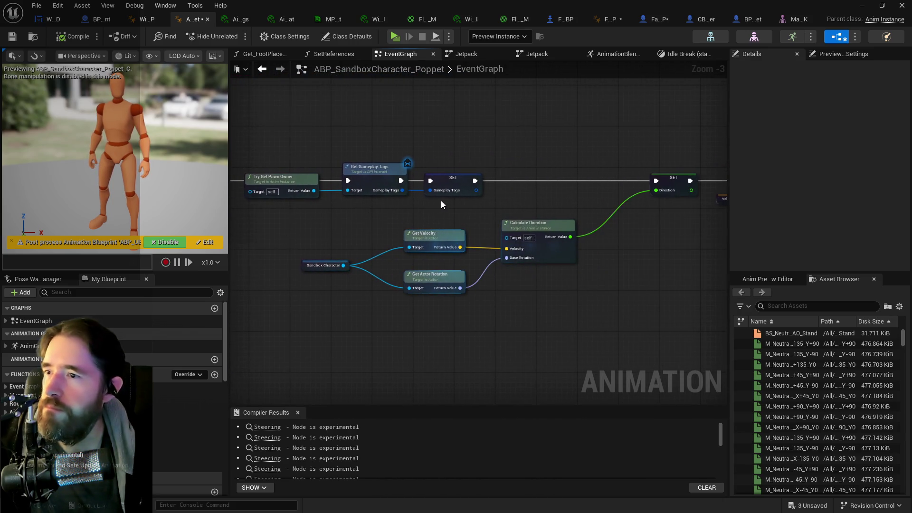
Step: Add a Has Tag node after the Gameplay Tags SET, with its tag set to Status.Traversal.Flying
mouse_move(492, 169)
mouse_down()
mouse_move(408, 159)
mouse_move(518, 125)
mouse_move(403, 163)
mouse_move(357, 162)
mouse_move(395, 149)
mouse_up()
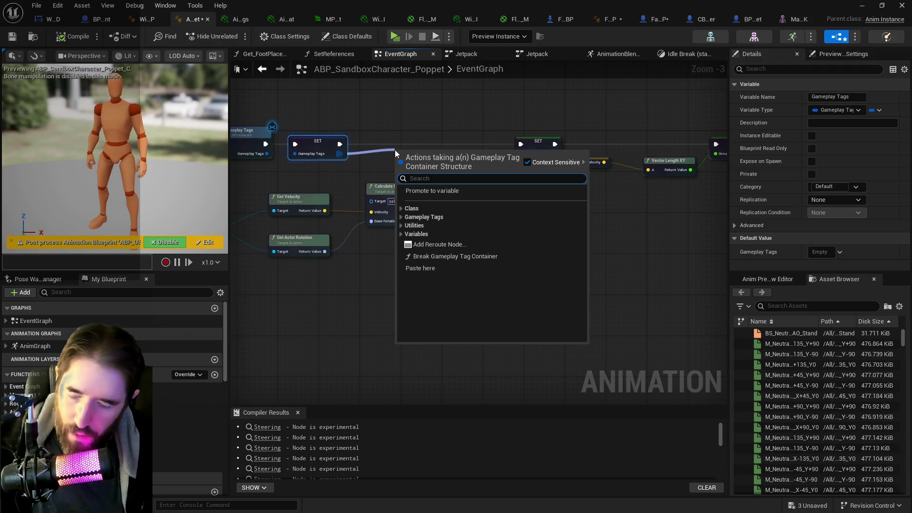
text(has t)
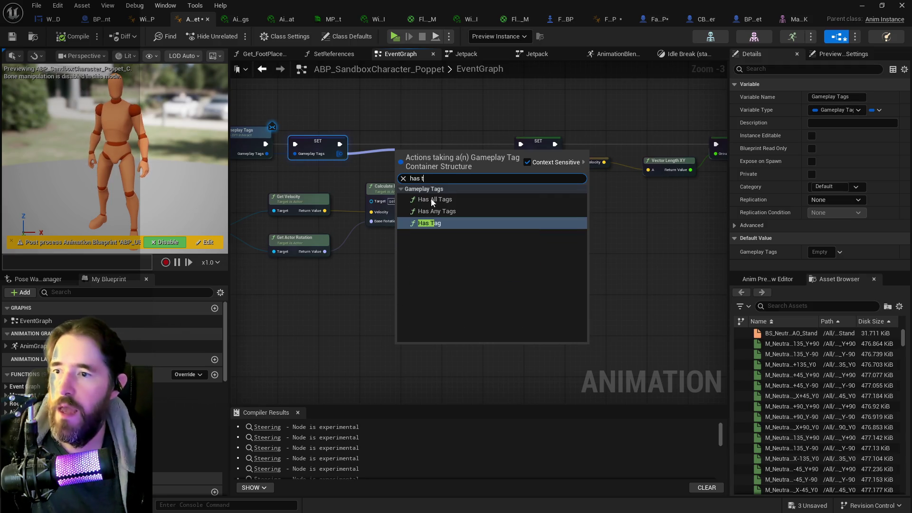
key(Return)
click(403, 150)
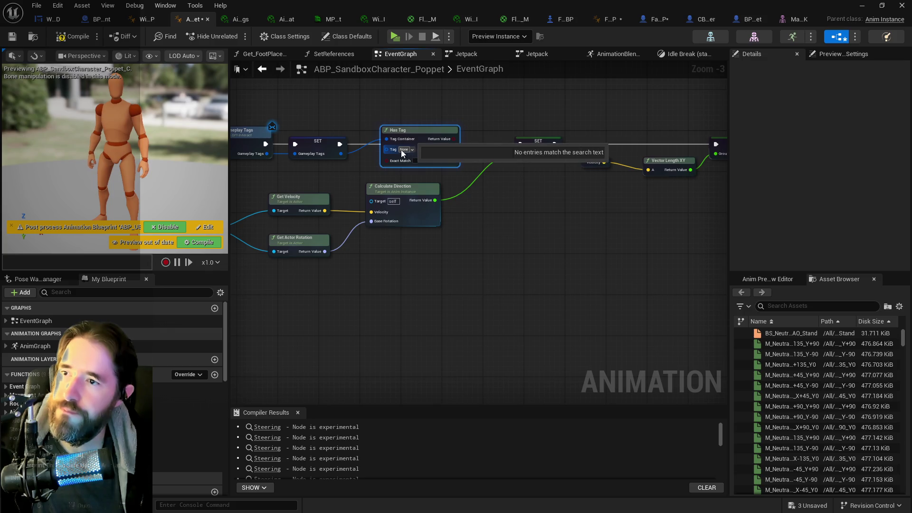
text(flin)
key(BackSpace)
key(BackSpace)
click(422, 253)
click(431, 135)
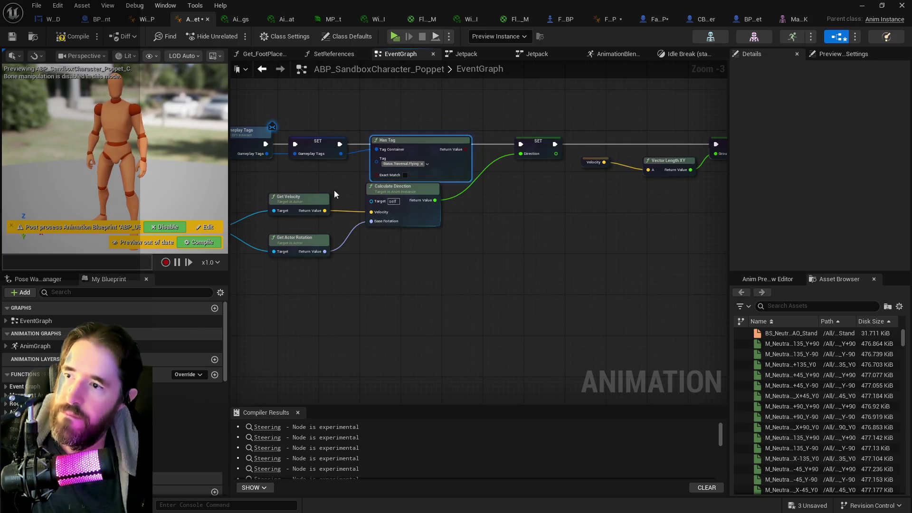
Step: Rearrange the top node chain and the Velocity, Rotation and Direction nodes to make room
scroll(296, 206, down, 2)
mouse_move(239, 209)
mouse_down()
mouse_move(387, 235)
mouse_move(409, 226)
mouse_move(475, 245)
mouse_up()
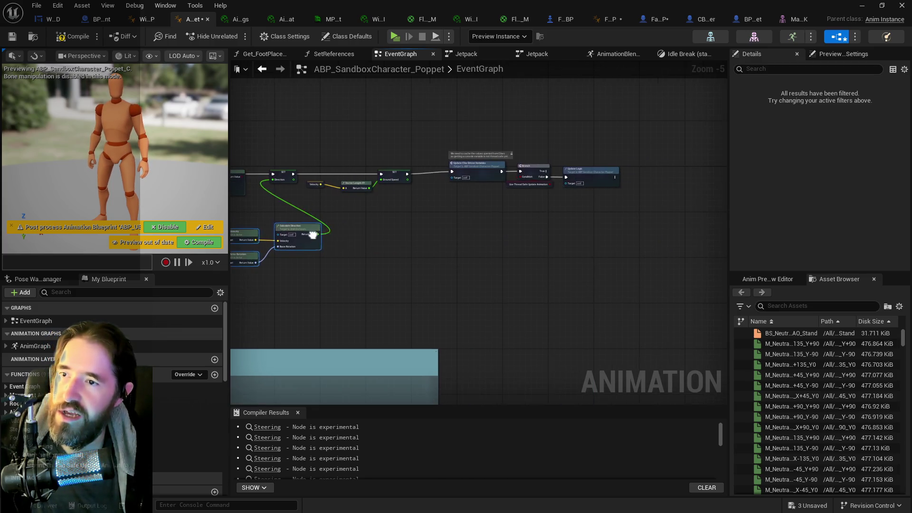
drag(309, 158, 618, 200)
drag(271, 151, 612, 201)
mouse_move(493, 175)
mouse_down()
mouse_move(627, 160)
mouse_move(653, 172)
mouse_up()
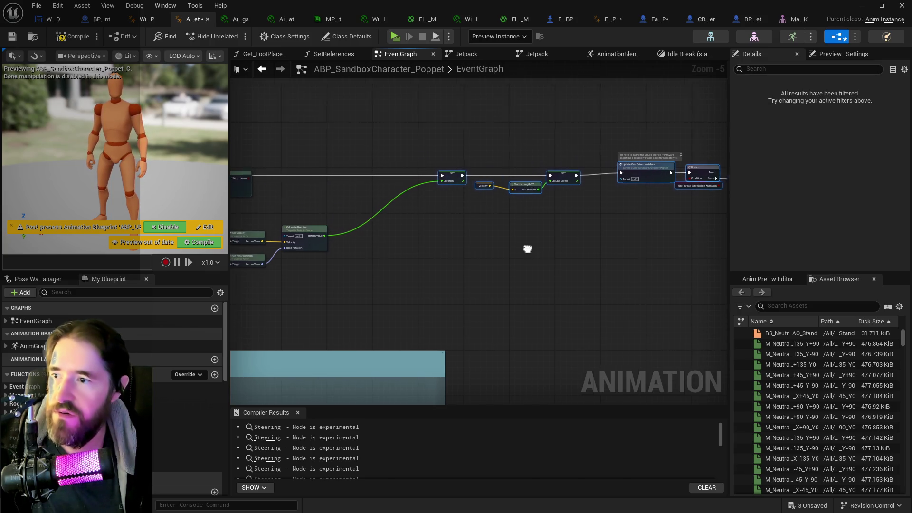
drag(265, 242, 423, 244)
drag(319, 237, 469, 271)
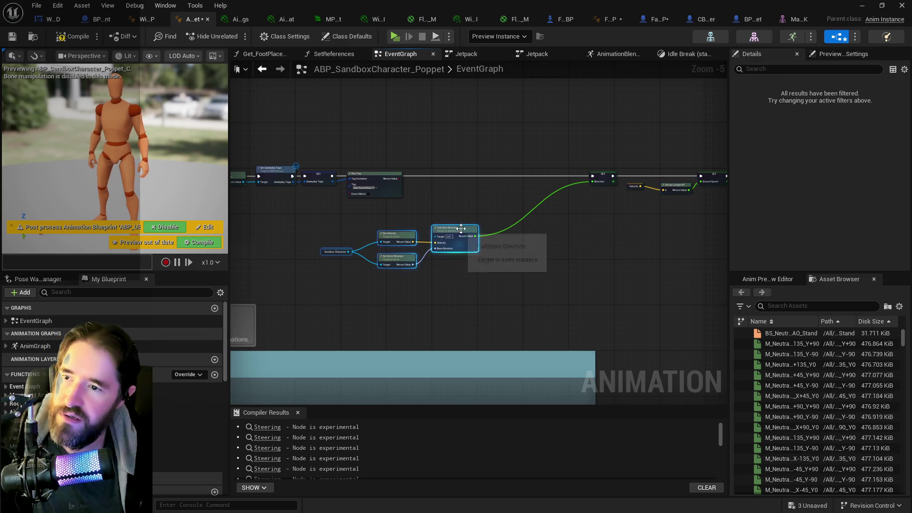
drag(461, 229, 569, 189)
scroll(295, 192, up, 3)
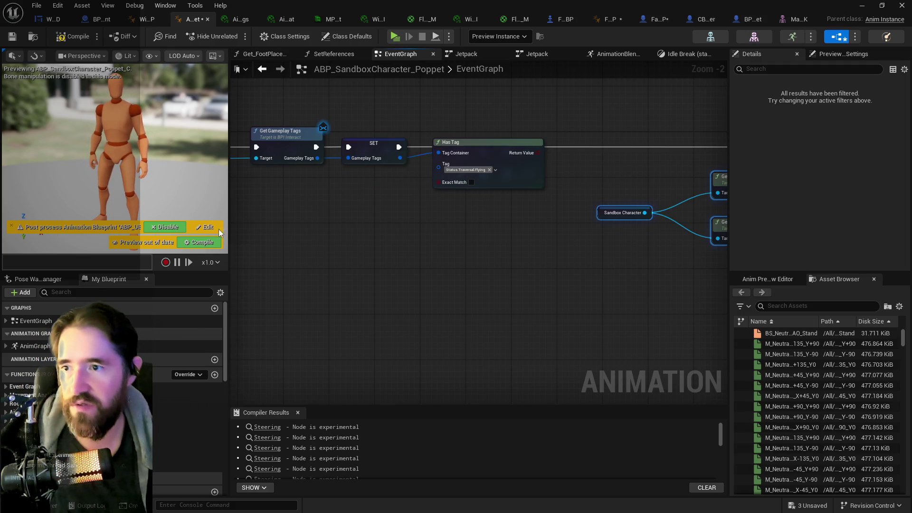
Step: Place Has Tag below the main chain and enable Exact Match, dismissing trial node searches
drag(481, 148, 475, 183)
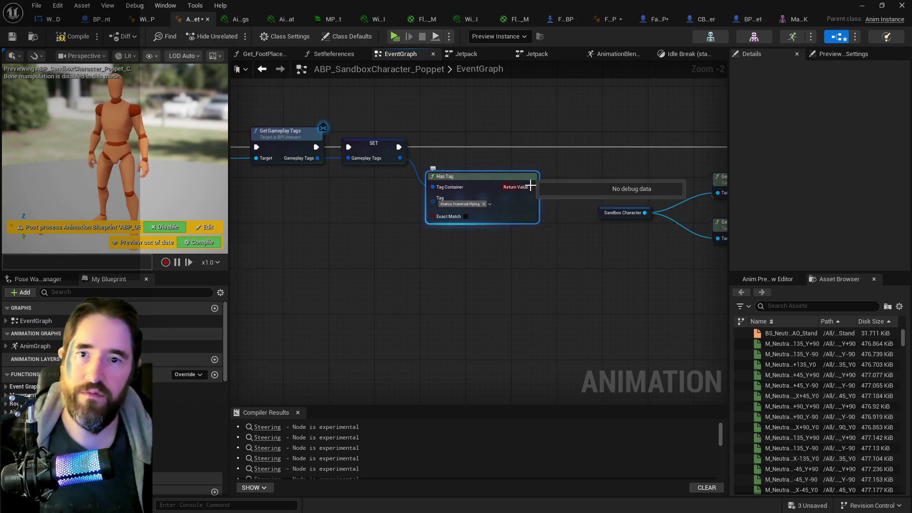
click(465, 217)
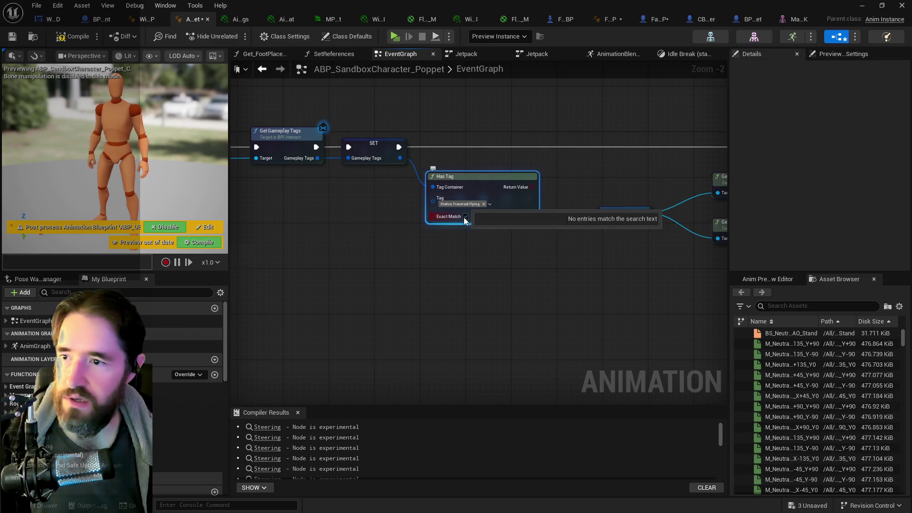
drag(535, 187, 554, 149)
text(b)
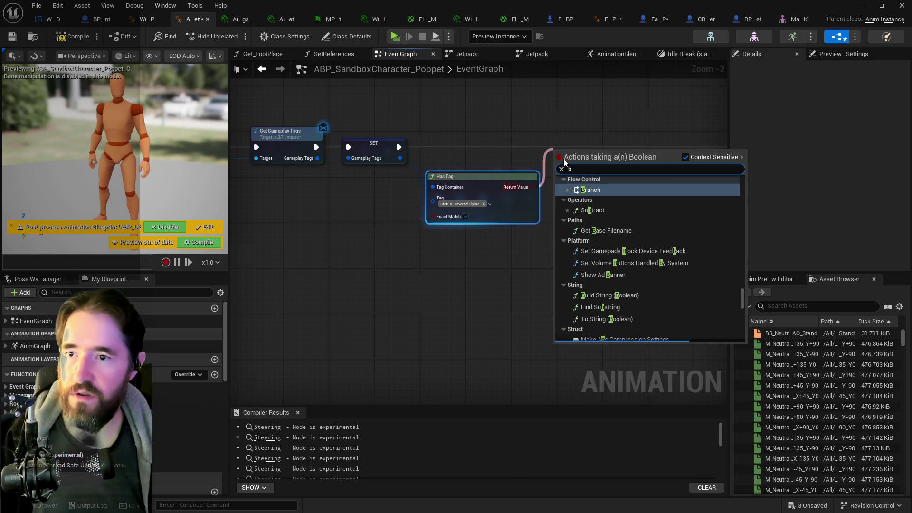
click(551, 188)
drag(533, 186, 583, 156)
text(set flyin)
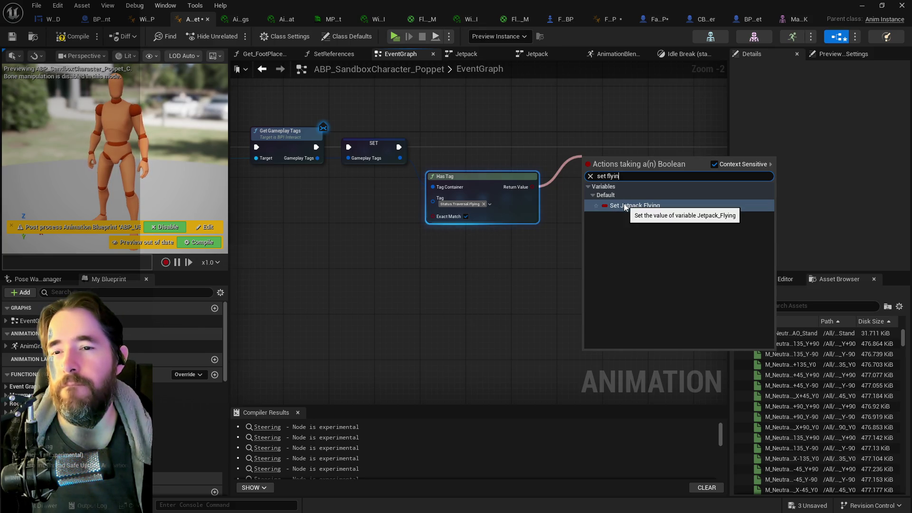
click(546, 150)
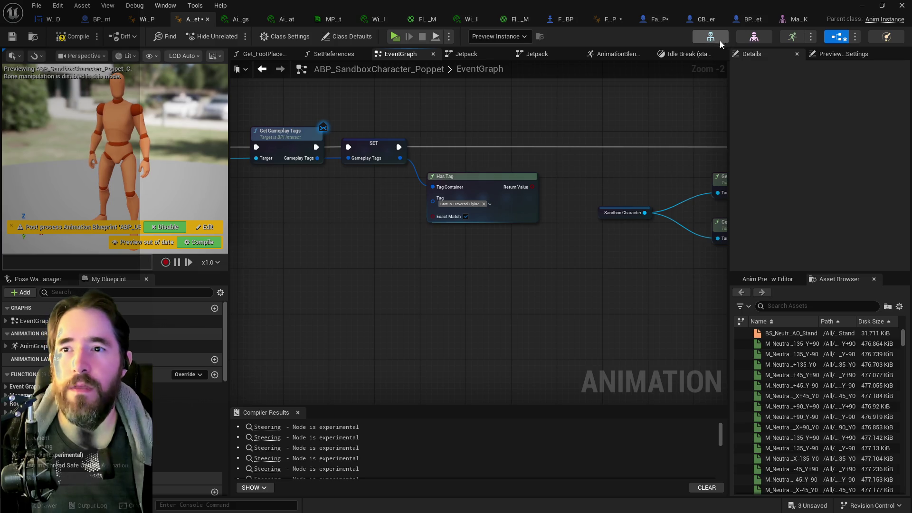
Step: Inspect the Jetpack Ready to JetPack Flying transition rule and the FlightPack reference blueprints
click(605, 55)
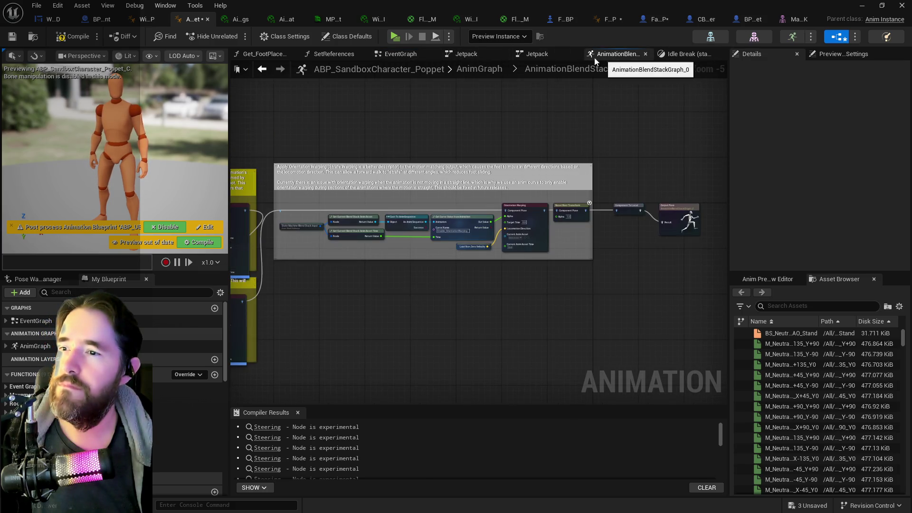
click(529, 57)
click(539, 219)
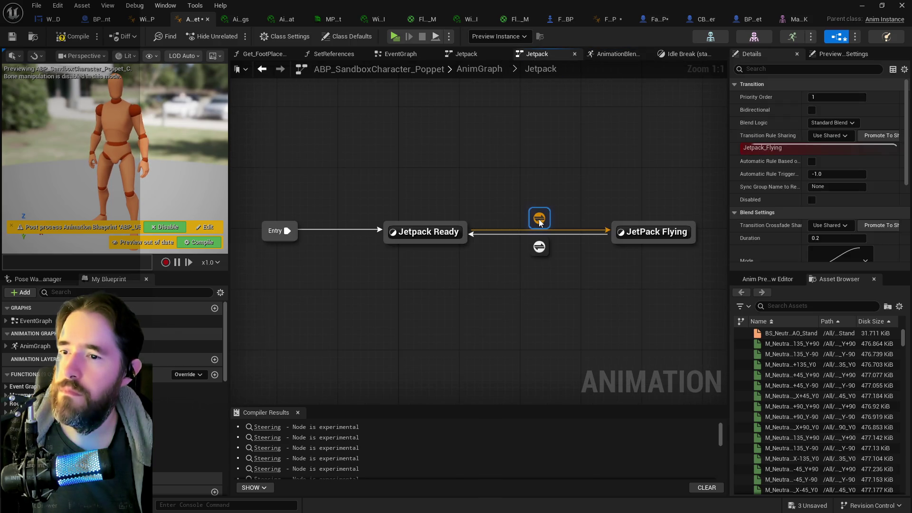
double_click(538, 219)
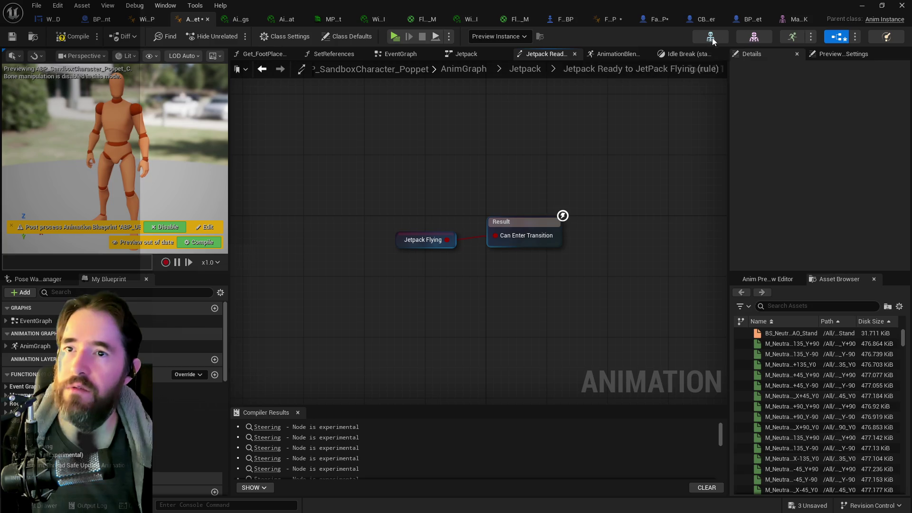
click(658, 20)
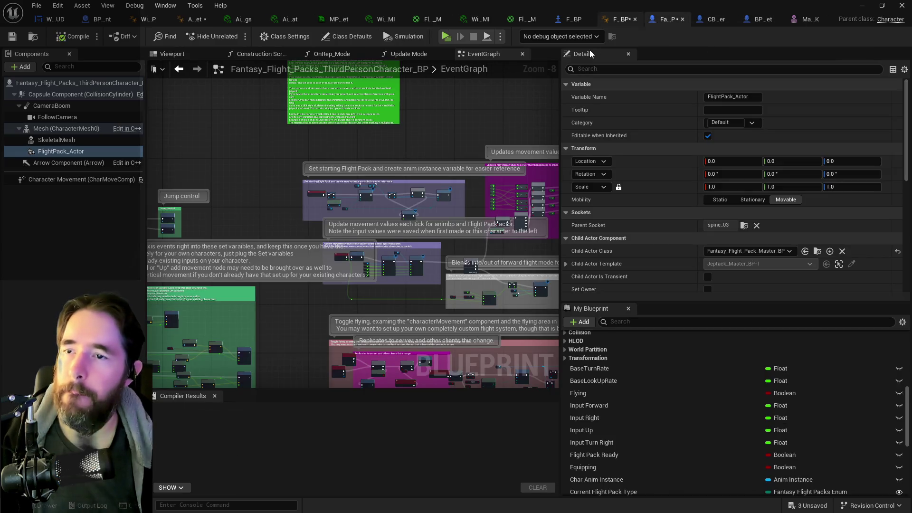
click(617, 19)
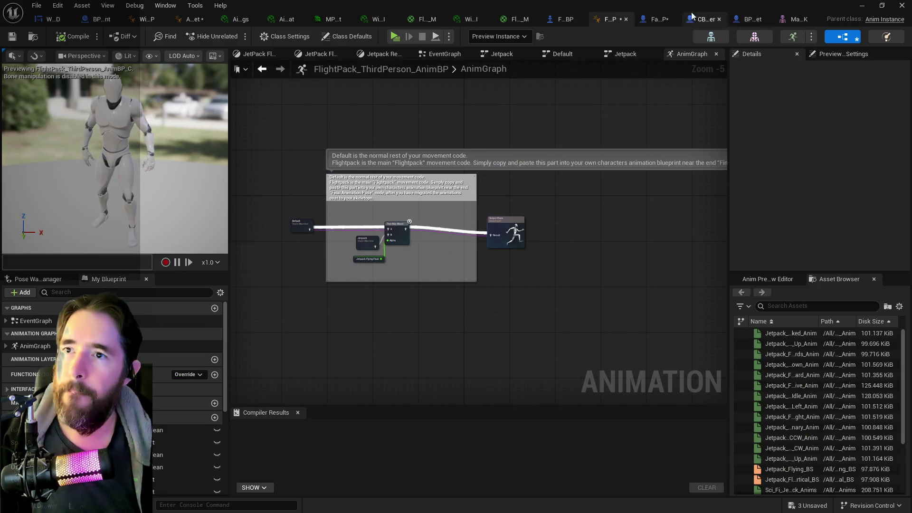
mouse_move(195, 19)
mouse_down()
mouse_move(684, 21)
mouse_move(694, 30)
mouse_up()
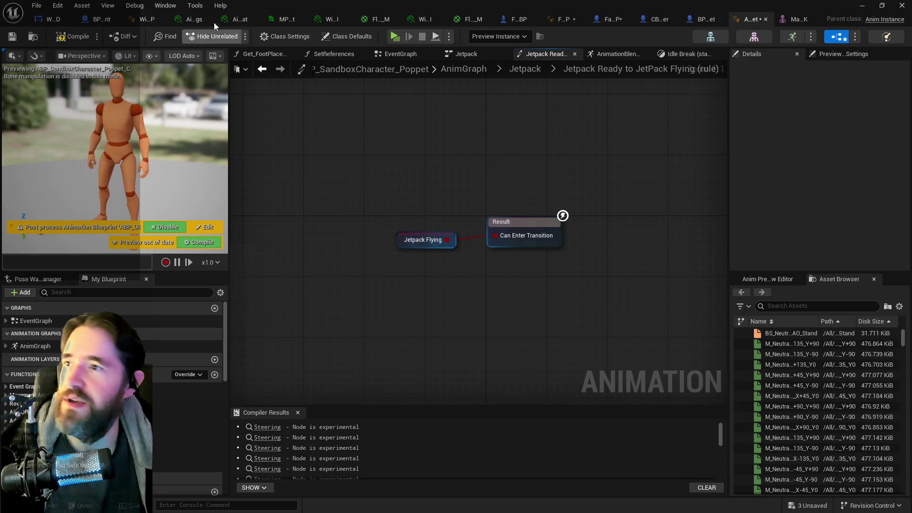
Step: Close the Ai-chan_Legs, Ai-chan_BaseMat, W_HUD and BP_Destroyable_Parent tabs
middle_click(189, 21)
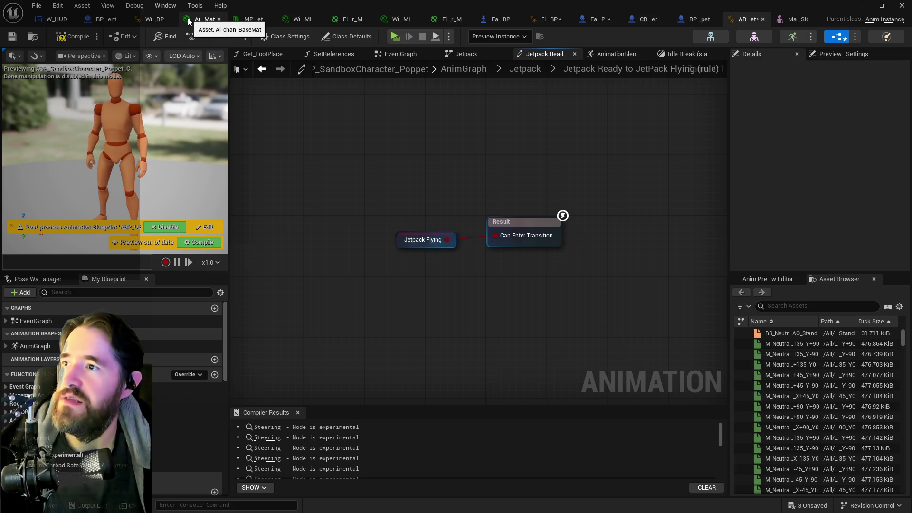
middle_click(189, 21)
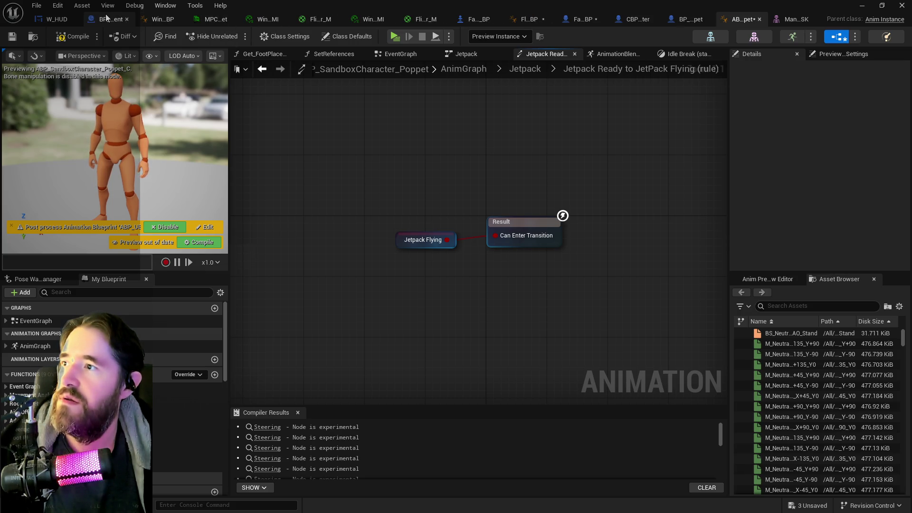
middle_click(61, 17)
middle_click(60, 17)
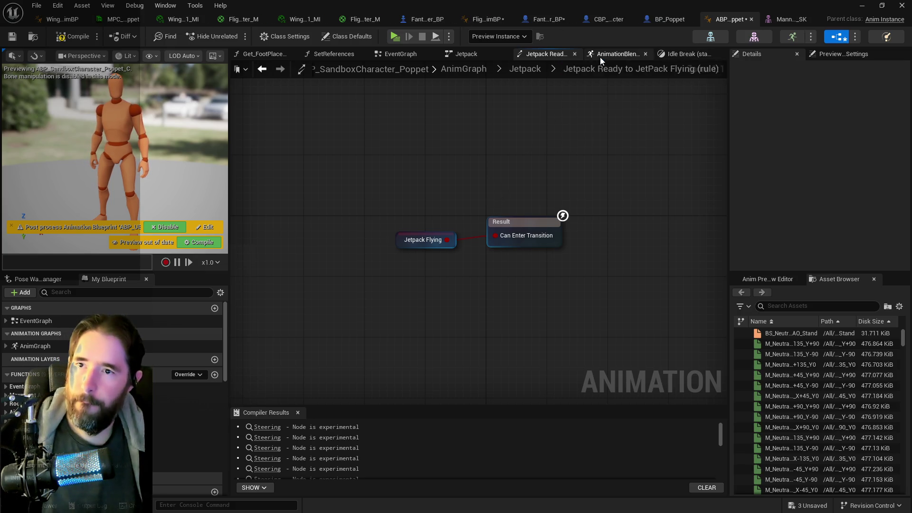
Step: In the EventGraph, set Jetpack Flying from Has Tag's result, executed after the Gameplay Tags SET
click(629, 57)
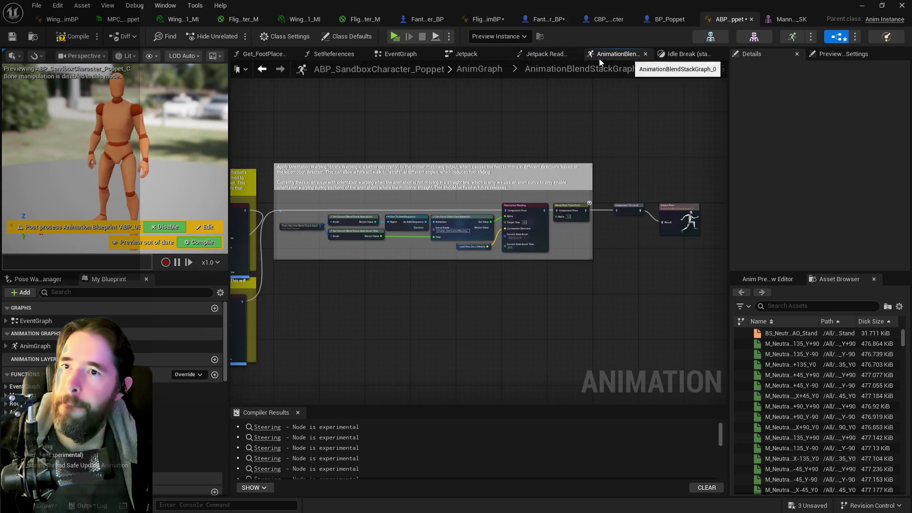
click(409, 53)
drag(532, 187, 577, 150)
text(jet)
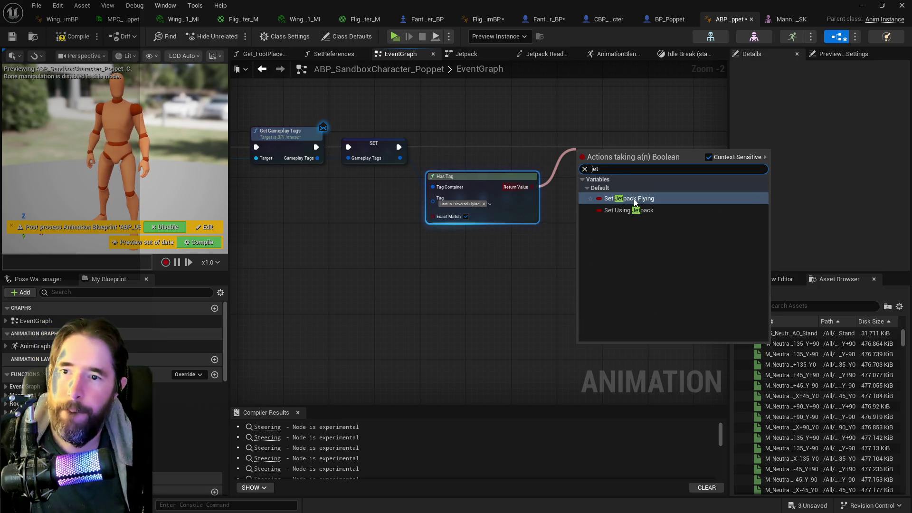
click(633, 199)
mouse_move(398, 147)
mouse_down()
mouse_move(575, 146)
mouse_move(398, 159)
mouse_move(286, 150)
mouse_move(241, 170)
mouse_up()
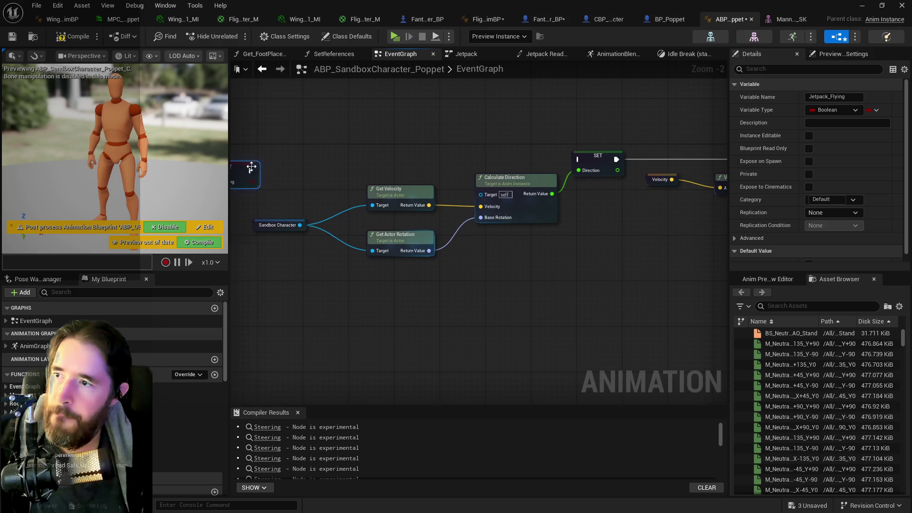
drag(309, 163, 447, 147)
mouse_move(366, 156)
mouse_down()
mouse_move(378, 141)
mouse_move(714, 144)
mouse_up()
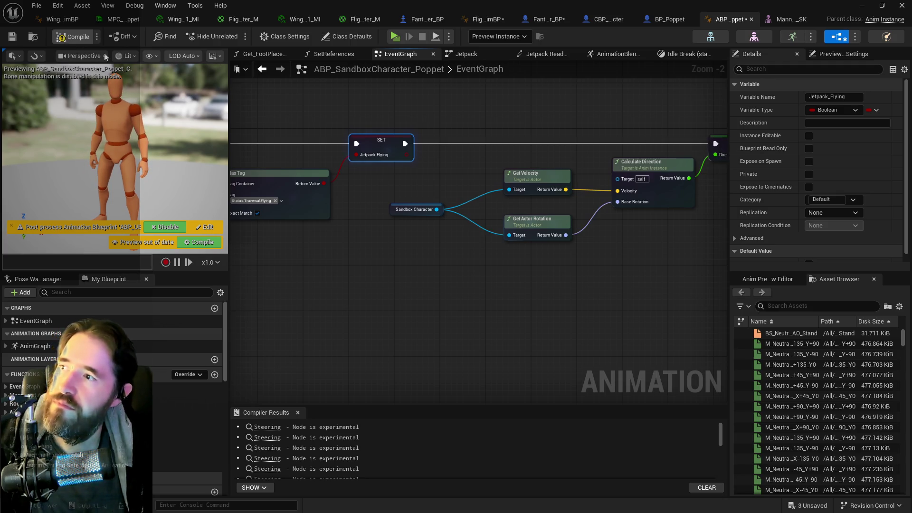
Step: Compile the animation blueprint, save all assets, and return to the Jetpack state machine
click(74, 36)
key(ctrl+shift+s)
scroll(454, 278, down, 2)
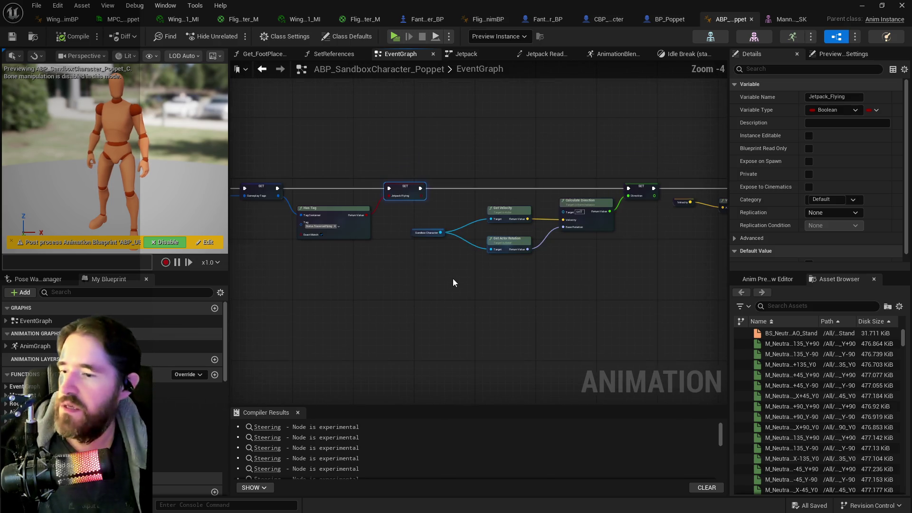
mouse_move(478, 269)
mouse_down()
mouse_move(513, 202)
mouse_move(444, 216)
mouse_move(617, 240)
mouse_move(233, 269)
mouse_up()
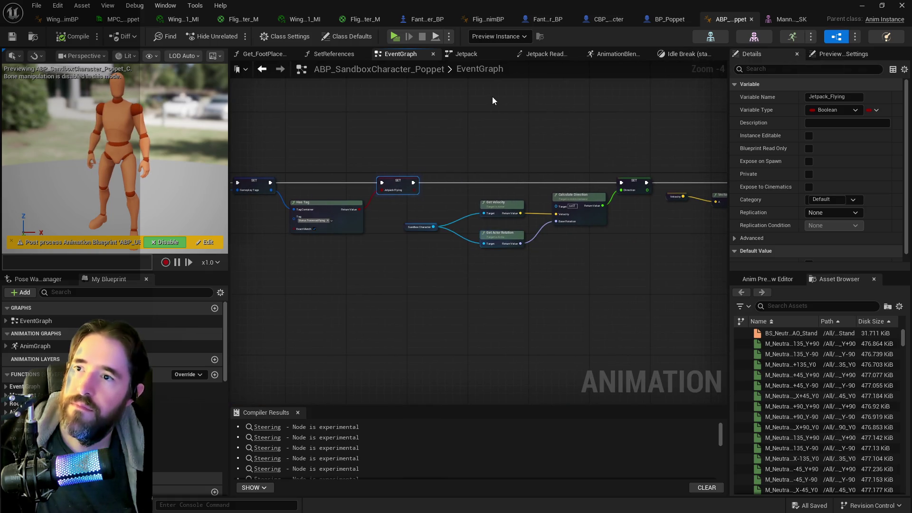
click(541, 54)
click(522, 70)
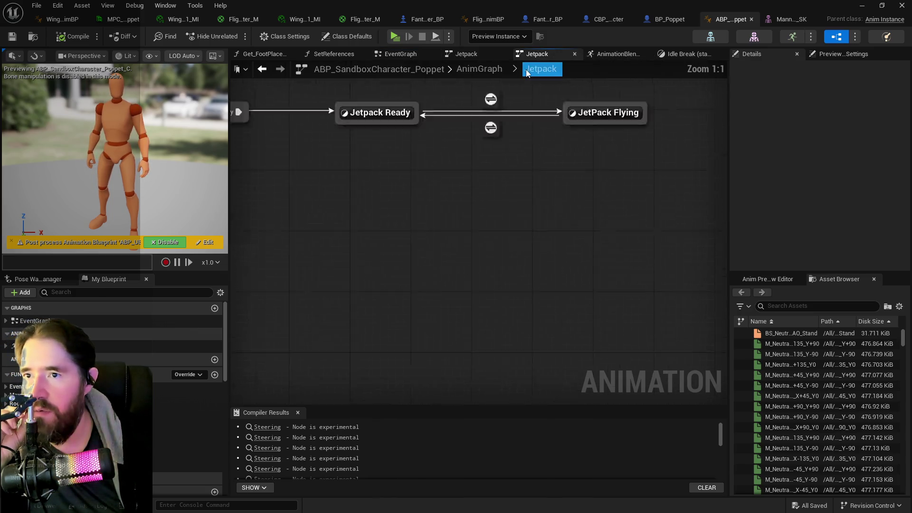
Step: Open the JetPack Flying state graph and survey its blendspace, Rotate Mesh and output sections
click(641, 234)
double_click(641, 235)
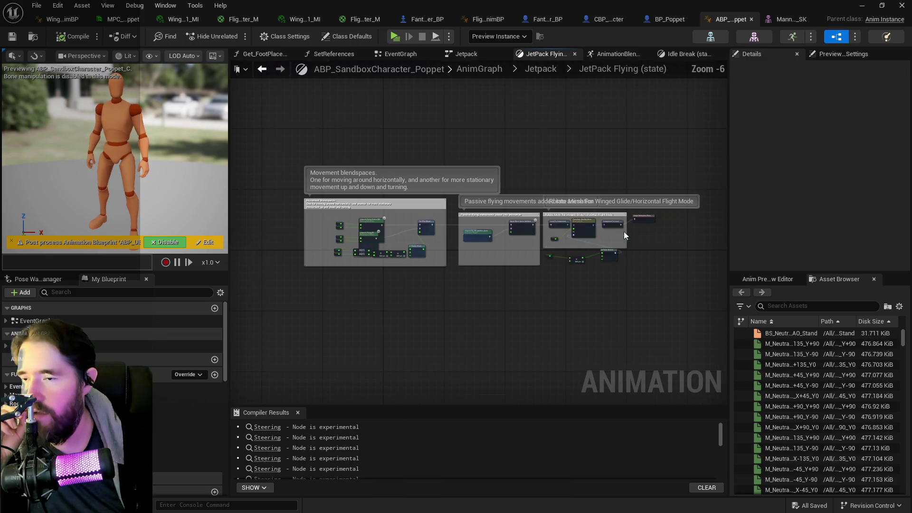
scroll(397, 232, up, 4)
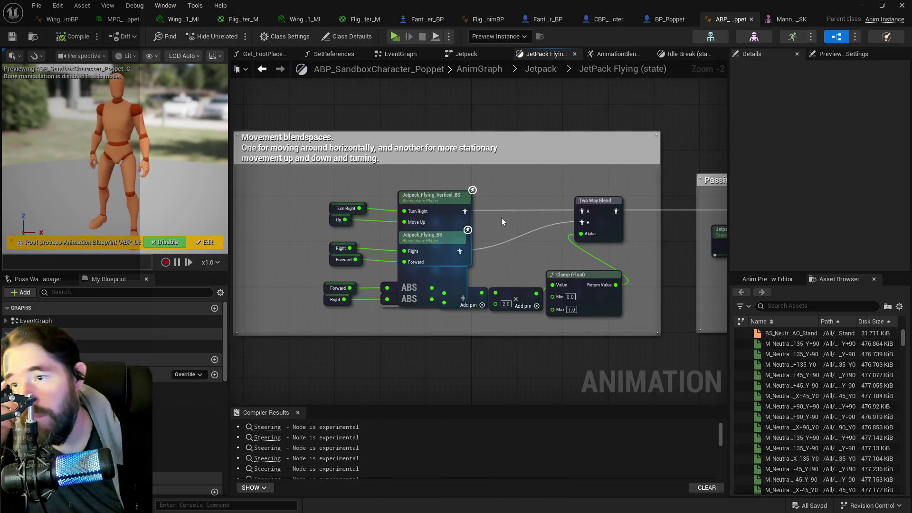
drag(515, 239, 552, 200)
mouse_move(543, 230)
mouse_down()
mouse_move(472, 209)
mouse_move(369, 211)
mouse_up()
drag(525, 211, 317, 214)
mouse_move(665, 206)
mouse_down()
mouse_move(455, 204)
mouse_move(728, 212)
mouse_up()
drag(390, 201, 584, 196)
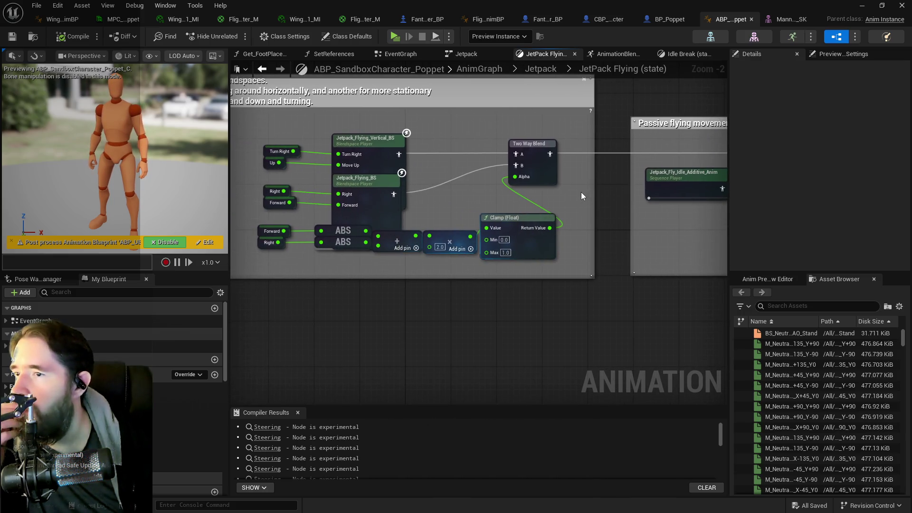
Step: Raise both jetpack blendspaces with their inputs and move the blend alpha row down-left
mouse_move(362, 146)
mouse_down()
mouse_move(376, 104)
mouse_move(367, 94)
mouse_up()
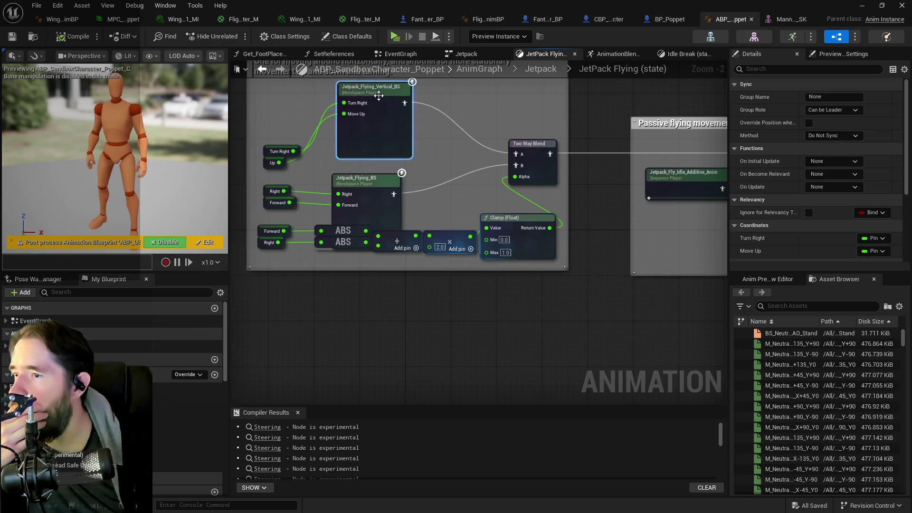
mouse_move(303, 166)
mouse_down()
mouse_move(275, 143)
mouse_move(269, 119)
mouse_move(277, 112)
mouse_up()
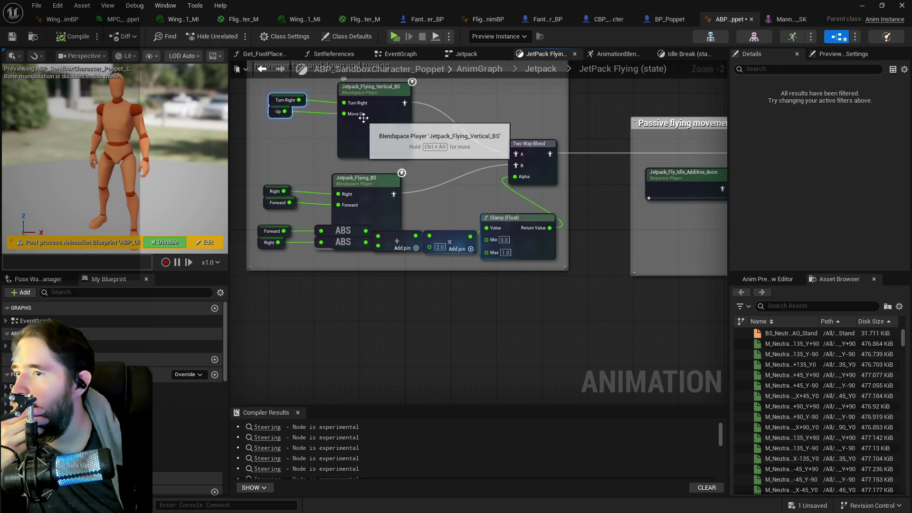
drag(371, 99, 370, 93)
mouse_move(260, 160)
mouse_down()
mouse_move(335, 185)
mouse_move(382, 170)
mouse_up()
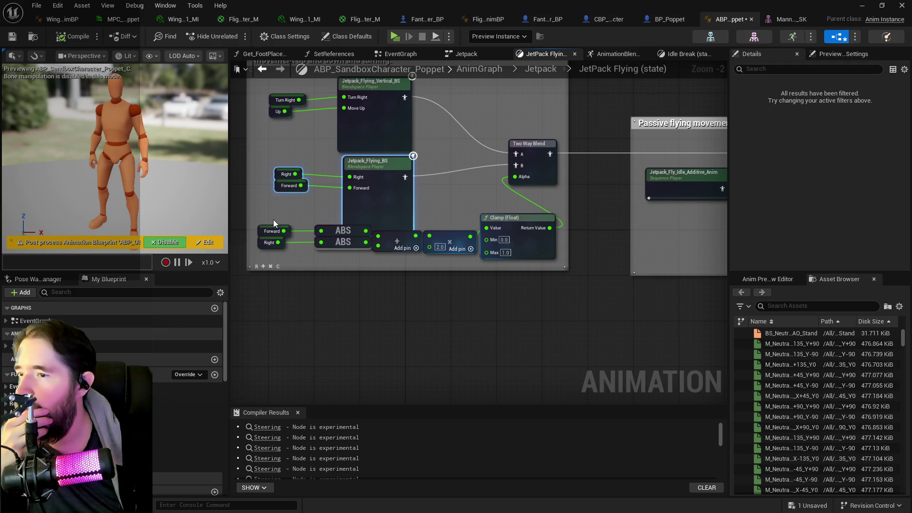
mouse_move(249, 232)
mouse_down()
mouse_move(441, 274)
mouse_move(515, 257)
mouse_up()
mouse_move(522, 220)
mouse_down()
mouse_move(494, 258)
mouse_move(438, 238)
mouse_up()
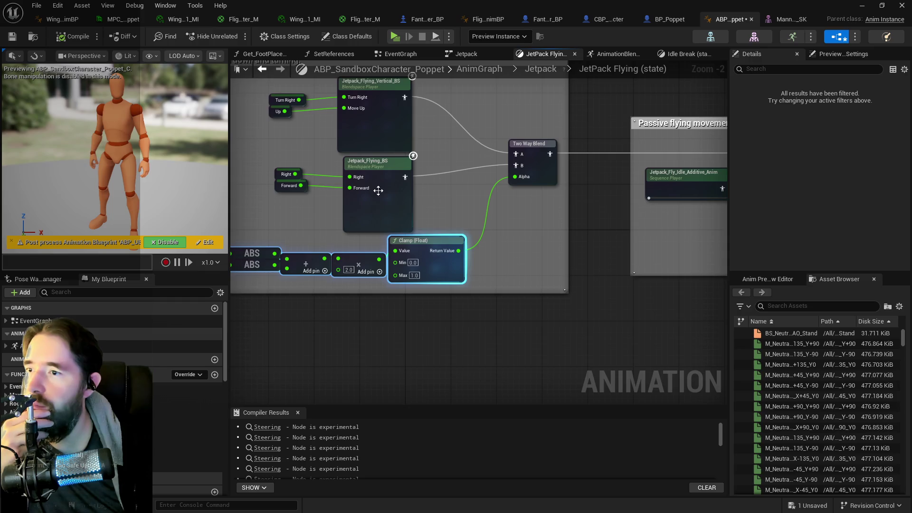
drag(511, 222, 337, 211)
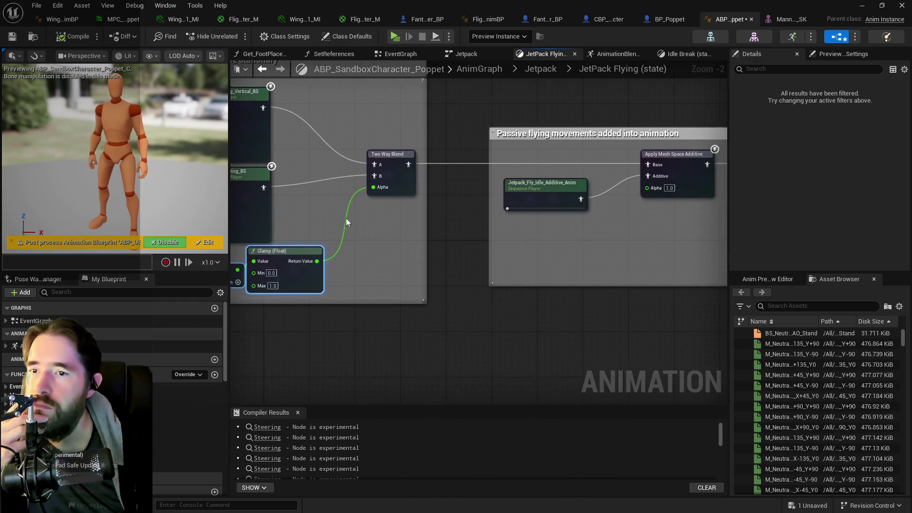
Step: Shift the Rotate Mesh section right and move the Yaw, Add and Make Rotator nodes up-left
scroll(360, 232, down, 4)
scroll(360, 232, up, 2)
mouse_move(494, 243)
mouse_down()
mouse_move(341, 242)
mouse_move(350, 239)
mouse_up()
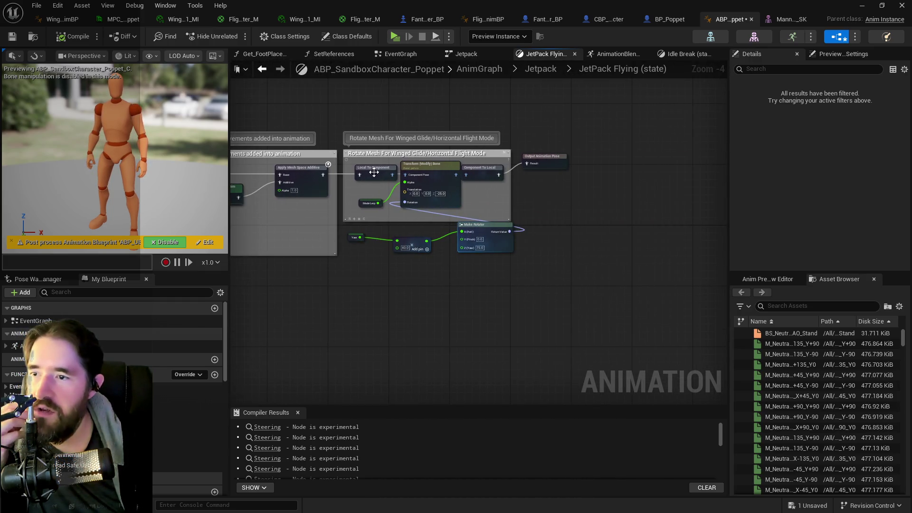
drag(349, 170, 560, 209)
drag(444, 178, 595, 176)
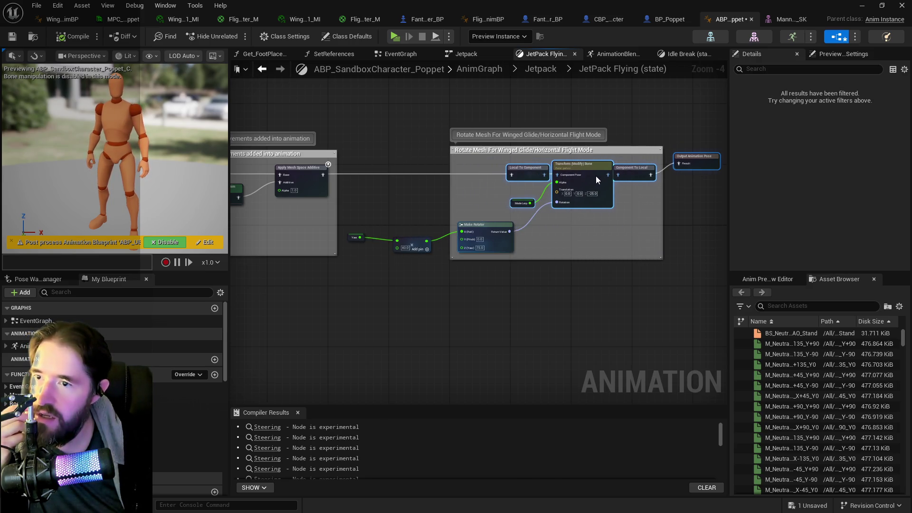
mouse_move(346, 264)
mouse_down()
mouse_move(494, 233)
mouse_move(483, 211)
mouse_move(415, 219)
mouse_up()
click(428, 215)
drag(342, 209, 480, 227)
click(481, 228)
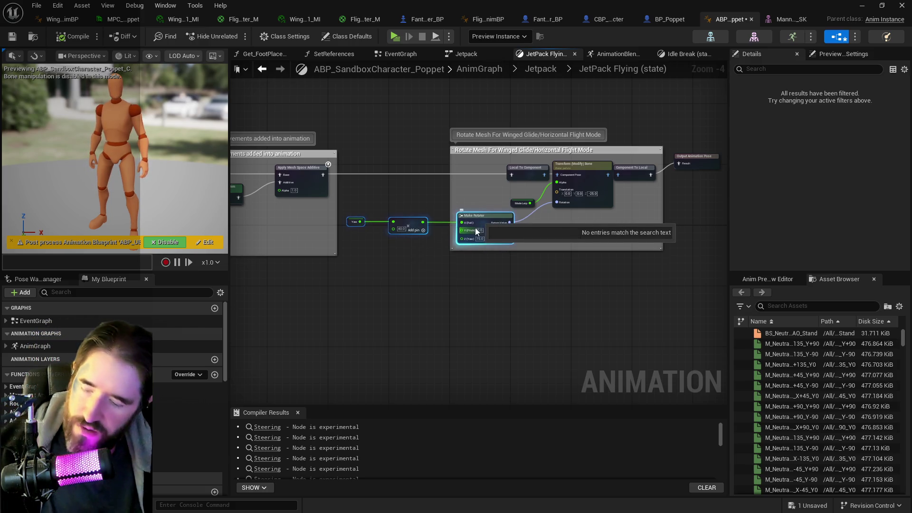
Step: Select the comment boxes, then select all nodes inside the Rotate Mesh comment
scroll(442, 219, down, 2)
mouse_move(386, 161)
mouse_down()
mouse_move(478, 233)
mouse_move(546, 240)
mouse_up()
scroll(520, 237, up, 4)
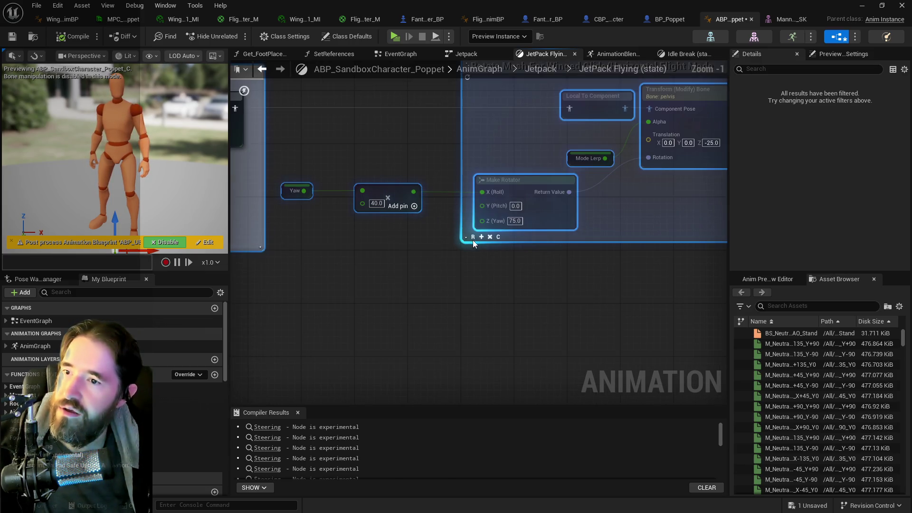
scroll(480, 237, down, 4)
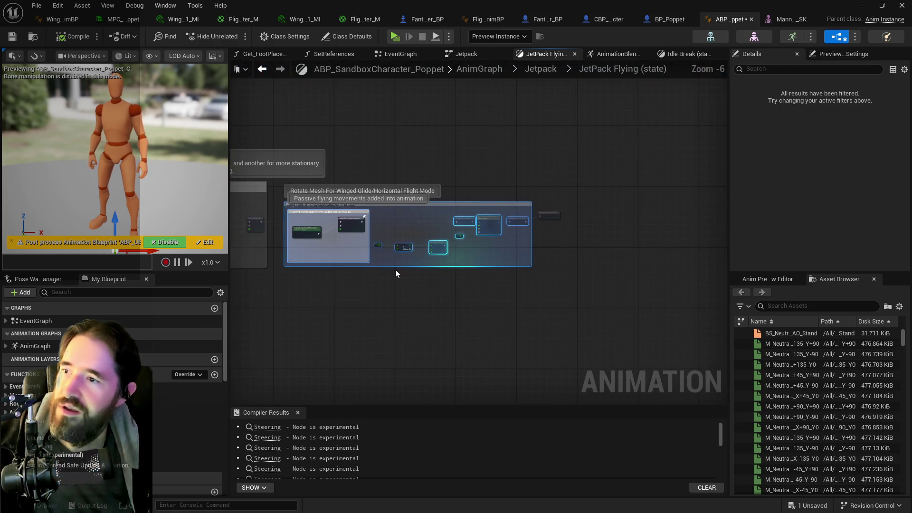
scroll(346, 247, up, 2)
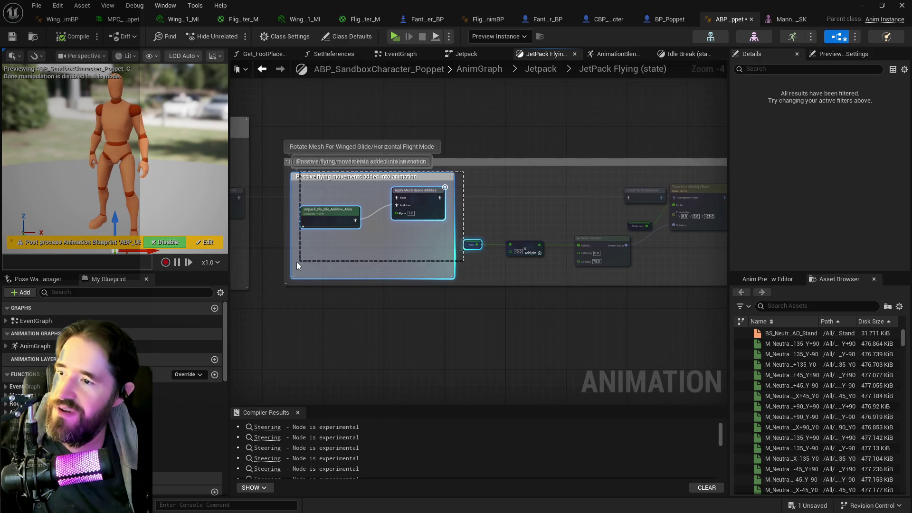
scroll(289, 273, up, 3)
scroll(289, 277, up, 1)
click(315, 292)
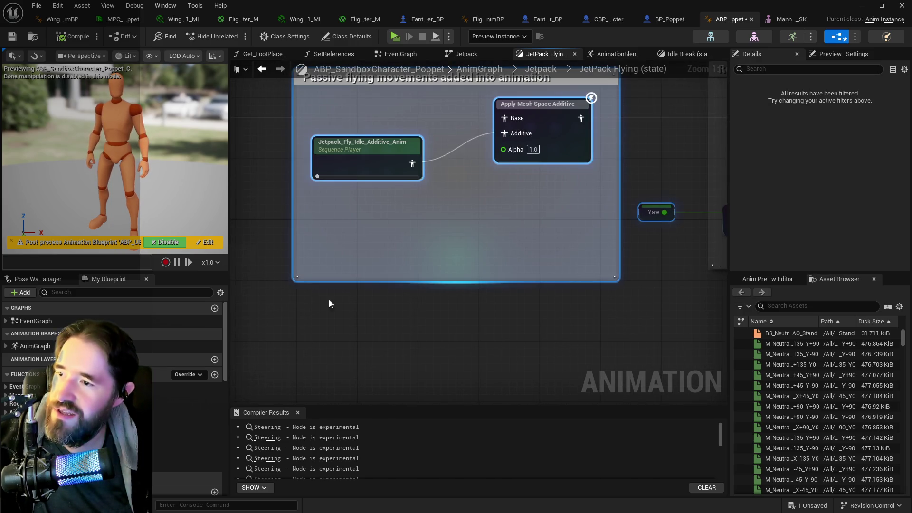
scroll(418, 324, down, 6)
scroll(500, 308, up, 4)
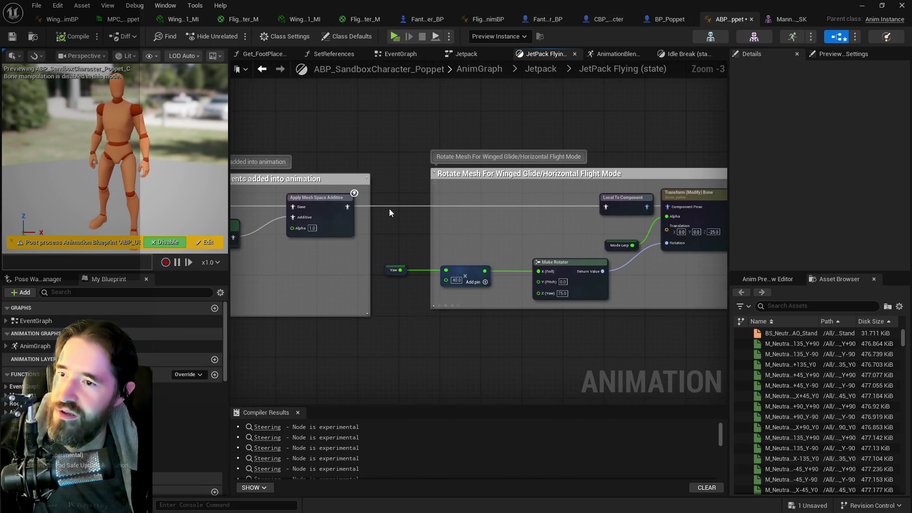
mouse_move(393, 184)
mouse_down()
mouse_move(714, 299)
mouse_move(648, 326)
mouse_move(570, 309)
mouse_up()
scroll(319, 306, down, 3)
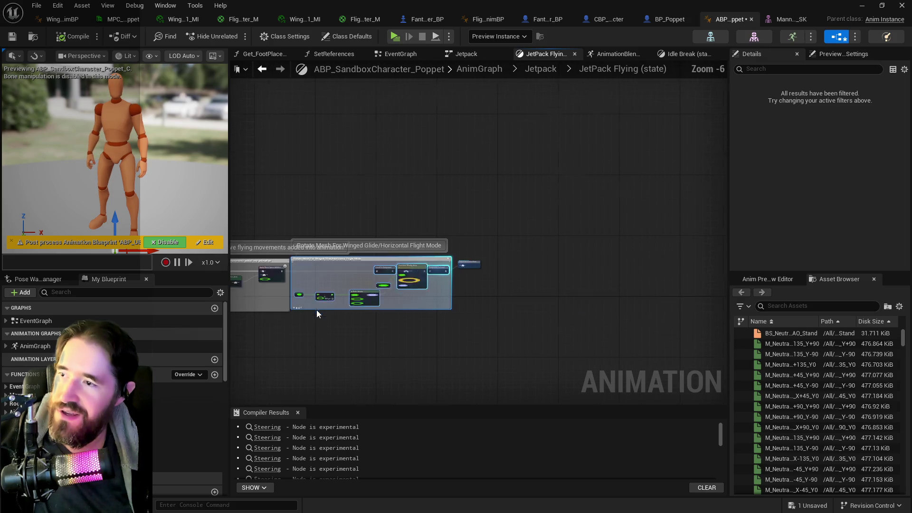
Step: Save the animation blueprint and open Jetpack_Flying_Vertical_BS from its blendspace player node
key(ctrl+s)
mouse_move(308, 354)
mouse_down()
mouse_move(648, 361)
mouse_move(506, 342)
mouse_up()
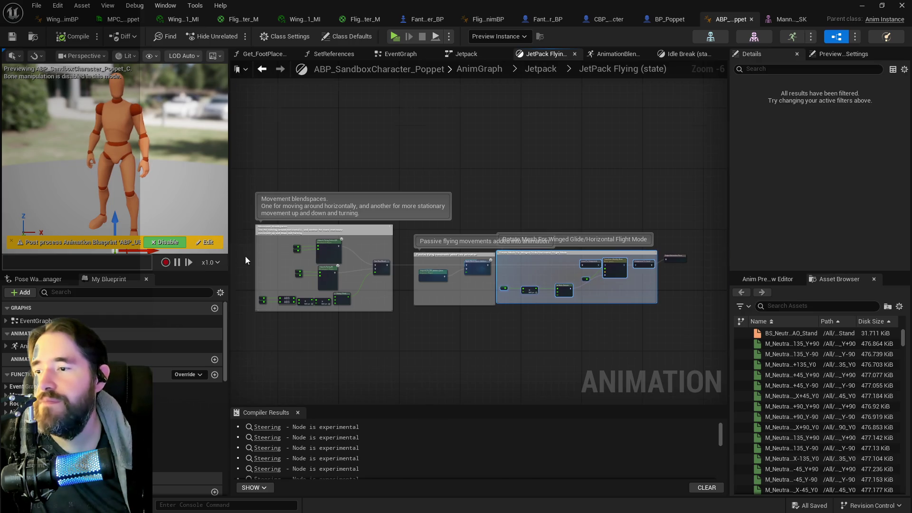
scroll(244, 256, up, 3)
click(460, 252)
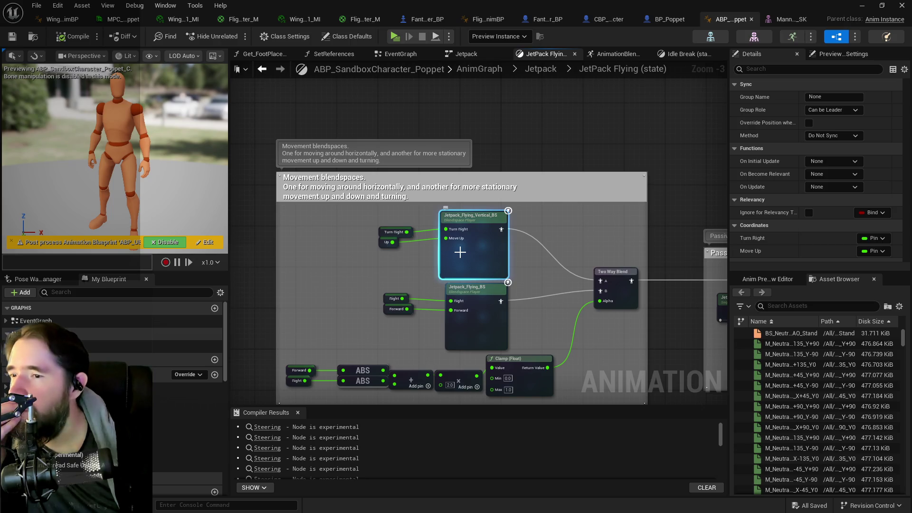
double_click(469, 229)
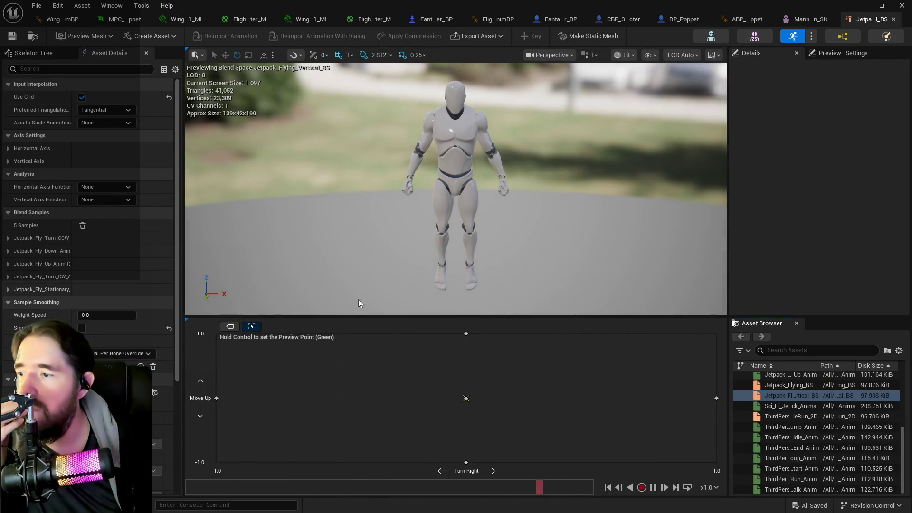
Step: Show sample names on the vertical jetpack blend space, then close its editor
click(232, 325)
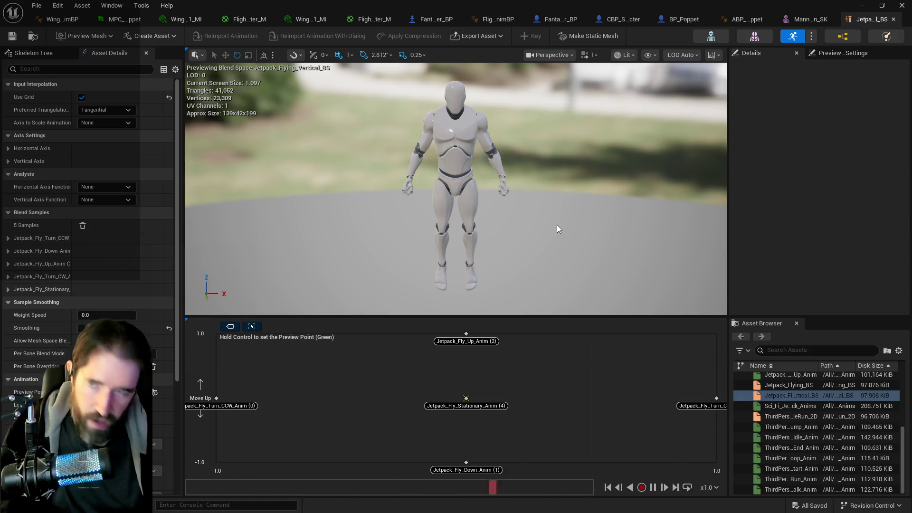
click(791, 22)
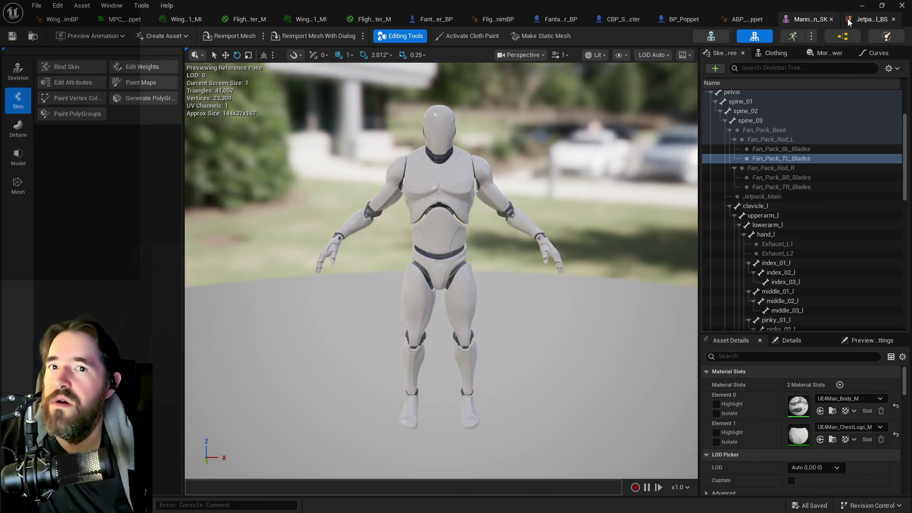
click(867, 19)
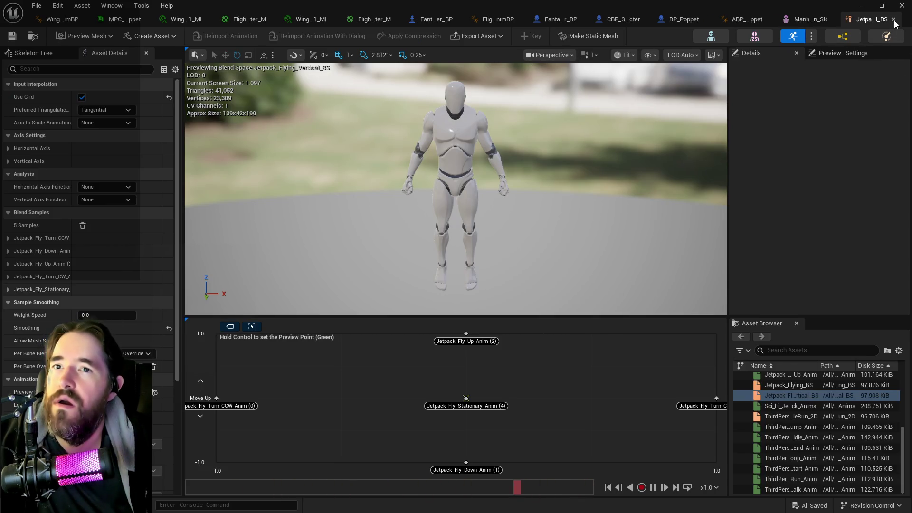
click(893, 19)
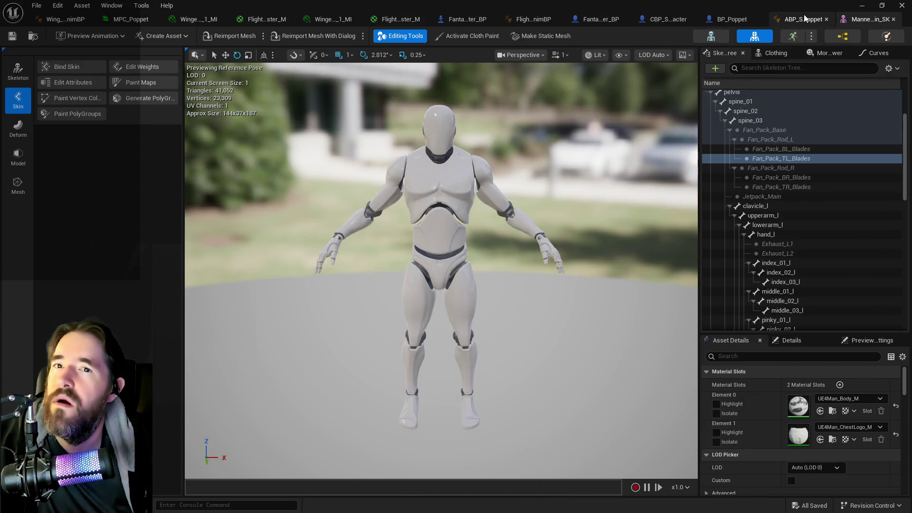
Step: Open Jetpack_Flying_BS from the AnimGraph, show its sample names, then close it
click(804, 16)
click(479, 322)
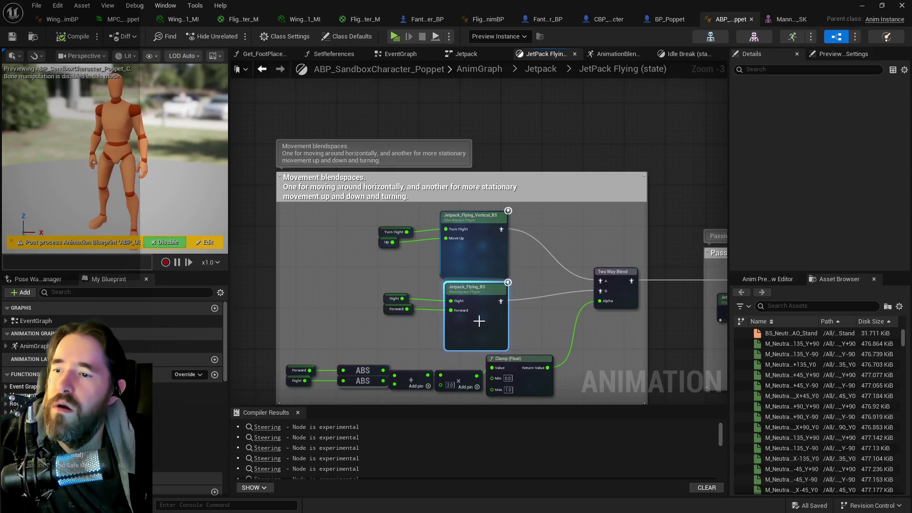
double_click(480, 322)
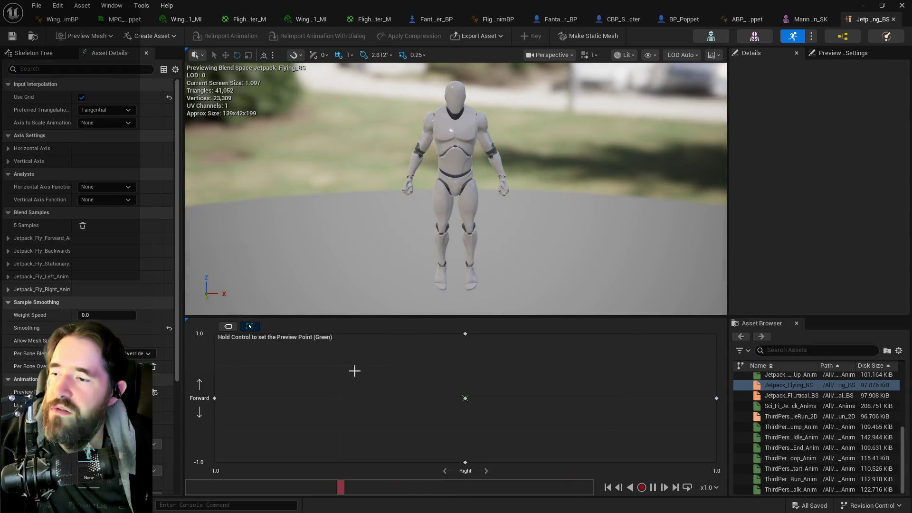
click(228, 326)
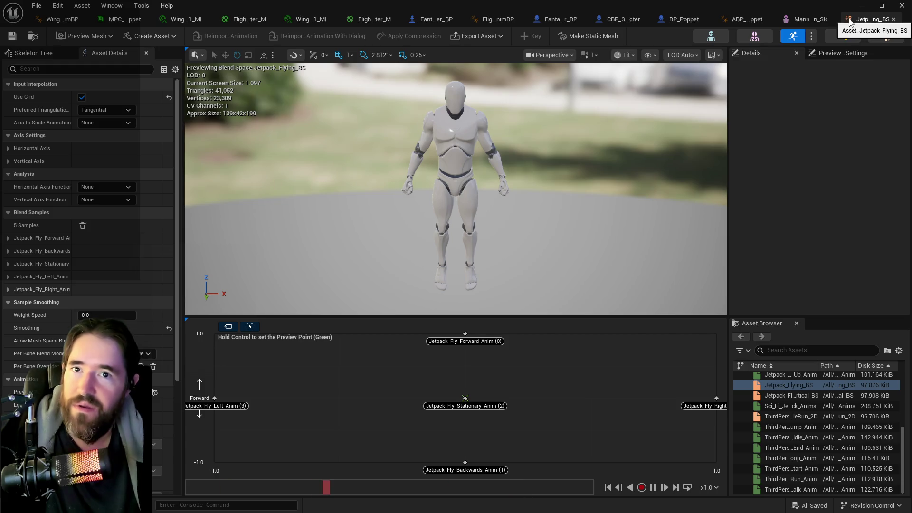
click(894, 19)
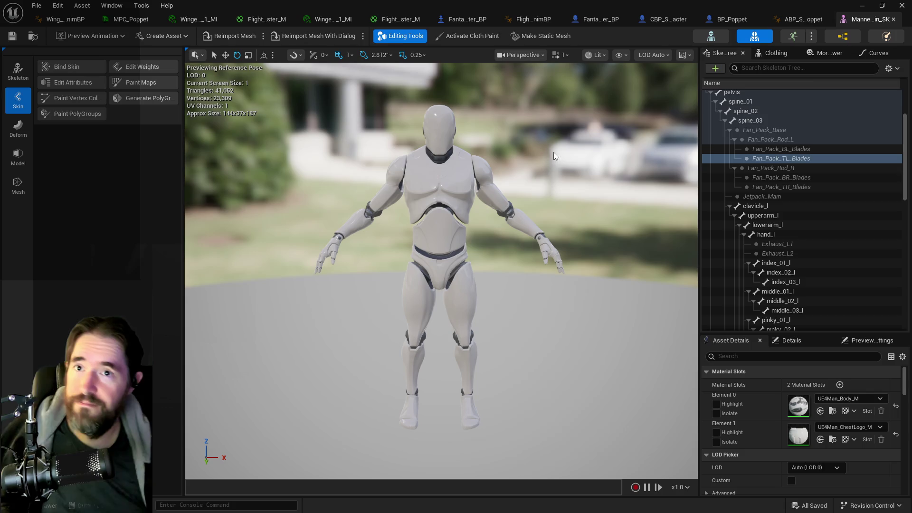
Step: Pan around Fantasy_Flight_Packs_ThirdPersonCharacter_BP's EventGraph, then return to ABP_SandboxCharacter_Poppet's EventGraph
click(603, 18)
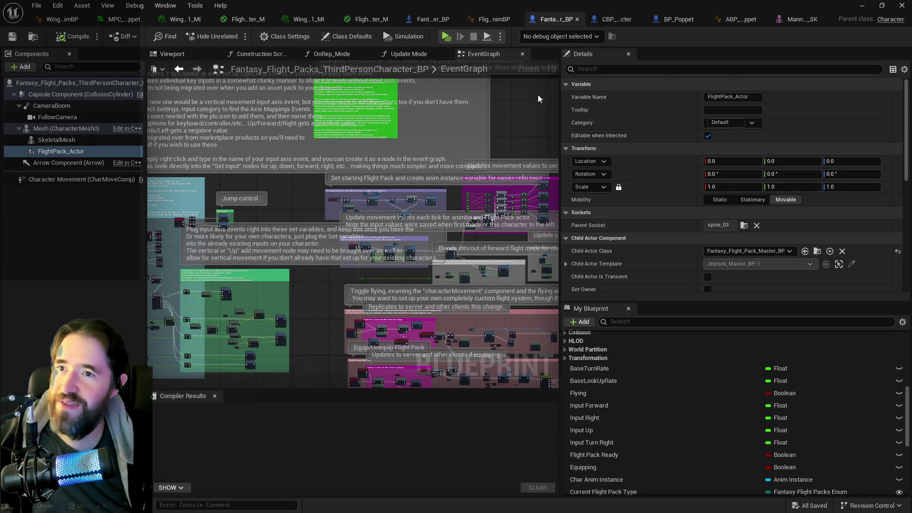
drag(538, 94, 367, 96)
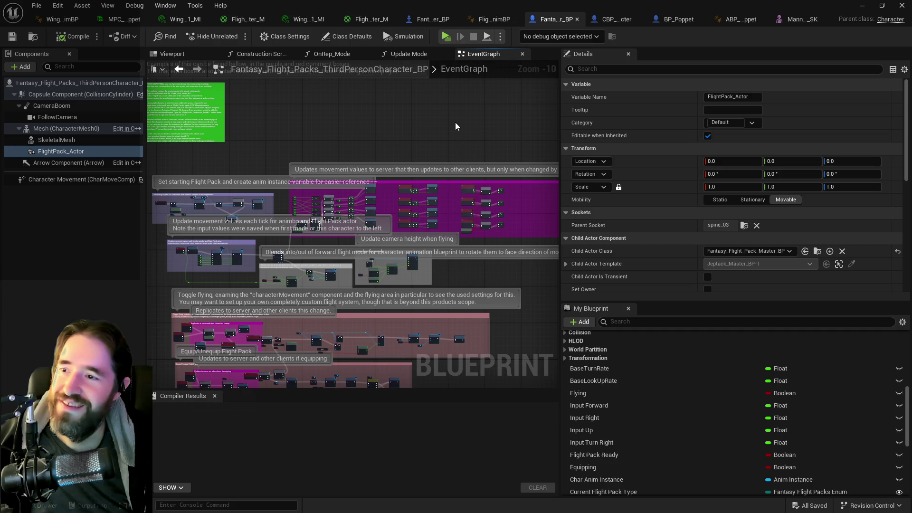
drag(349, 129, 437, 107)
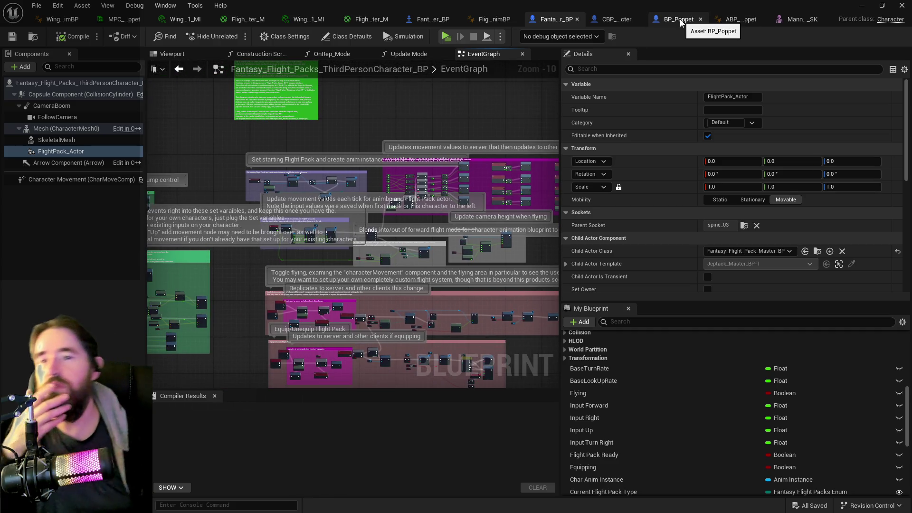
click(734, 20)
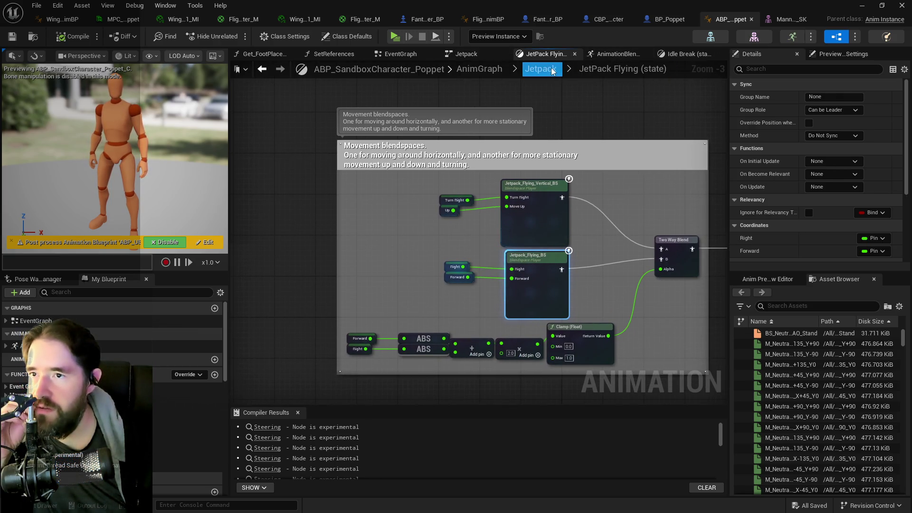
click(626, 55)
Step: In Jetpack Inputs, delete the Event Flight Pack Flying node and its SET node
click(401, 54)
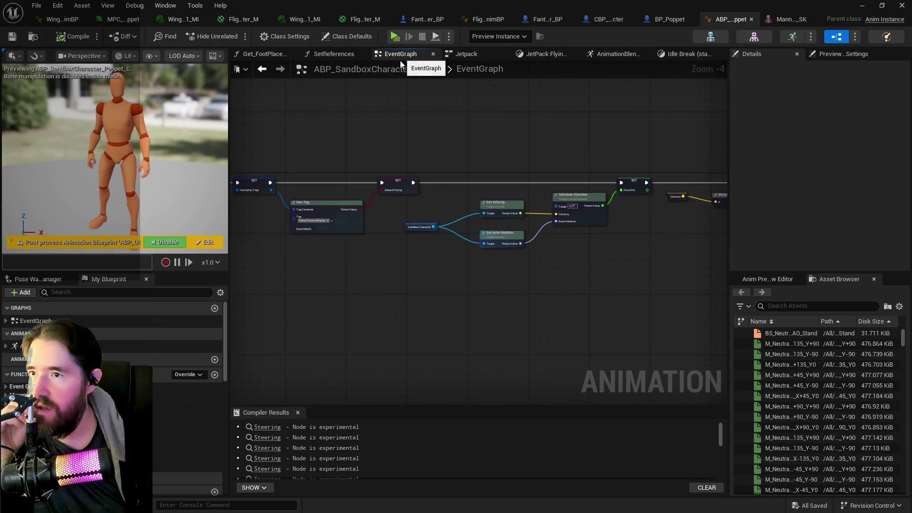
scroll(377, 161, down, 5)
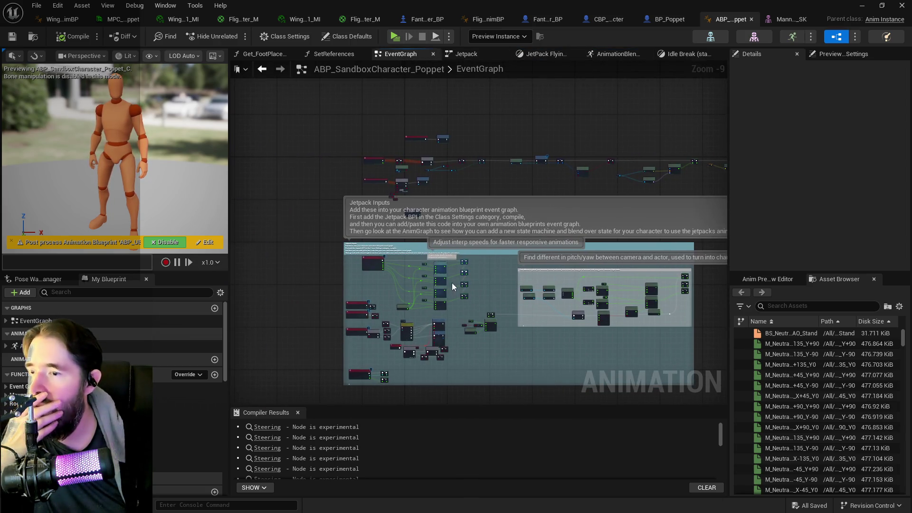
scroll(378, 278, up, 7)
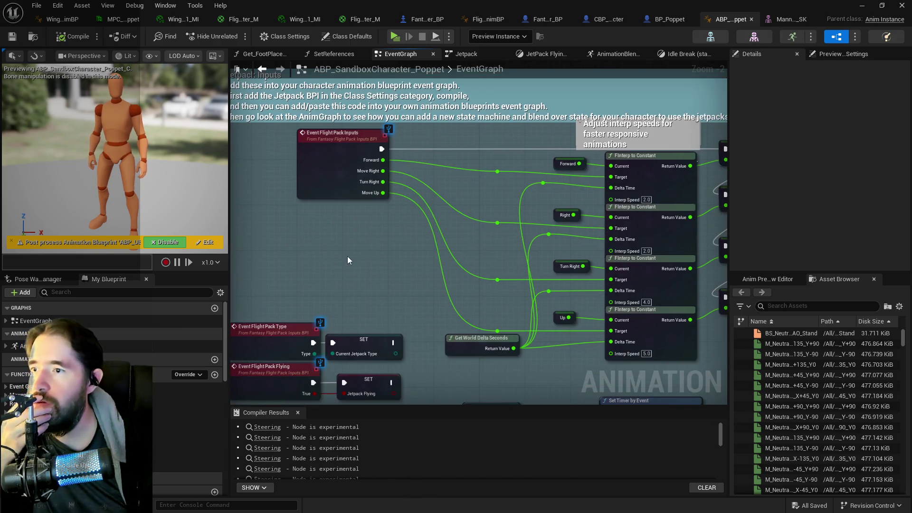
drag(400, 312, 405, 214)
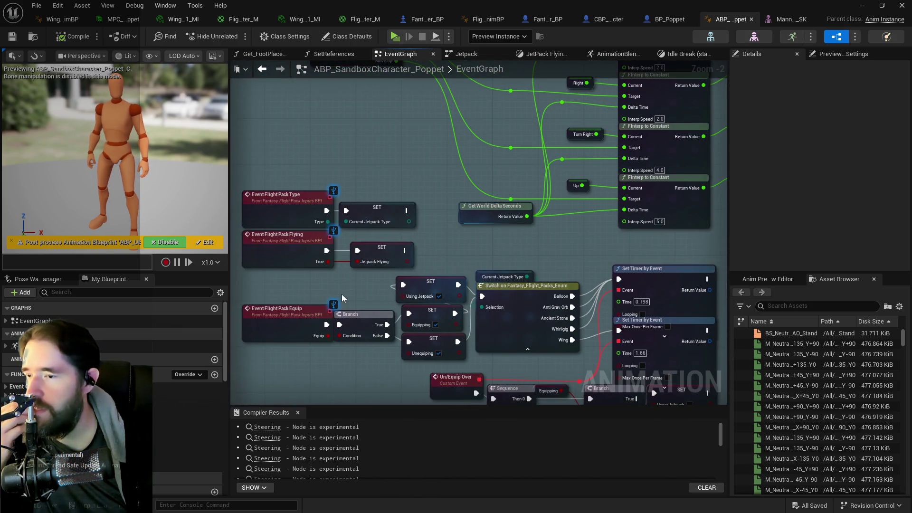
scroll(342, 294, down, 2)
scroll(295, 278, up, 2)
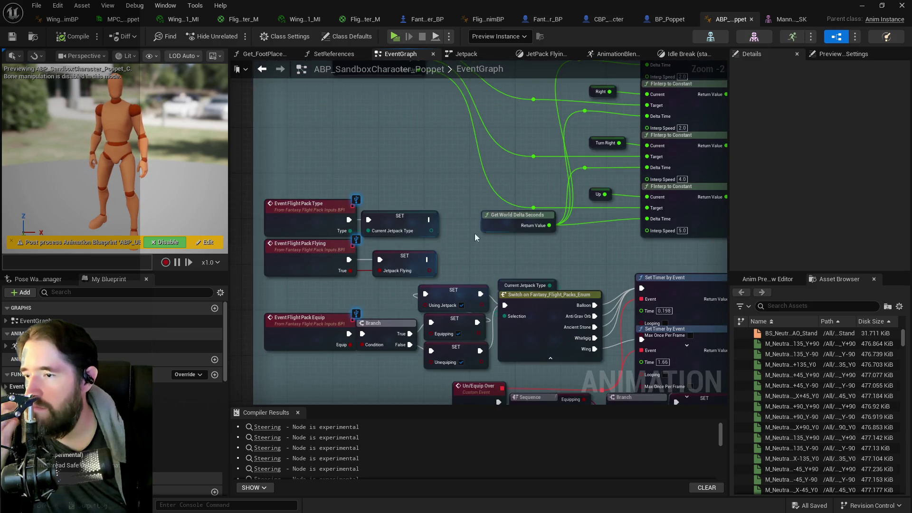
scroll(453, 254, down, 2)
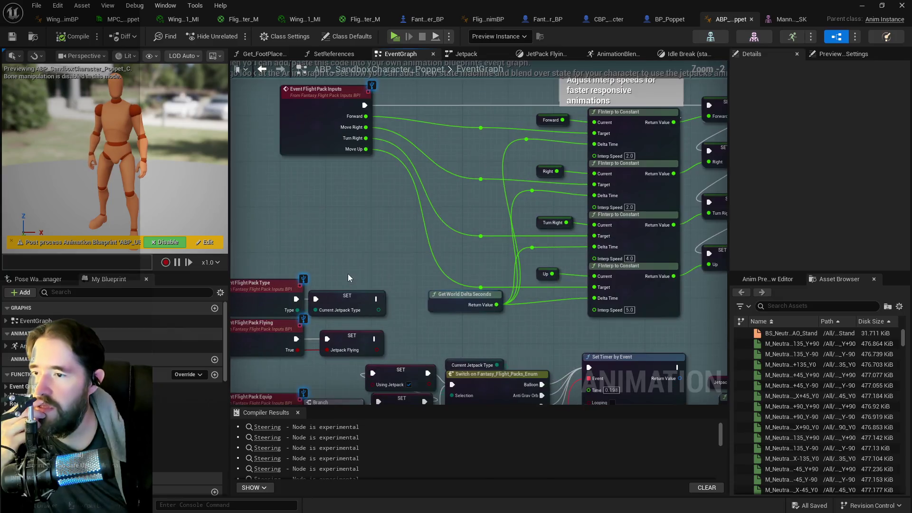
scroll(348, 274, up, 2)
drag(512, 239, 324, 252)
key(Delete)
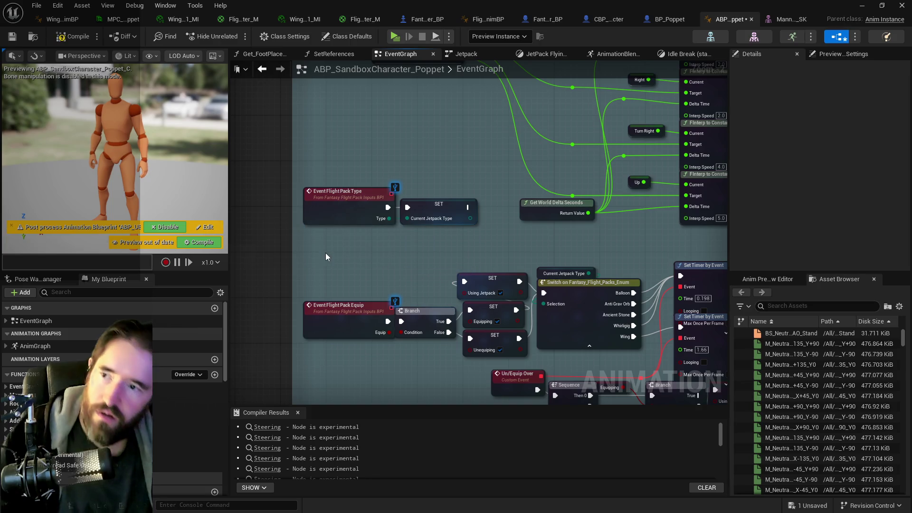
Step: Inspect the Jetpack Flying Float and rotation nodes, then undo to restore the Flight Pack Flying nodes
drag(384, 252, 303, 214)
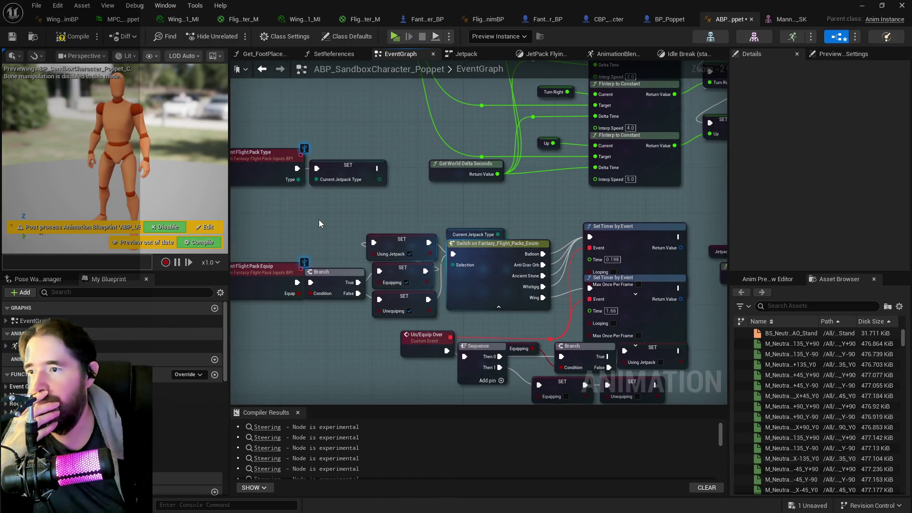
drag(393, 226, 471, 196)
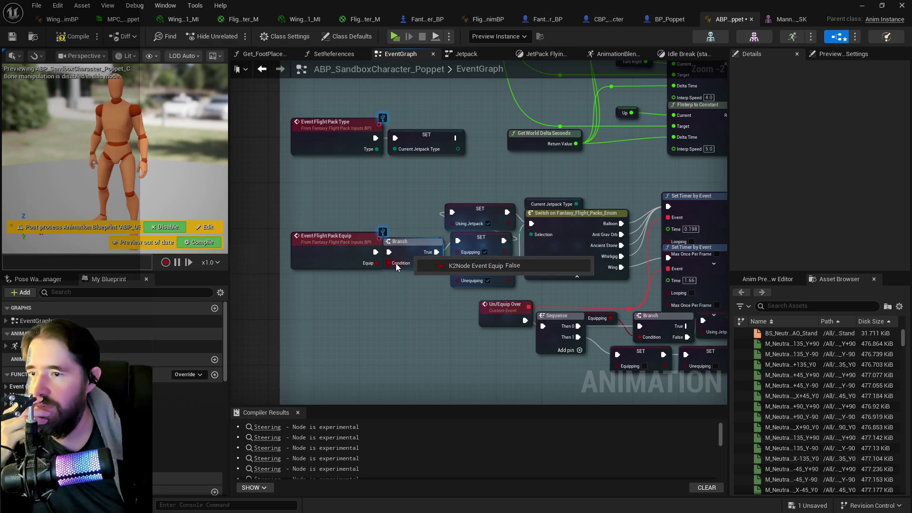
drag(395, 263, 320, 260)
drag(385, 289, 172, 288)
click(498, 350)
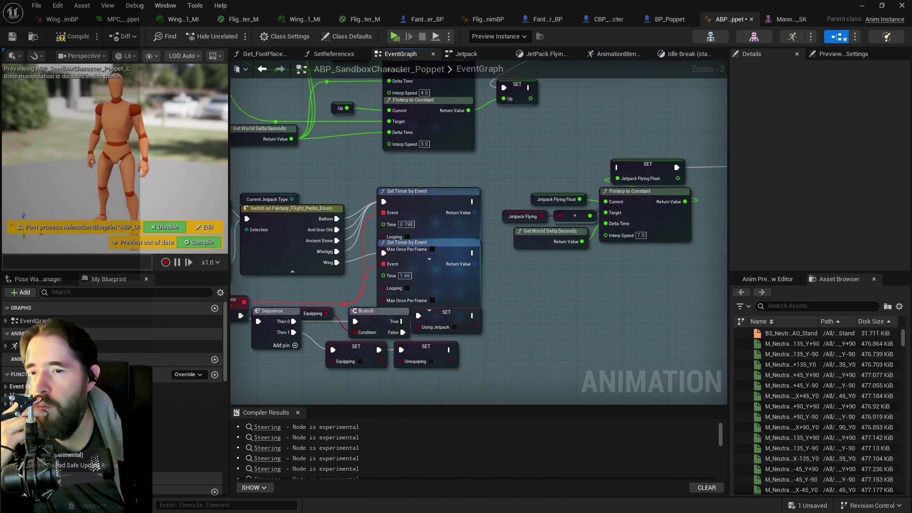
drag(530, 329, 336, 335)
scroll(464, 300, down, 5)
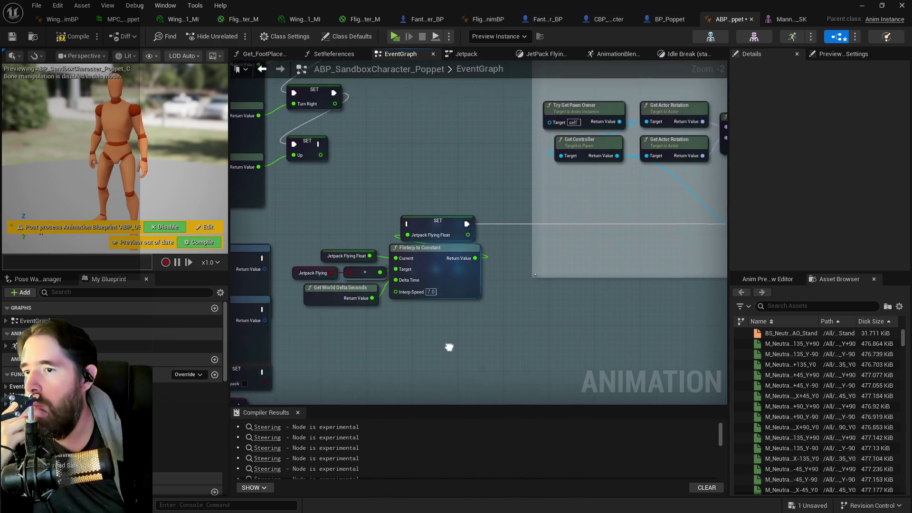
mouse_move(489, 323)
mouse_down()
mouse_move(385, 299)
mouse_move(534, 277)
mouse_up()
drag(615, 280, 614, 278)
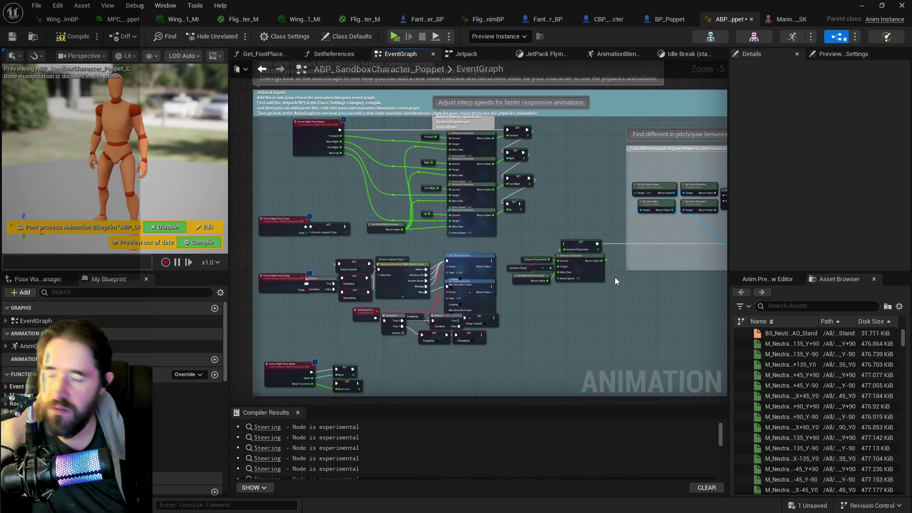
key(ctrl+z)
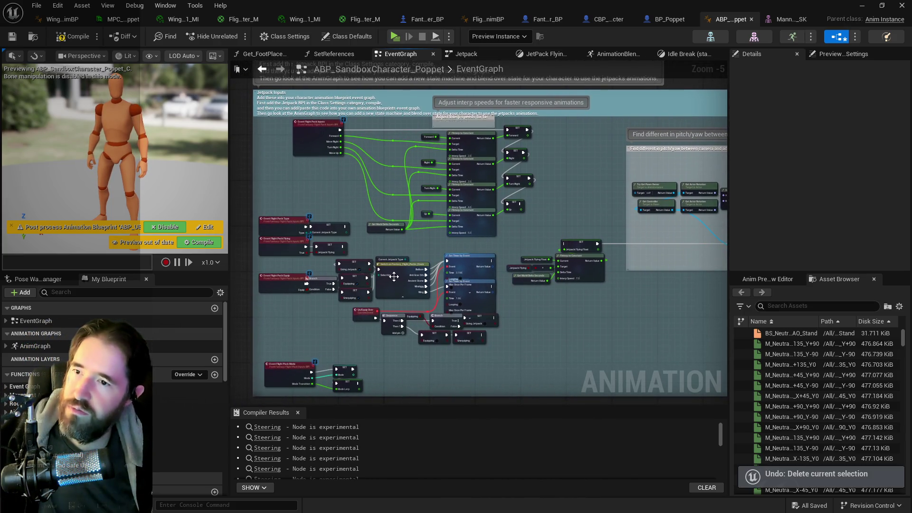
scroll(595, 229, up, 1)
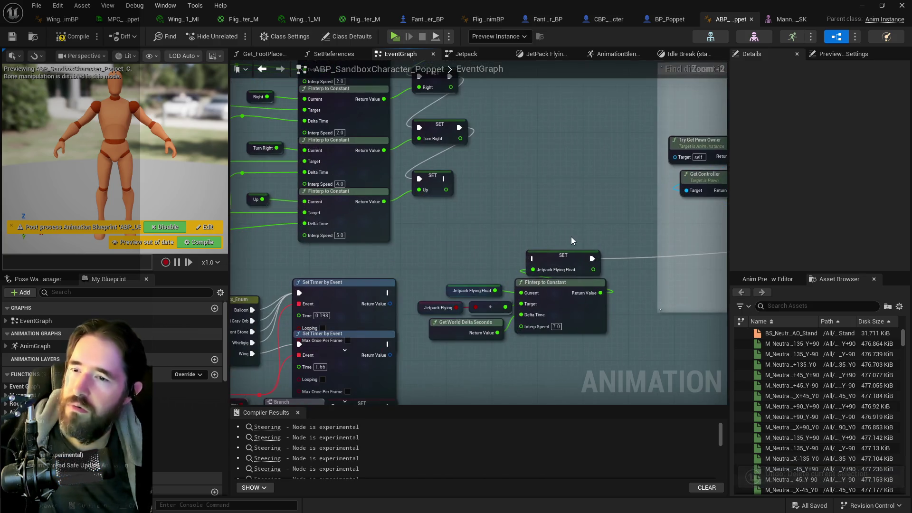
scroll(558, 243, up, 2)
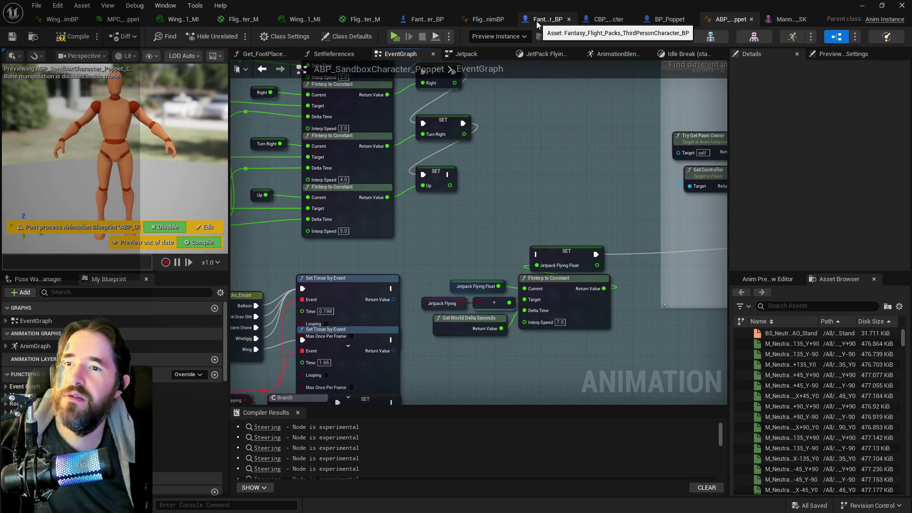
click(481, 22)
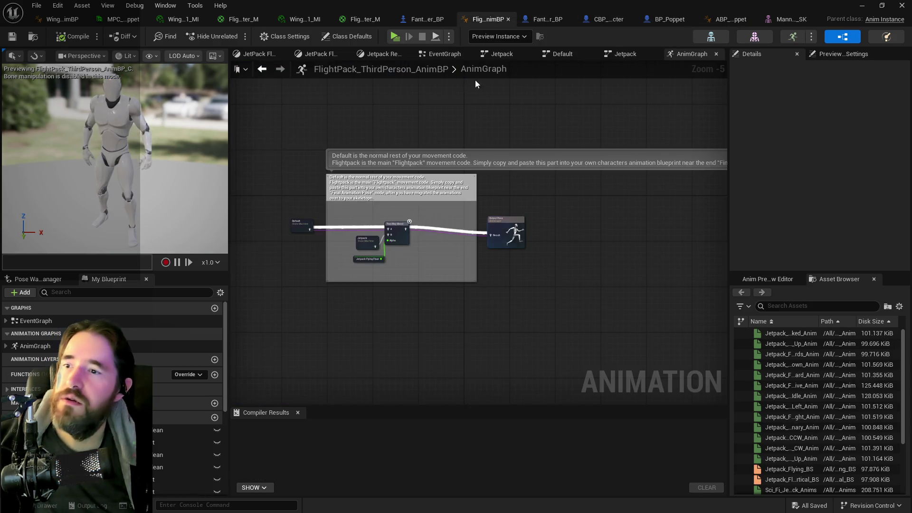
click(428, 55)
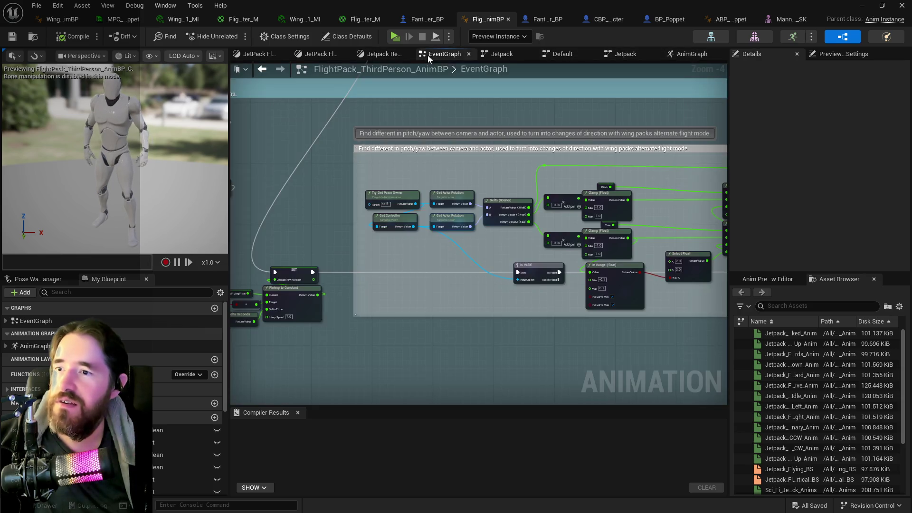
scroll(378, 238, down, 2)
scroll(471, 230, up, 4)
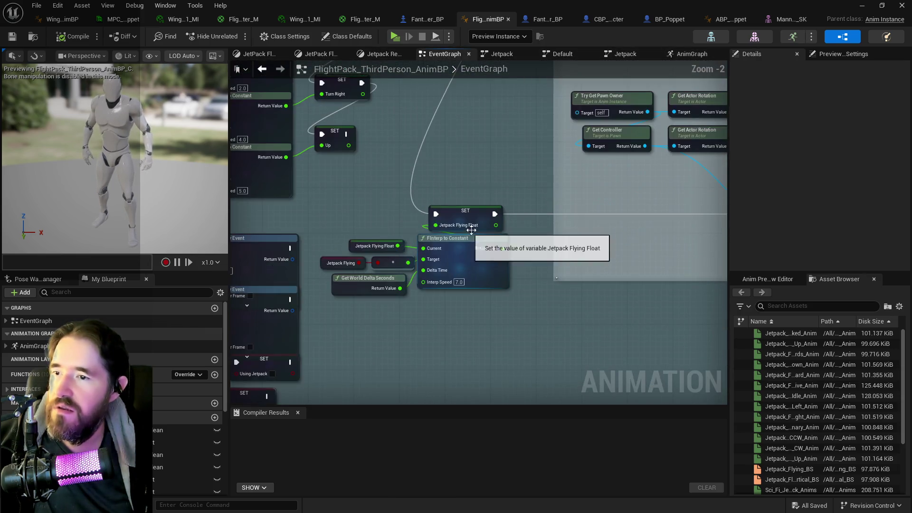
scroll(472, 230, down, 3)
drag(443, 205, 612, 192)
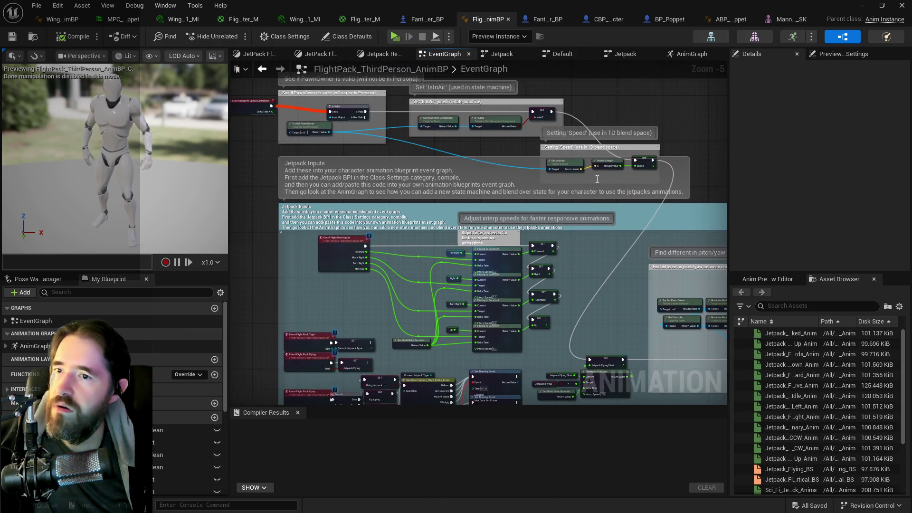
scroll(597, 179, up, 1)
mouse_move(412, 147)
mouse_down()
mouse_move(546, 176)
mouse_move(431, 170)
mouse_move(554, 163)
mouse_move(560, 168)
mouse_move(520, 171)
mouse_move(552, 180)
mouse_move(544, 186)
mouse_up()
scroll(508, 178, down, 1)
scroll(443, 168, up, 1)
scroll(527, 190, down, 1)
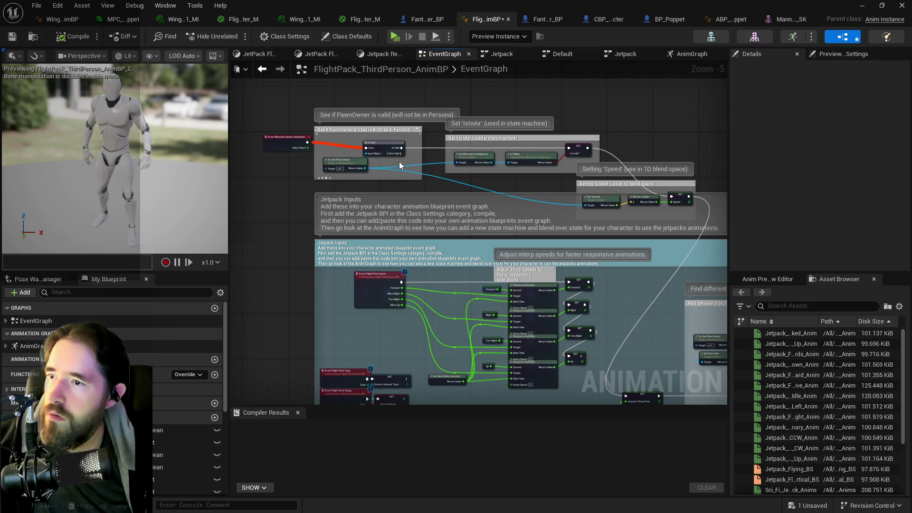
drag(317, 124, 686, 207)
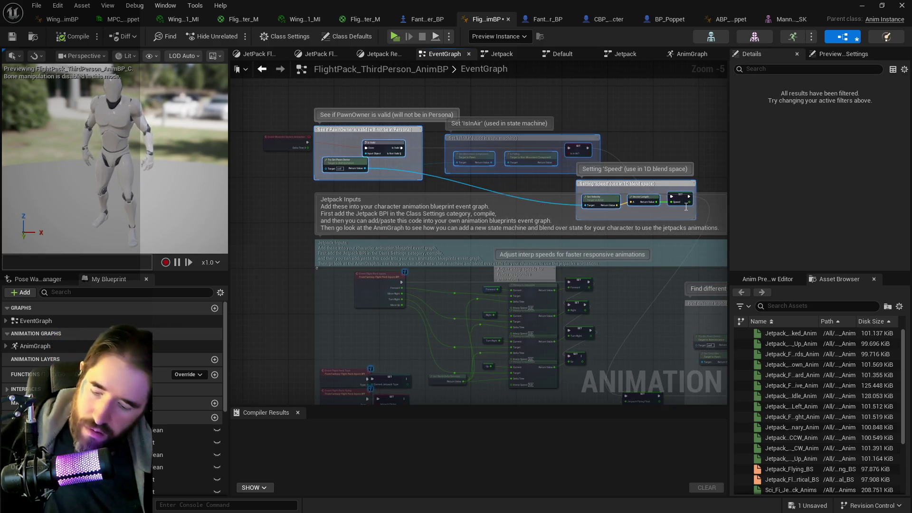
click(621, 130)
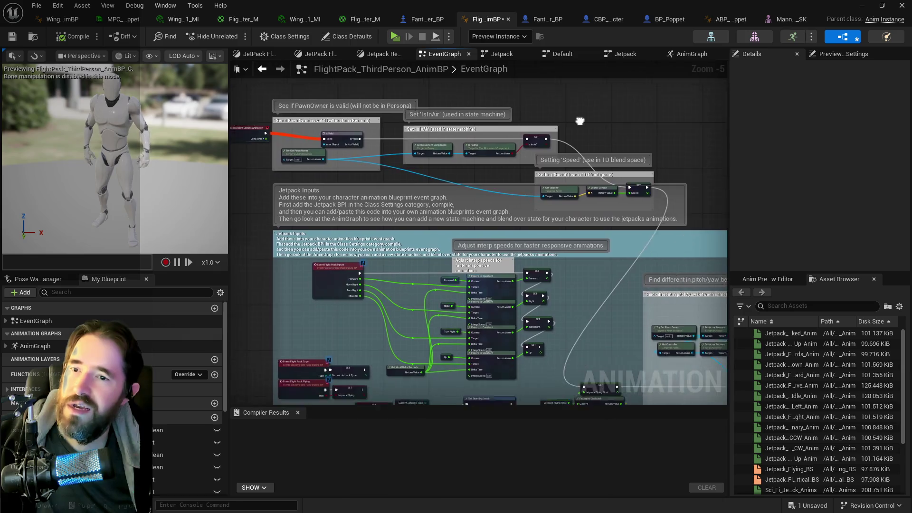
scroll(552, 315, up, 2)
drag(552, 315, 444, 279)
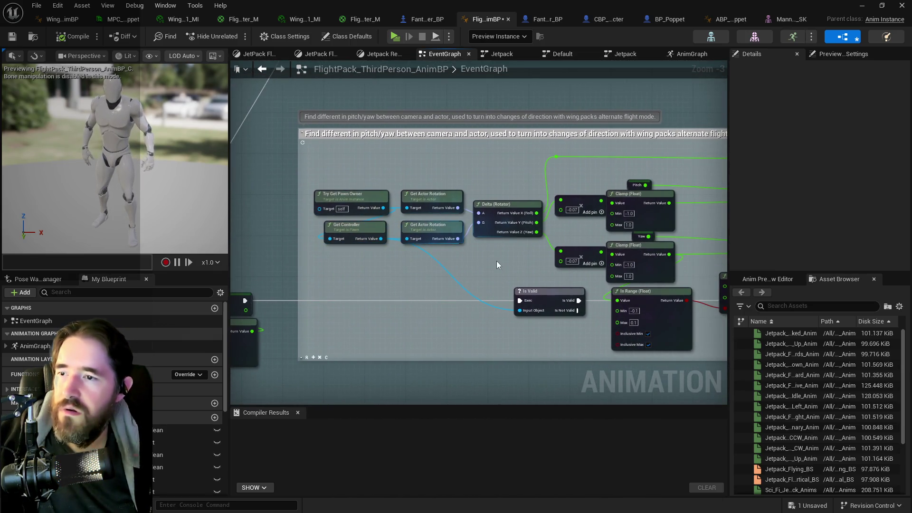
drag(496, 261, 381, 267)
drag(538, 221, 320, 218)
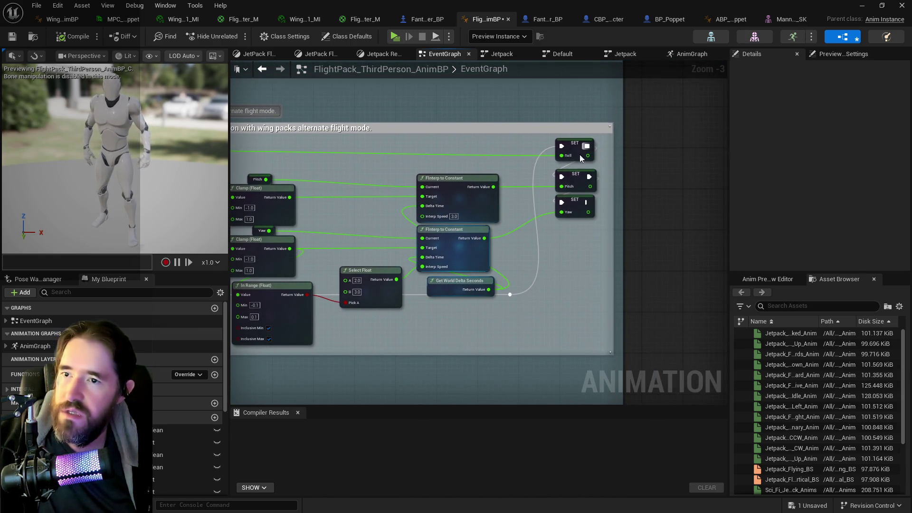
drag(571, 264, 773, 250)
drag(713, 281, 776, 267)
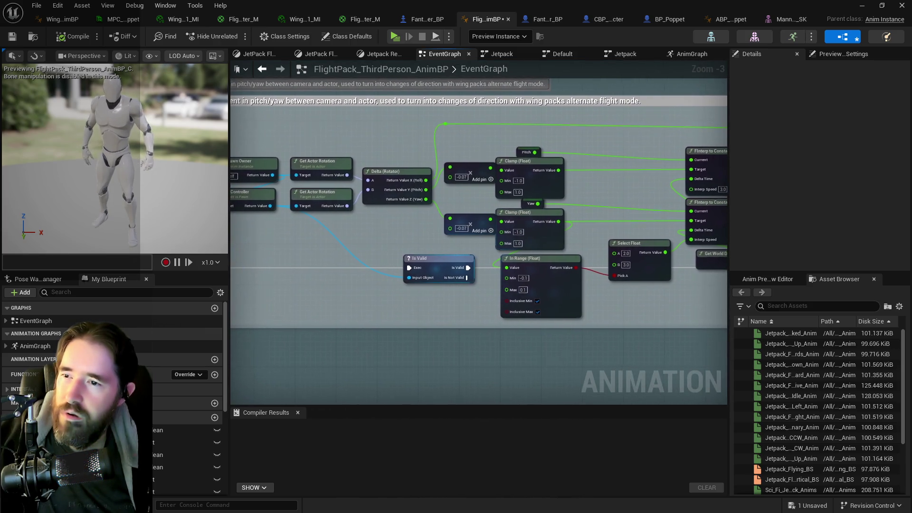
drag(477, 306, 728, 298)
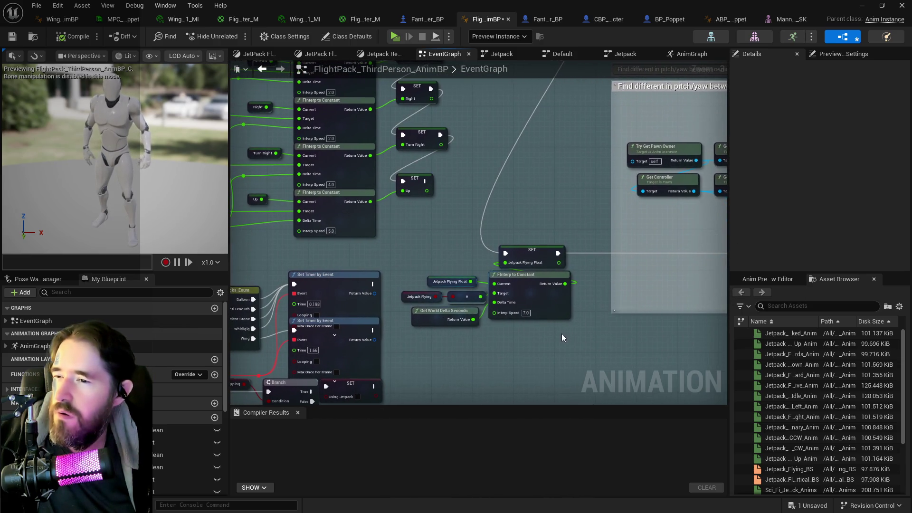
scroll(429, 339, down, 4)
drag(429, 338, 583, 303)
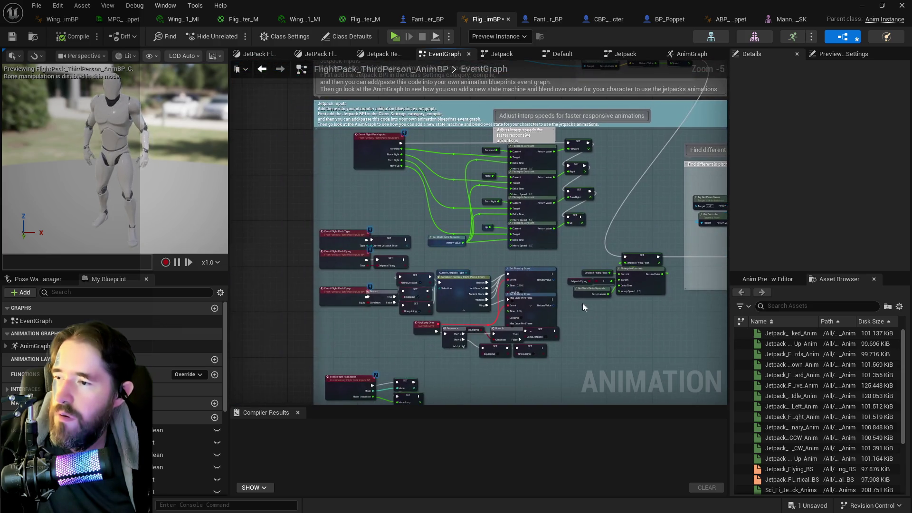
scroll(408, 281, up, 1)
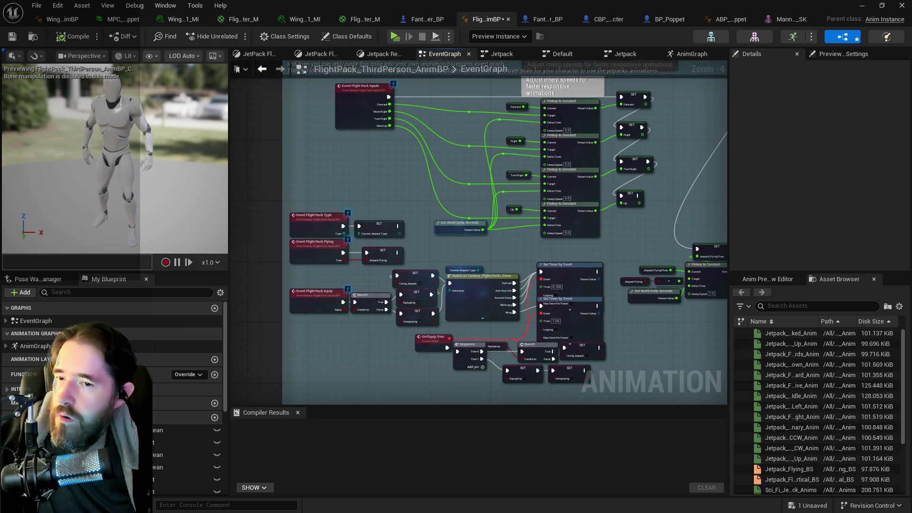
drag(679, 278, 543, 280)
scroll(482, 308, up, 4)
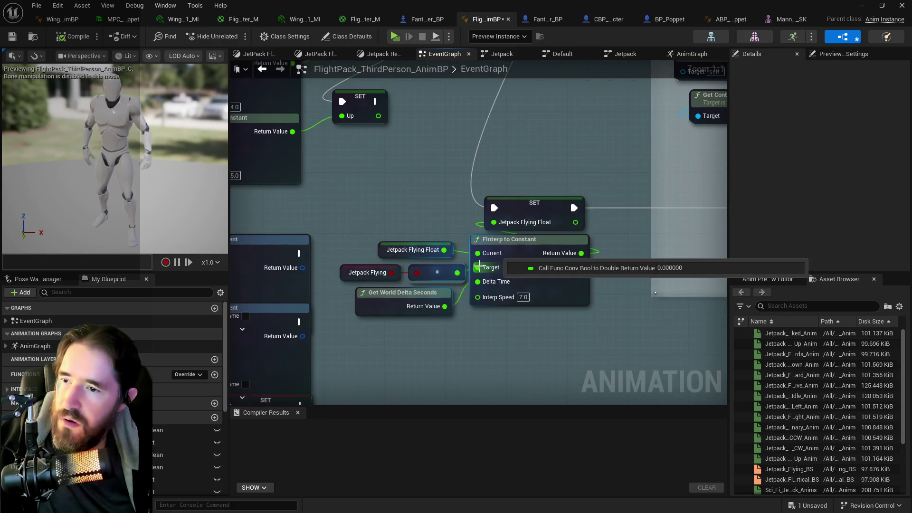
mouse_move(377, 274)
drag(391, 272, 478, 268)
scroll(479, 335, down, 2)
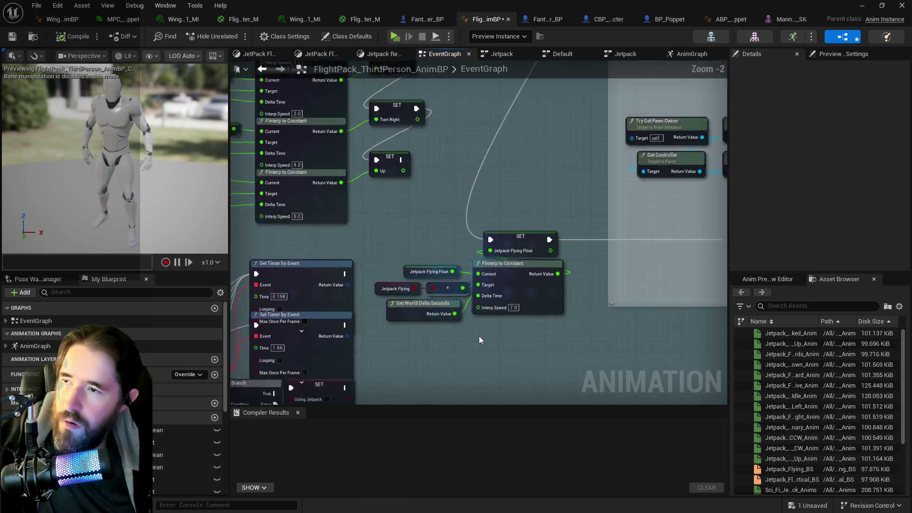
scroll(479, 336, down, 4)
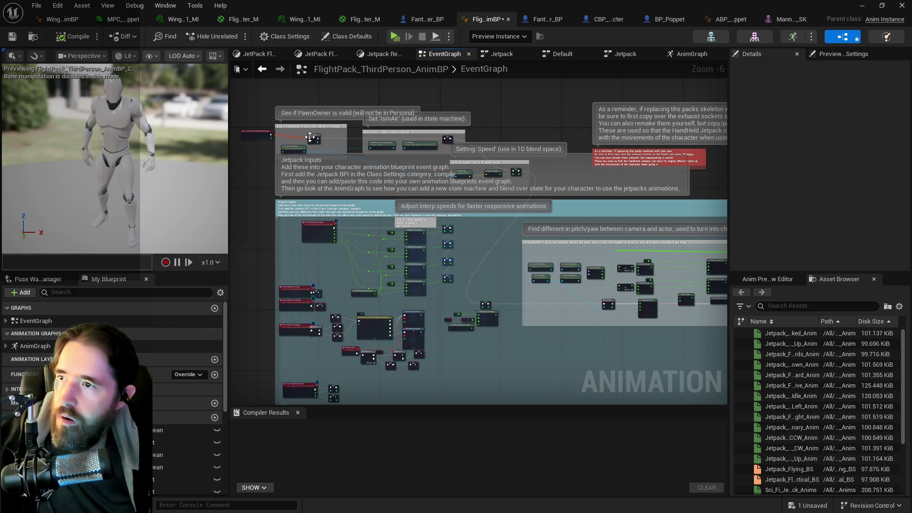
mouse_move(278, 100)
mouse_down()
mouse_move(344, 126)
mouse_move(501, 163)
mouse_move(525, 181)
mouse_up()
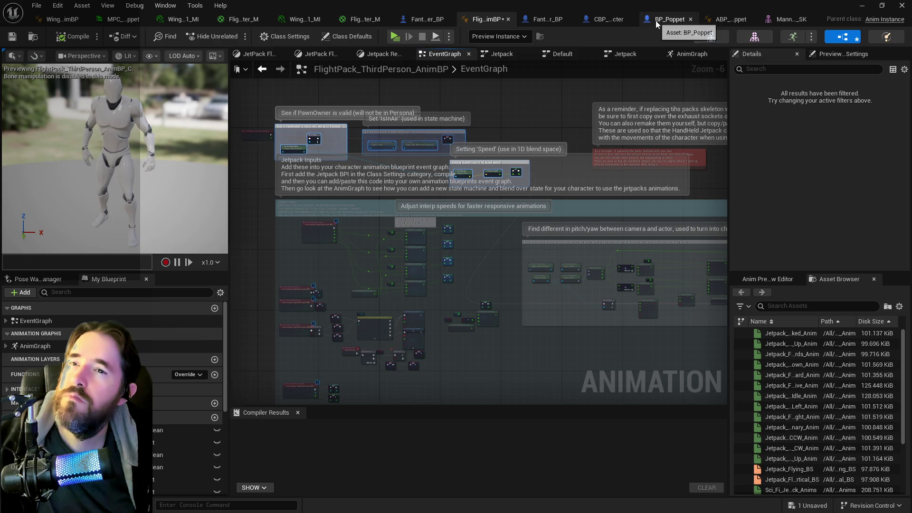
click(721, 22)
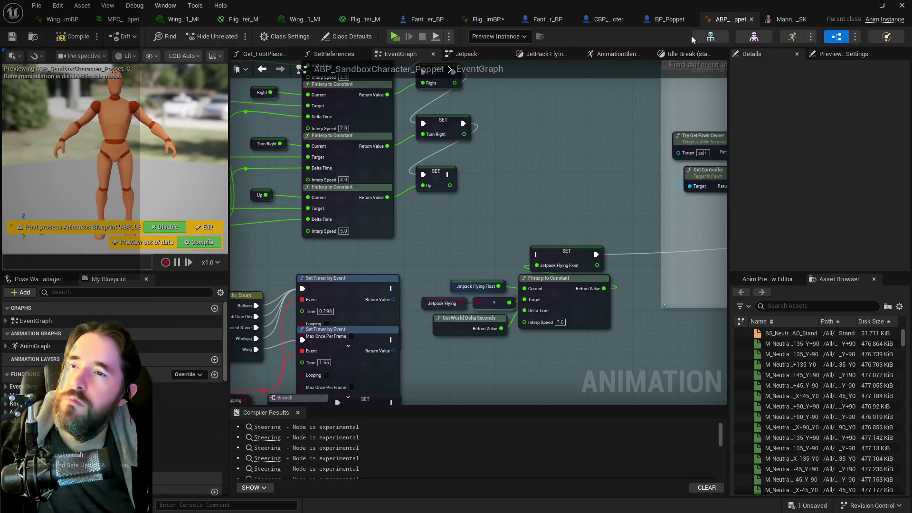
Step: Position the PawnOwner, IsInAir and Speed groups and wire SET Jetpack Flying into Is Valid
scroll(523, 172, down, 3)
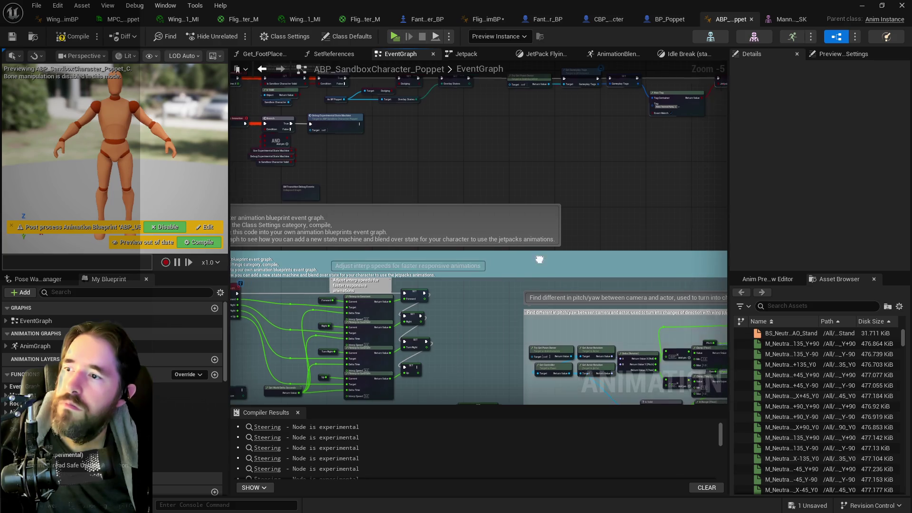
click(563, 269)
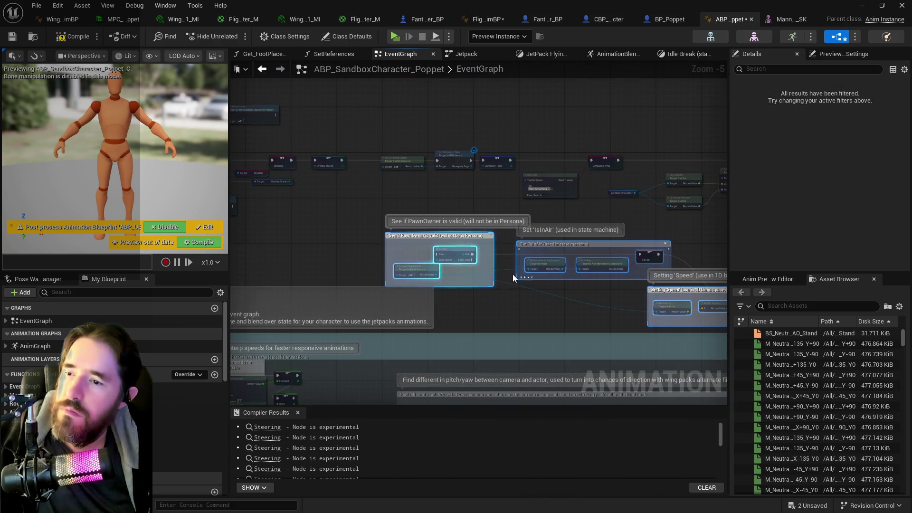
drag(515, 269, 418, 323)
scroll(610, 196, up, 2)
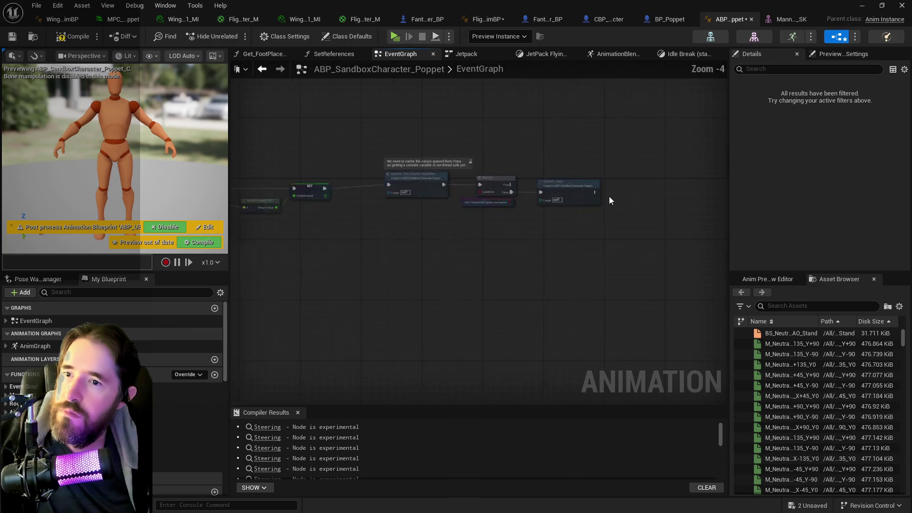
drag(550, 231, 542, 104)
mouse_move(612, 155)
mouse_down()
mouse_move(520, 150)
mouse_move(233, 285)
mouse_move(617, 314)
mouse_up()
Step: Find all references to IsInAir by name and jump to its setter
right_click(575, 233)
mouse_move(618, 323)
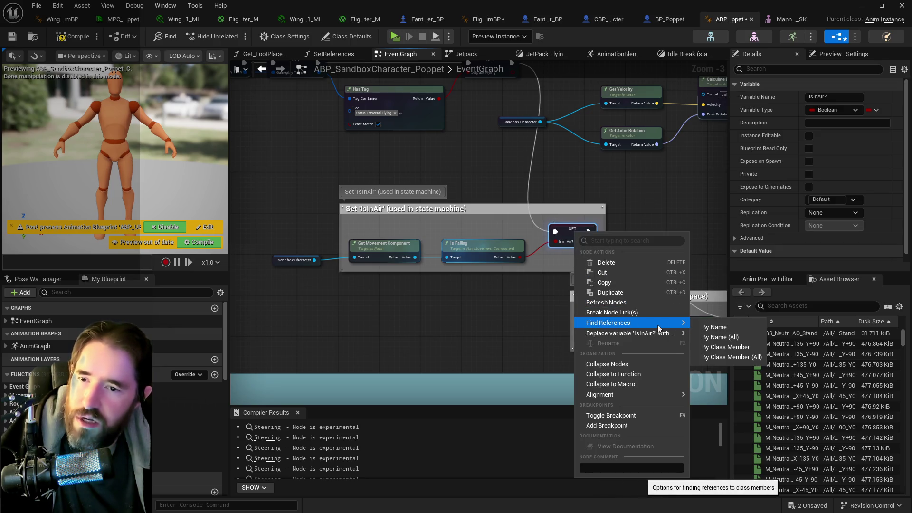
click(711, 328)
click(264, 471)
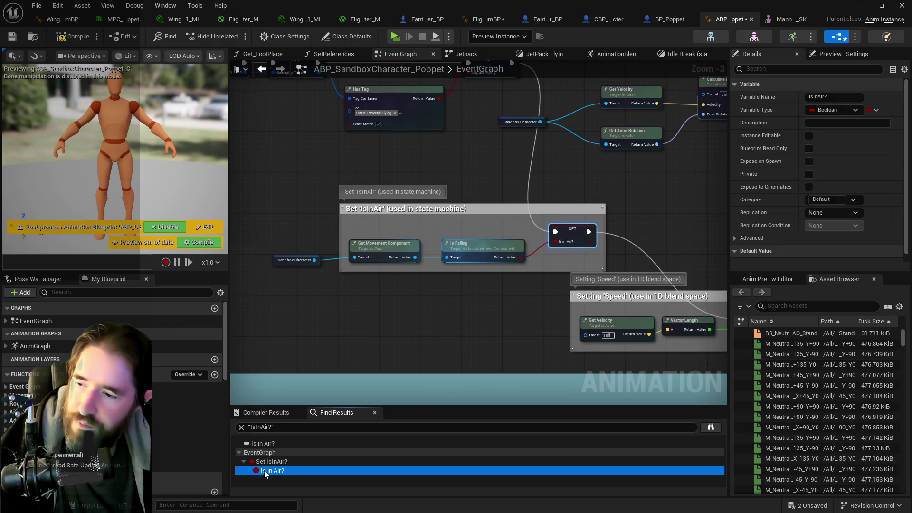
scroll(489, 353, down, 4)
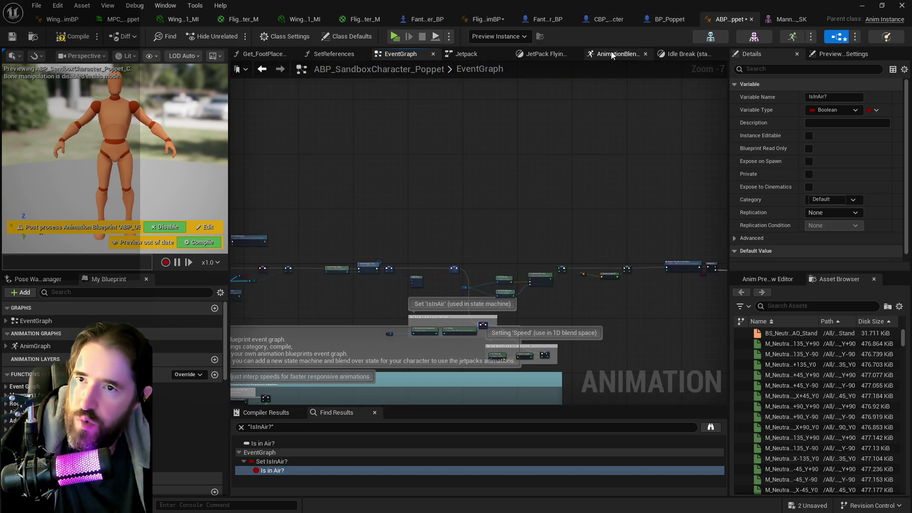
scroll(523, 313, up, 3)
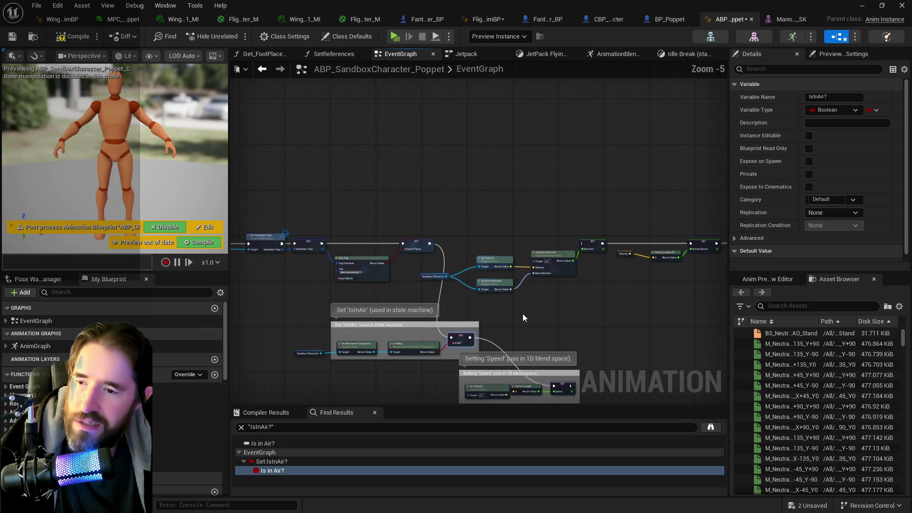
Step: View the Steering and Orientation Warping blocks in AnimationBlendStackGraph_0, then switch to BP_Poppet
click(611, 56)
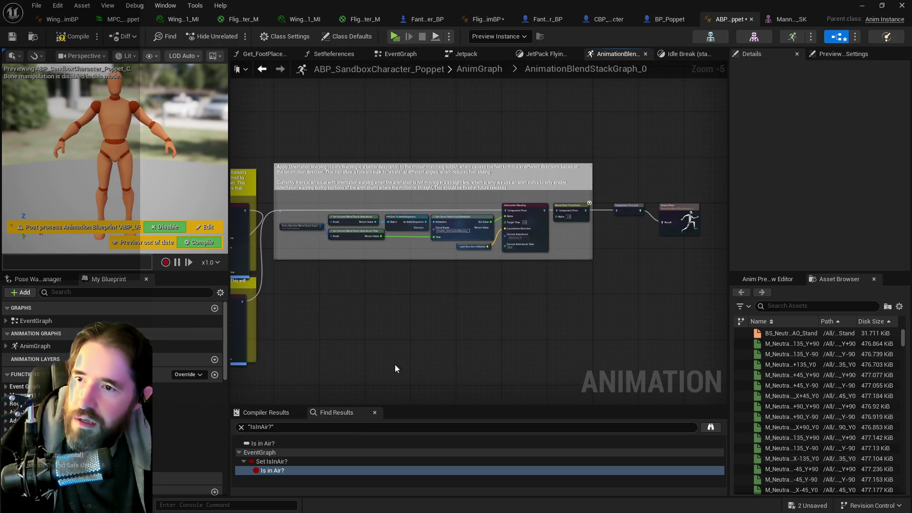
drag(394, 364, 702, 318)
drag(549, 167, 392, 169)
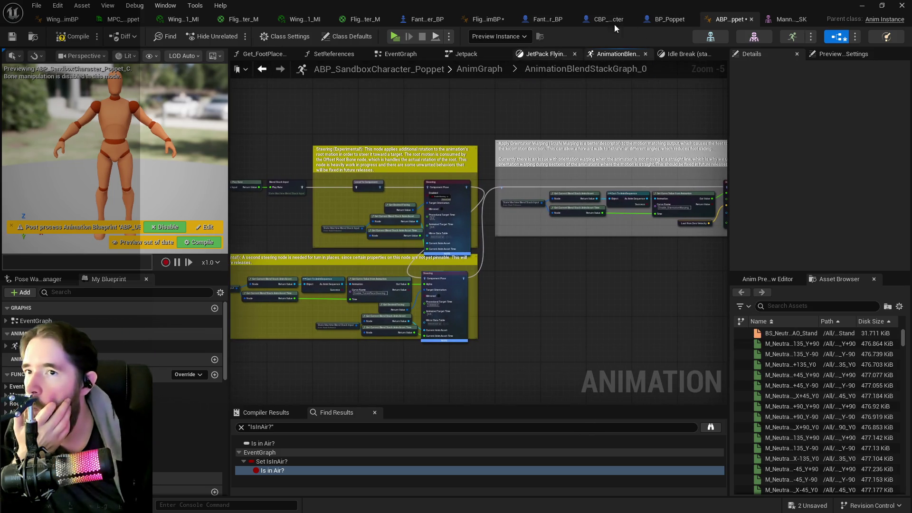
click(681, 15)
Step: Pan and zoom the Tarot 7: The Chariot graph to show both Flight Pack Inputs nodes
mouse_move(214, 209)
mouse_down()
mouse_move(436, 213)
mouse_move(409, 215)
mouse_up()
drag(326, 174, 642, 156)
scroll(241, 241, up, 4)
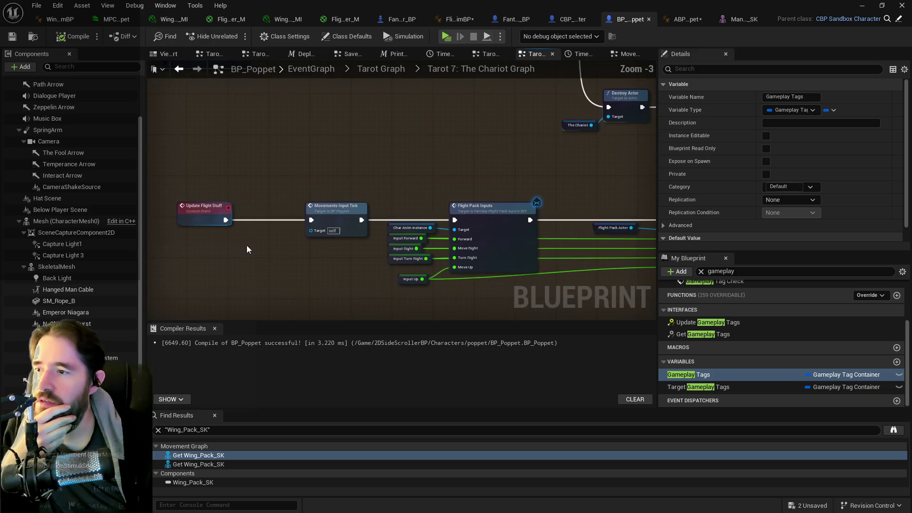
drag(334, 269, 255, 255)
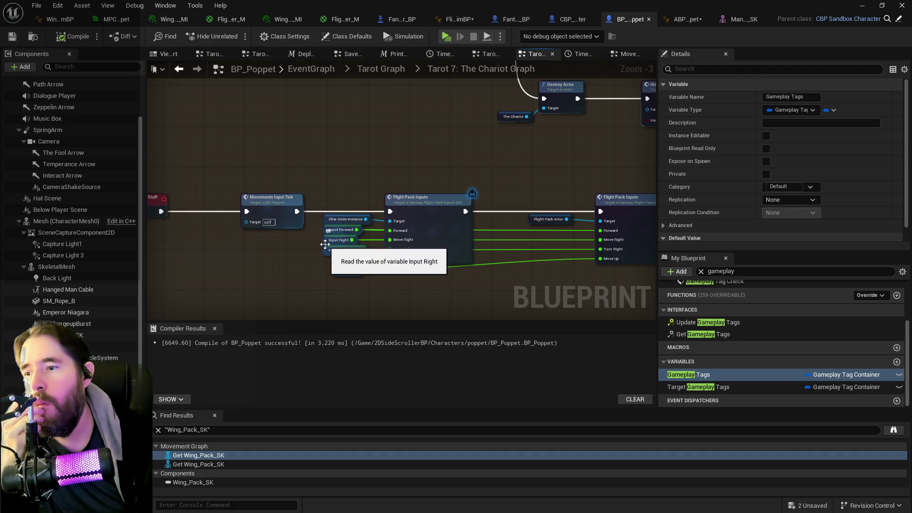
scroll(322, 244, down, 1)
scroll(321, 244, up, 1)
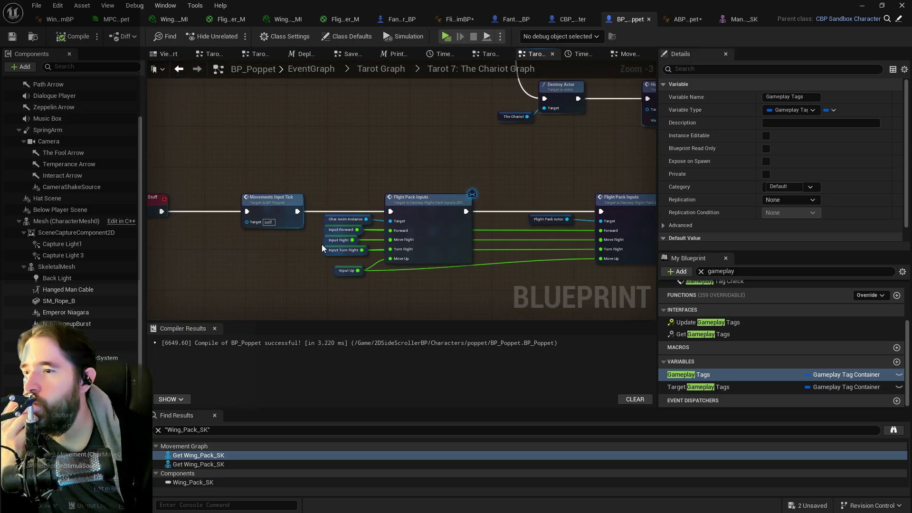
scroll(409, 265, down, 1)
scroll(424, 265, up, 1)
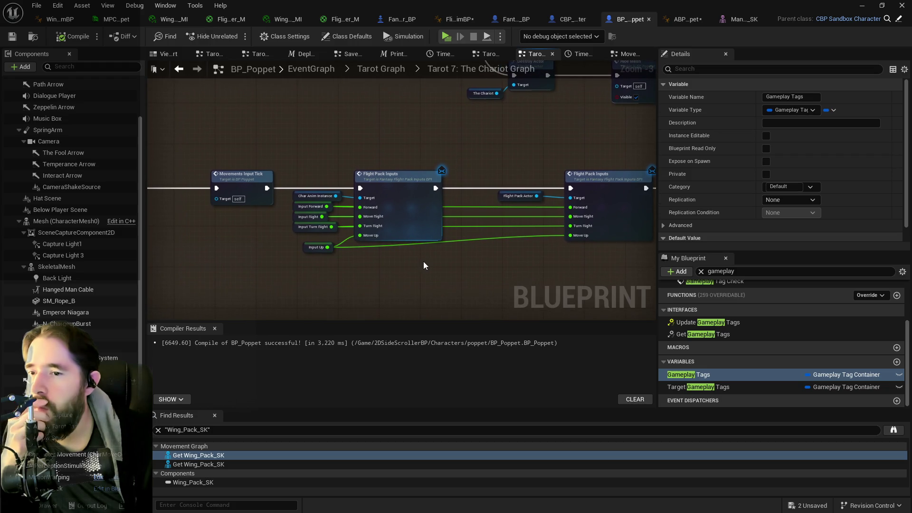
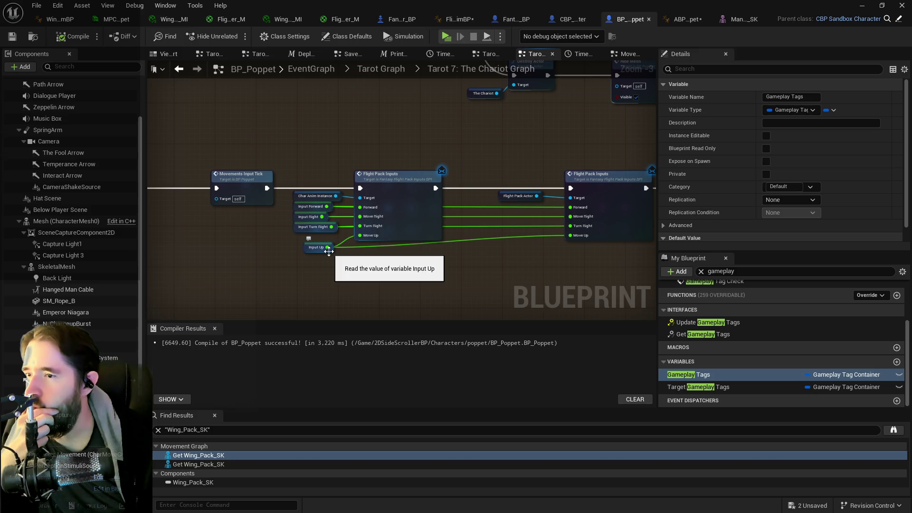
Step: Go up from the Chariot sub-graph to the Tarot Graph, then switch to the ABP Poppet tab
scroll(316, 246, up, 1)
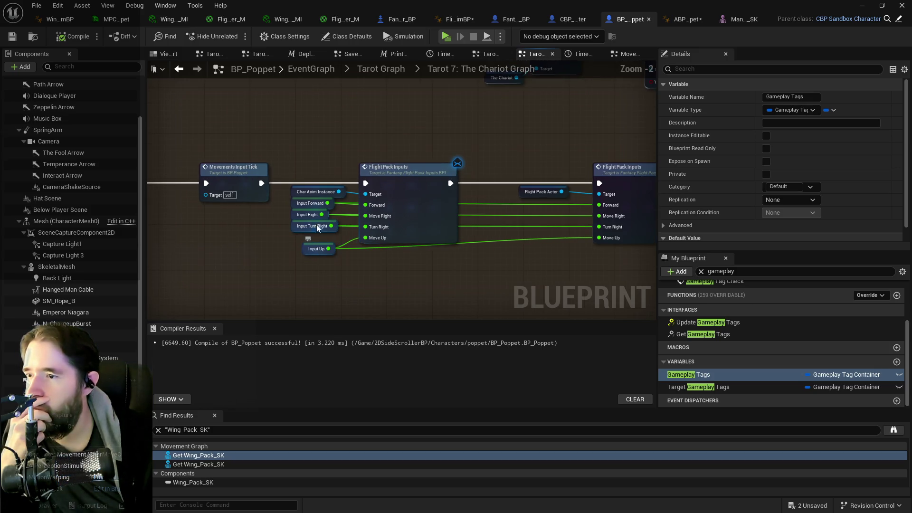
click(366, 68)
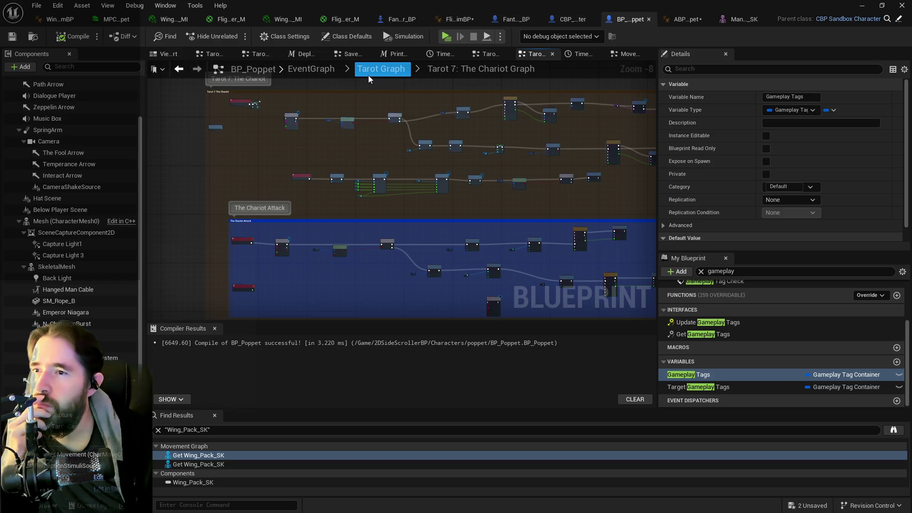
scroll(339, 131, up, 2)
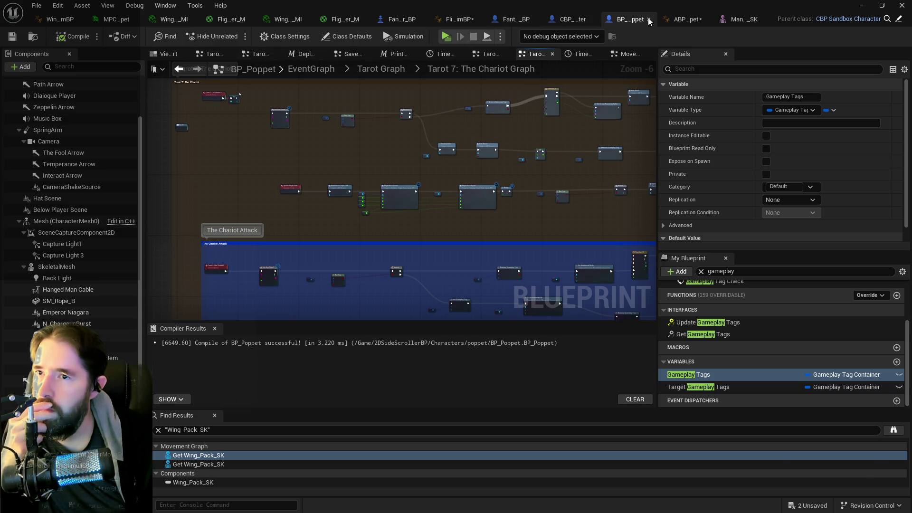
click(686, 19)
Step: In the EventGraph, set Current Jetpack Type's default value to Wing, then compile and save
scroll(484, 258, down, 1)
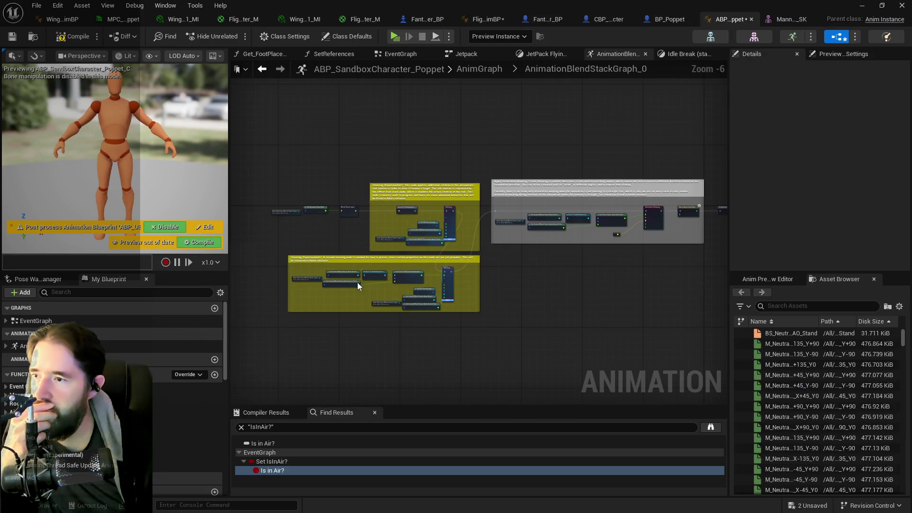
scroll(317, 230, up, 2)
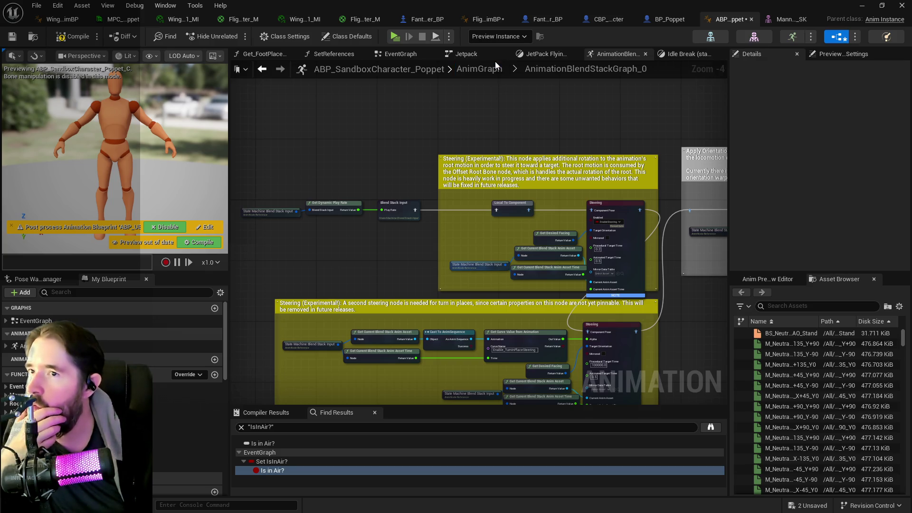
click(393, 57)
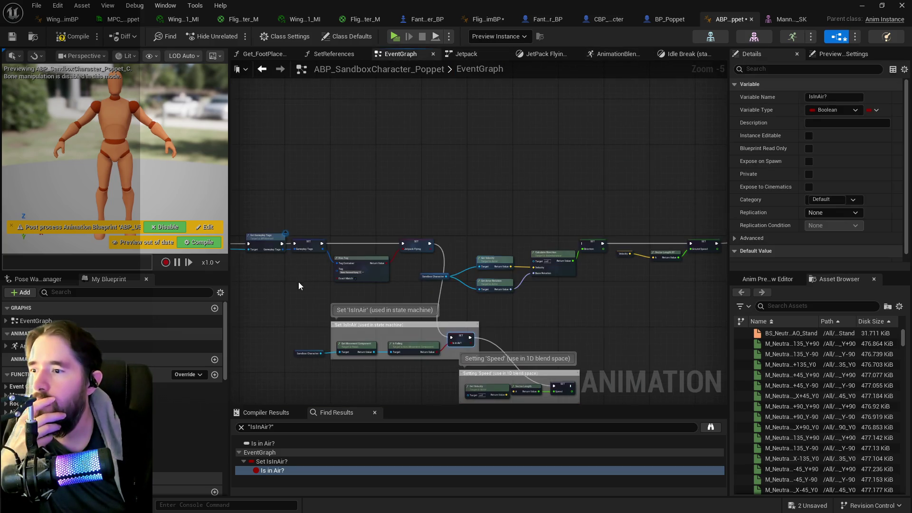
scroll(555, 241, down, 3)
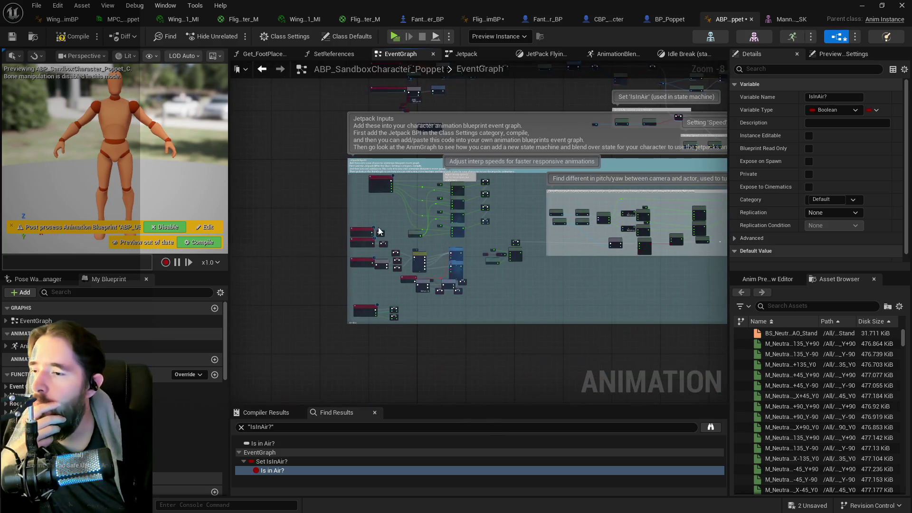
scroll(380, 232, up, 4)
click(402, 242)
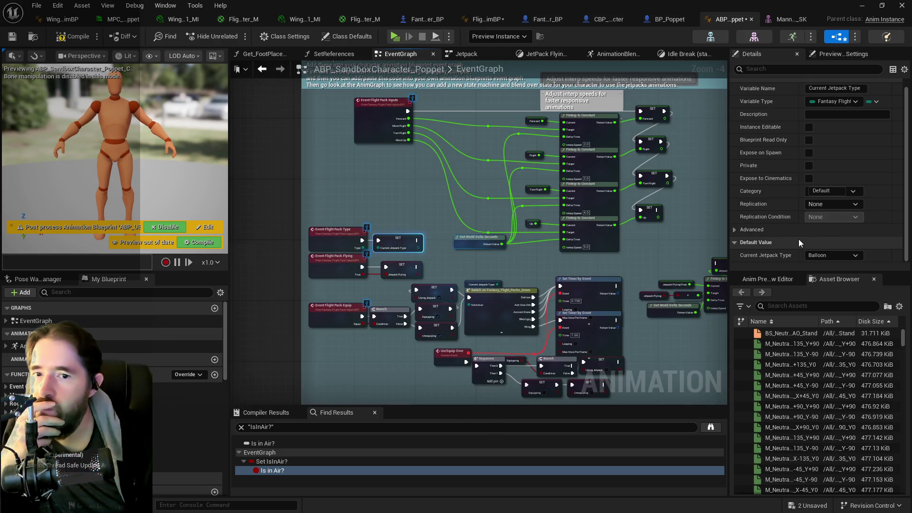
click(814, 255)
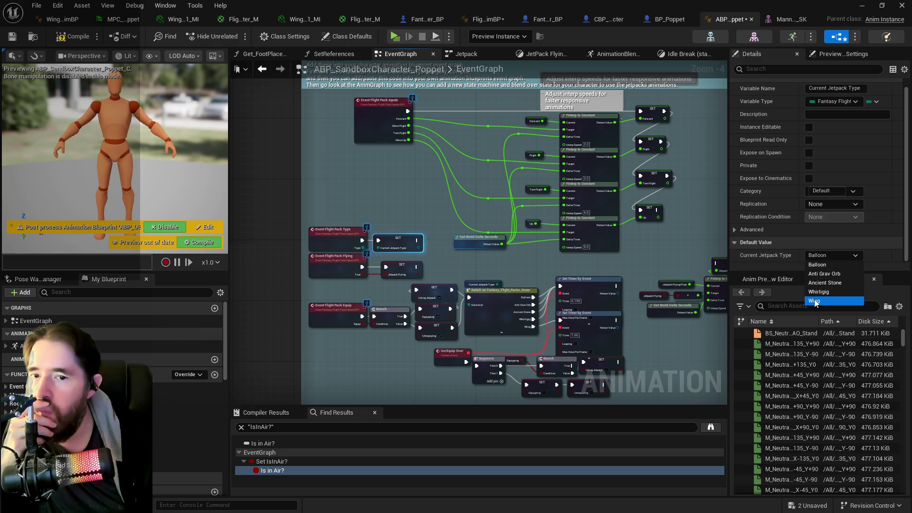
click(816, 302)
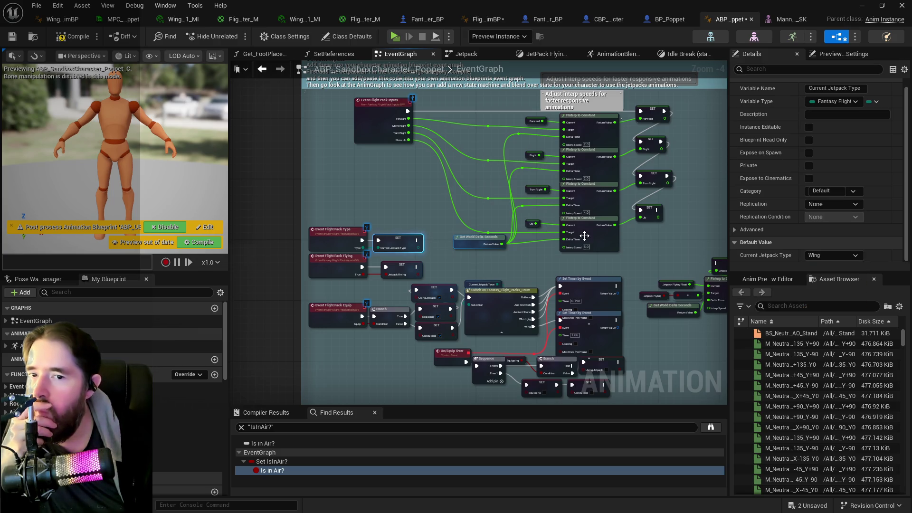
click(10, 41)
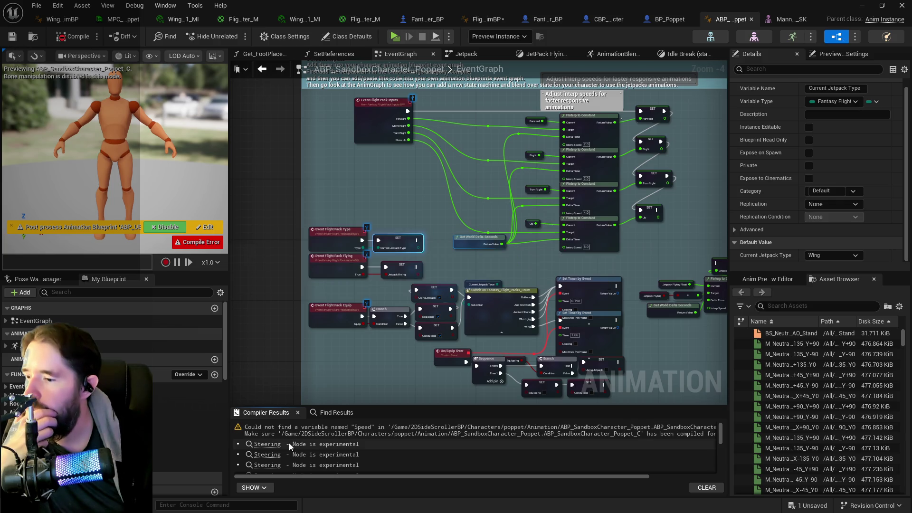
Step: Inspect the flagged Steering node in the AnimGraph, then return to the EventGraph's Setting 'Speed' area
click(267, 447)
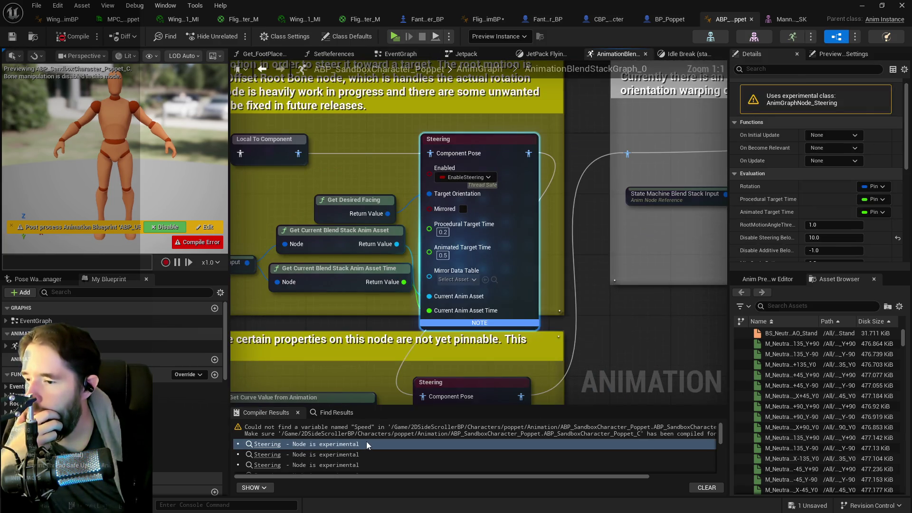
scroll(380, 430, down, 1)
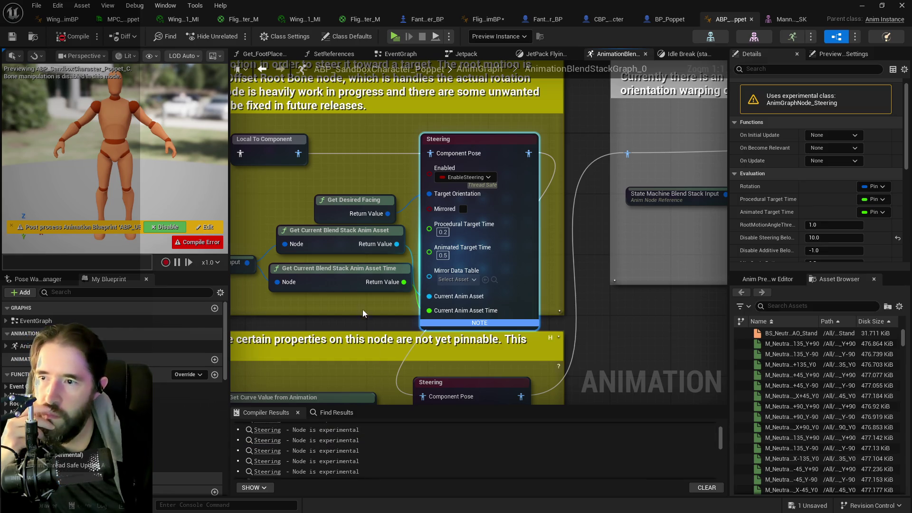
scroll(484, 128, down, 5)
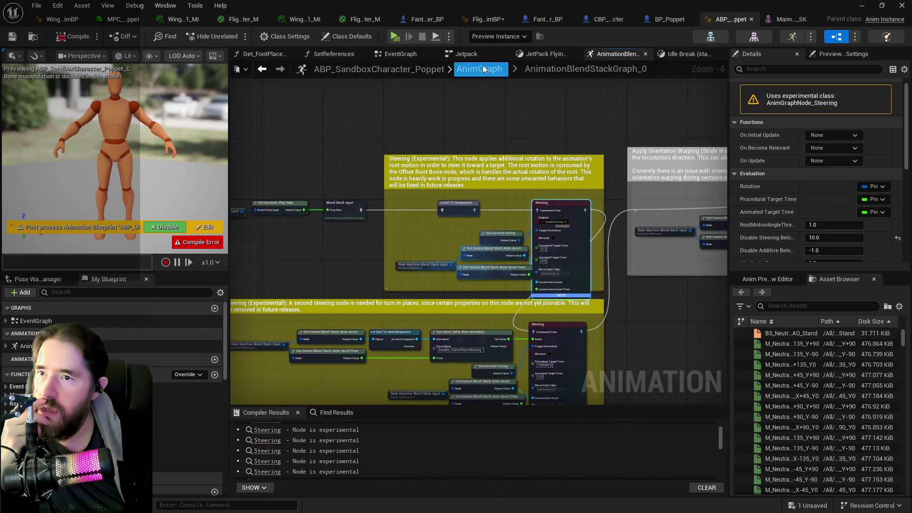
click(462, 70)
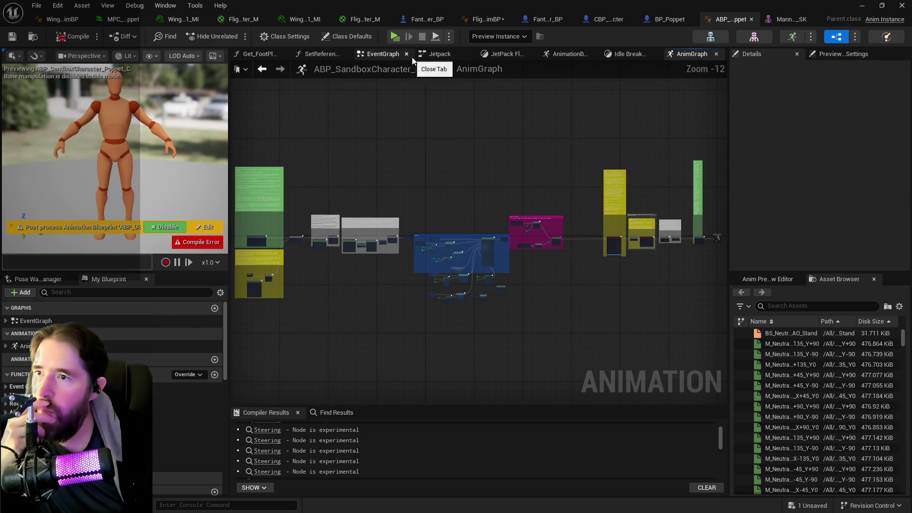
click(381, 54)
scroll(424, 268, up, 3)
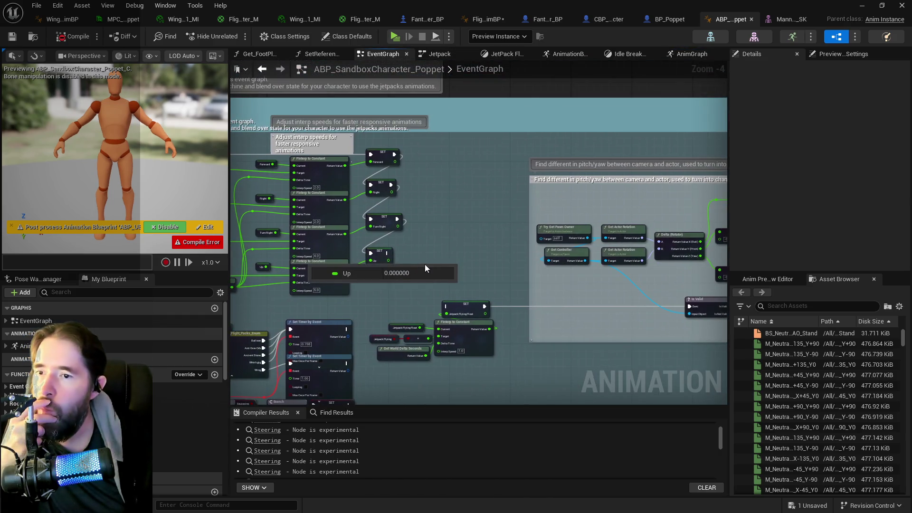
scroll(425, 264, down, 2)
scroll(570, 266, down, 1)
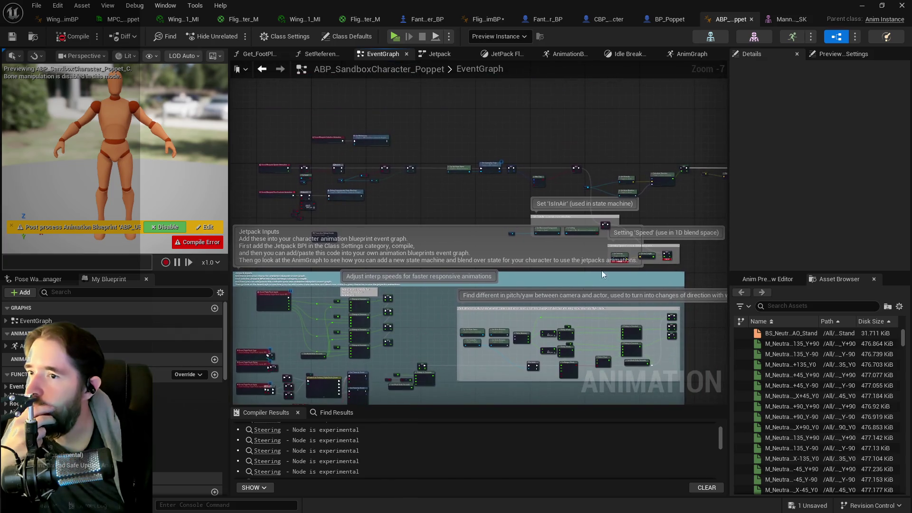
scroll(602, 275, up, 4)
mouse_move(498, 256)
mouse_down()
mouse_move(397, 316)
mouse_move(426, 301)
mouse_up()
scroll(427, 301, down, 2)
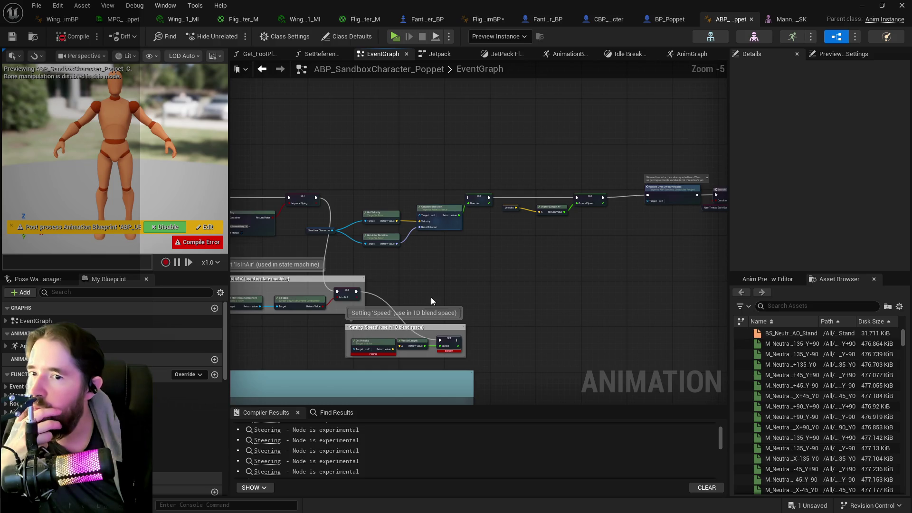
Step: Wire the IsInAir setter's exec output onward and select the Setting 'Speed' comment nodes
drag(357, 295, 469, 199)
scroll(460, 249, up, 2)
scroll(460, 254, up, 2)
mouse_move(301, 271)
mouse_down()
mouse_move(386, 337)
mouse_move(447, 366)
mouse_up()
scroll(447, 365, down, 1)
Step: Review the SET Pitch, Yaw, Roll, Clamp and Select nodes, then bring up the SET Speed node's actions
mouse_move(533, 248)
mouse_down()
mouse_move(618, 166)
mouse_move(518, 223)
mouse_up()
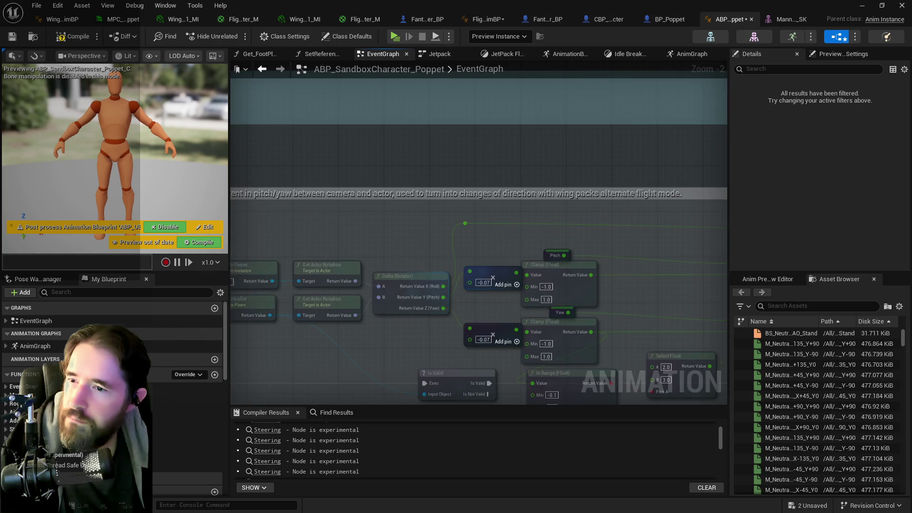
drag(301, 362, 627, 299)
mouse_move(492, 314)
mouse_down()
mouse_move(551, 230)
mouse_move(226, 305)
mouse_up()
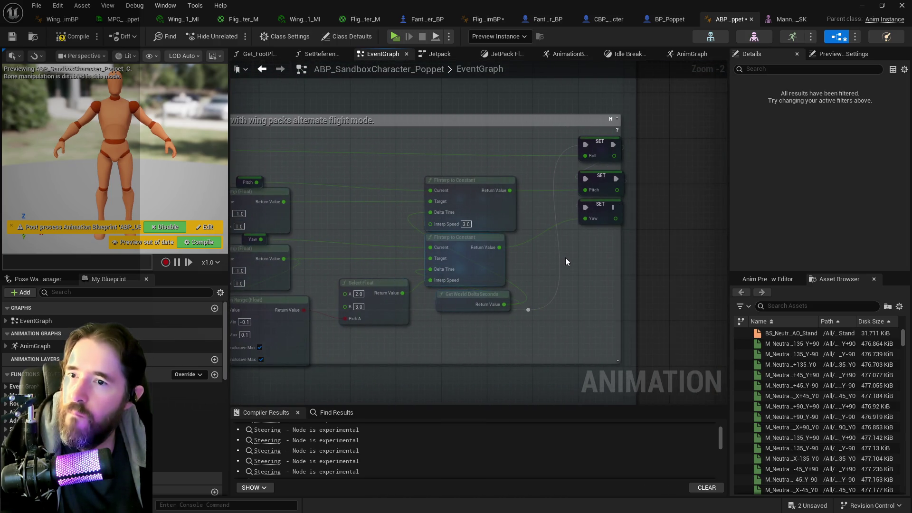
drag(565, 262, 723, 261)
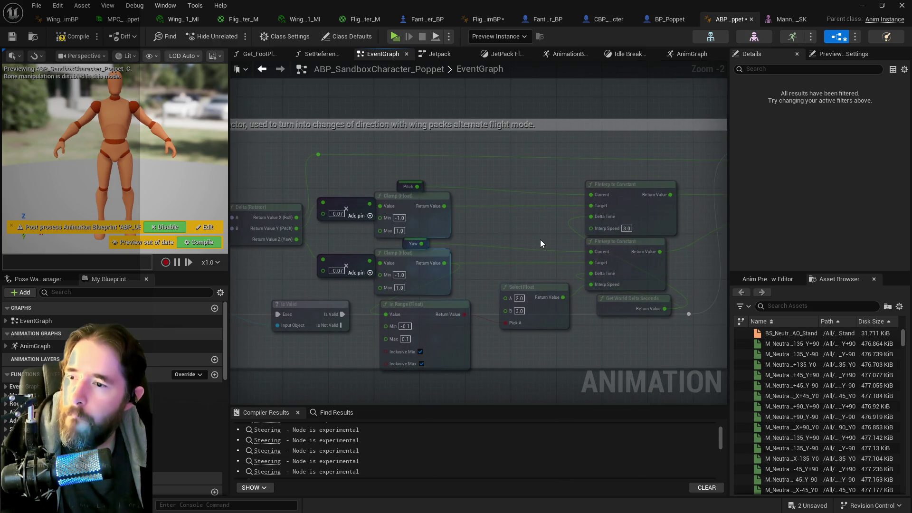
scroll(540, 243, down, 2)
right_click(611, 246)
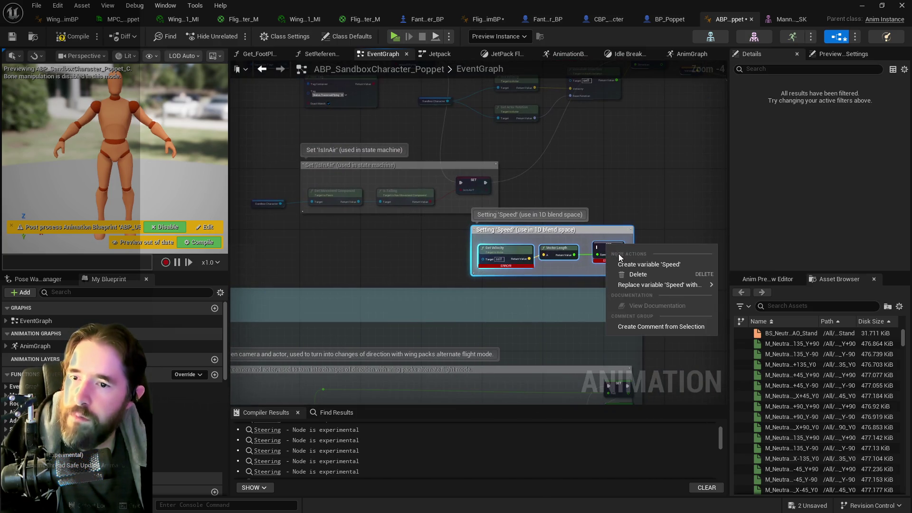
Step: Find all references to the Speed variable from the SET Speed node
click(611, 249)
right_click(611, 253)
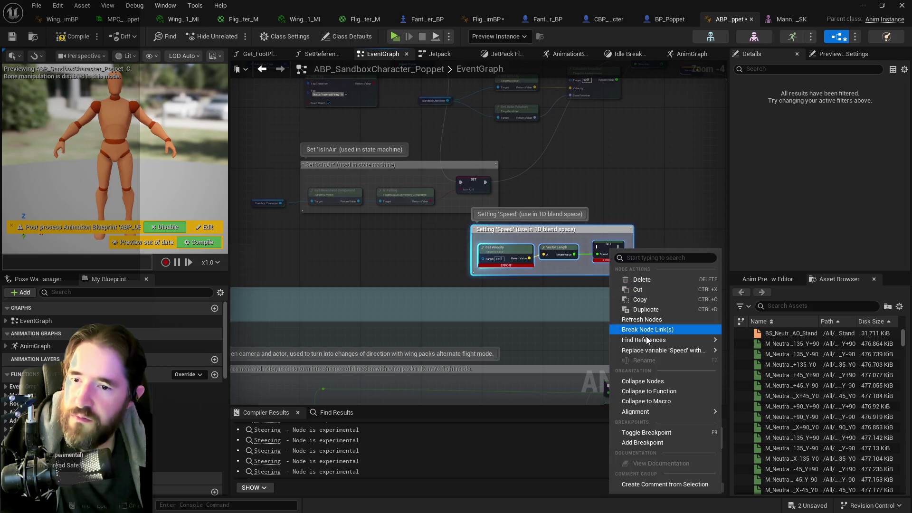
click(541, 316)
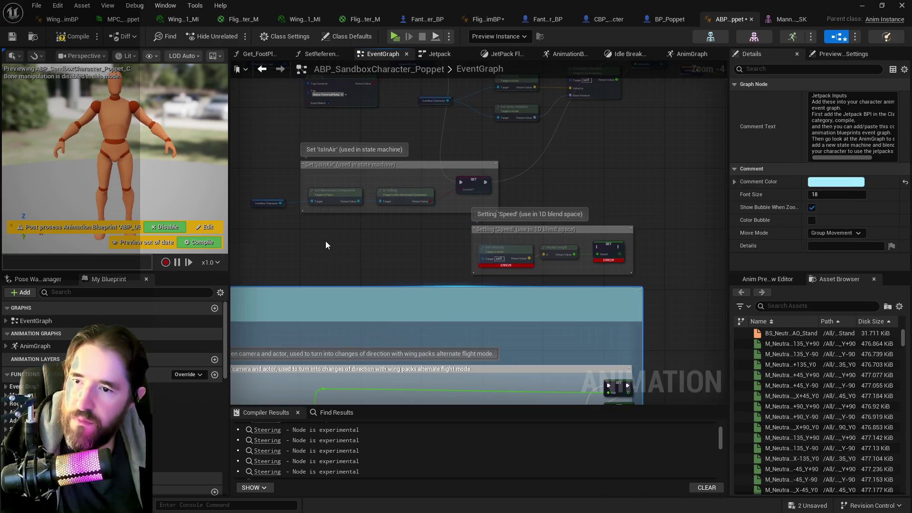
click(602, 250)
right_click(602, 249)
mouse_move(659, 341)
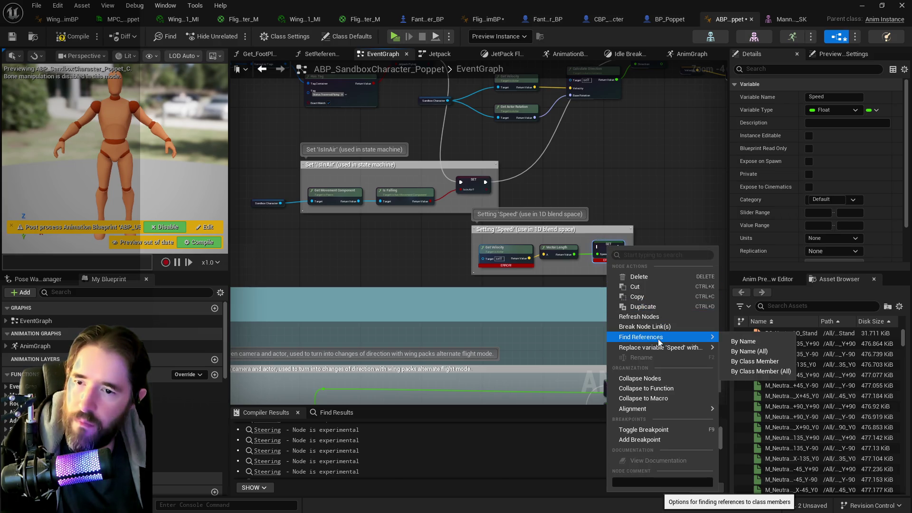
click(744, 341)
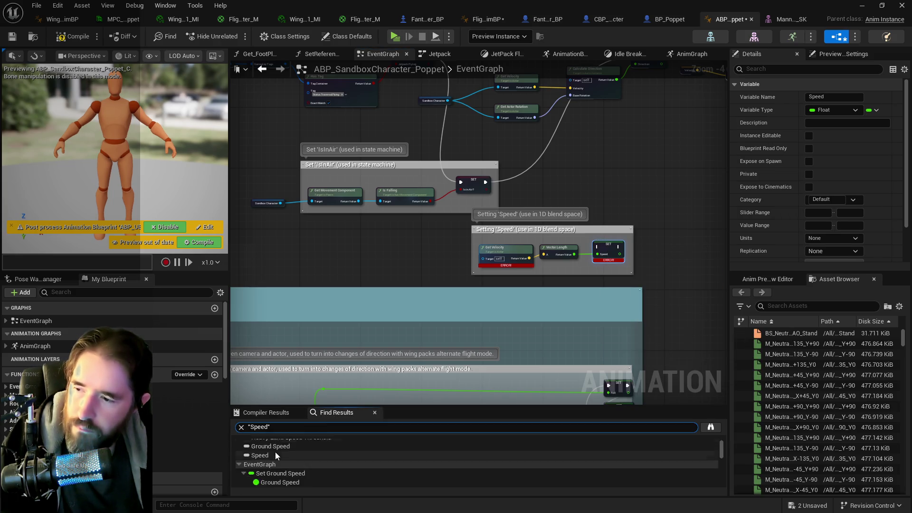
scroll(294, 471, down, 3)
scroll(296, 470, down, 1)
scroll(295, 470, down, 2)
scroll(294, 469, down, 3)
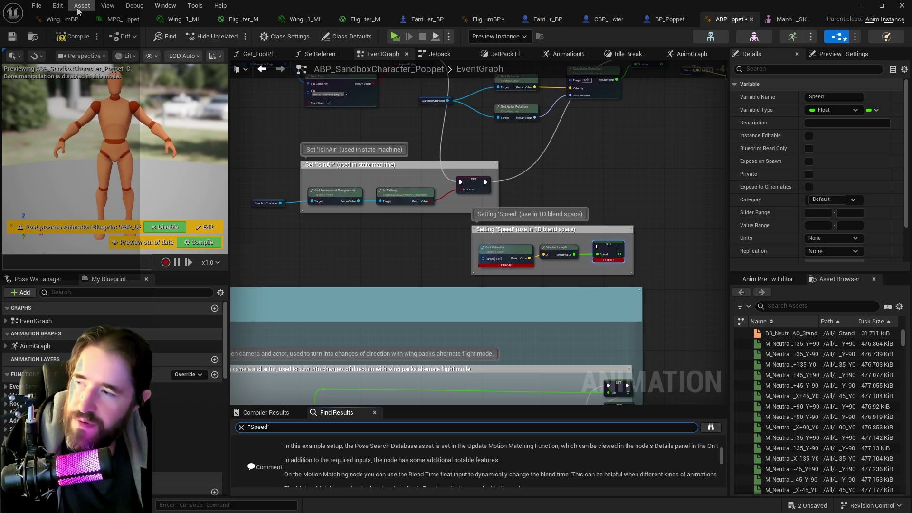
Step: Undo Create Missing Variable and delete the empty Setting 'Speed' comment box
click(57, 5)
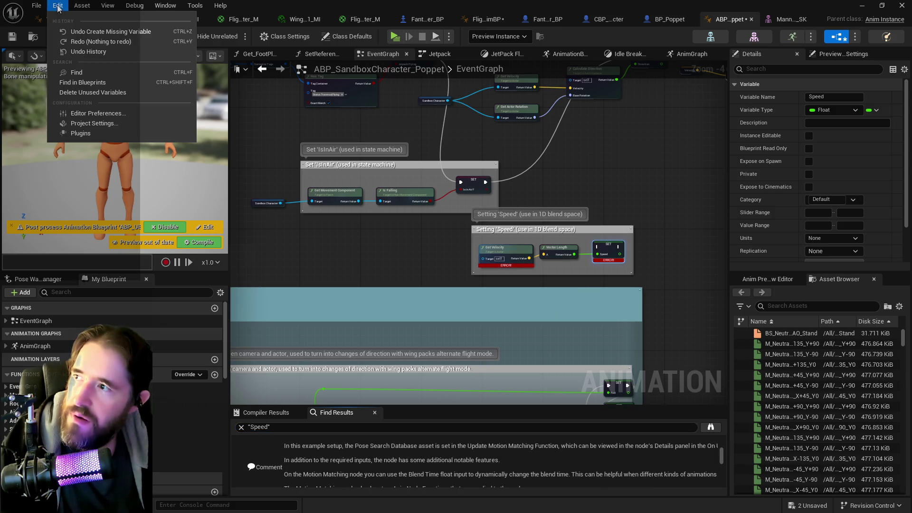
click(77, 32)
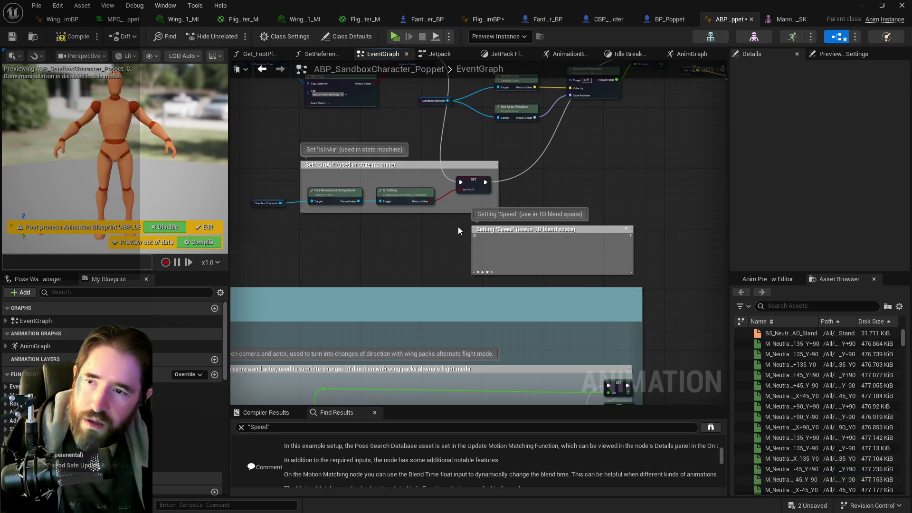
click(472, 229)
key(Delete)
mouse_move(650, 206)
mouse_down()
mouse_move(496, 302)
mouse_move(416, 254)
mouse_move(452, 261)
mouse_move(591, 218)
mouse_move(547, 217)
mouse_up()
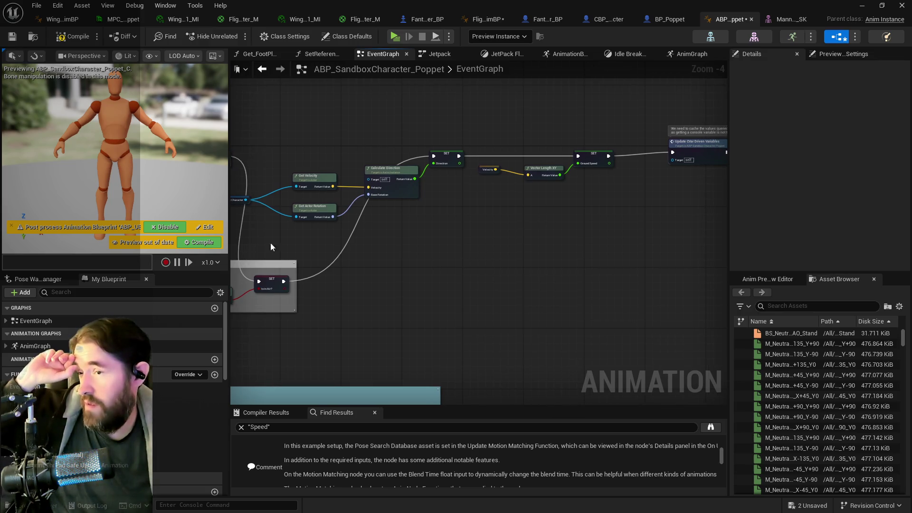
Step: Restore the Setting 'Speed' comment and its nodes with Ctrl+Z
click(58, 5)
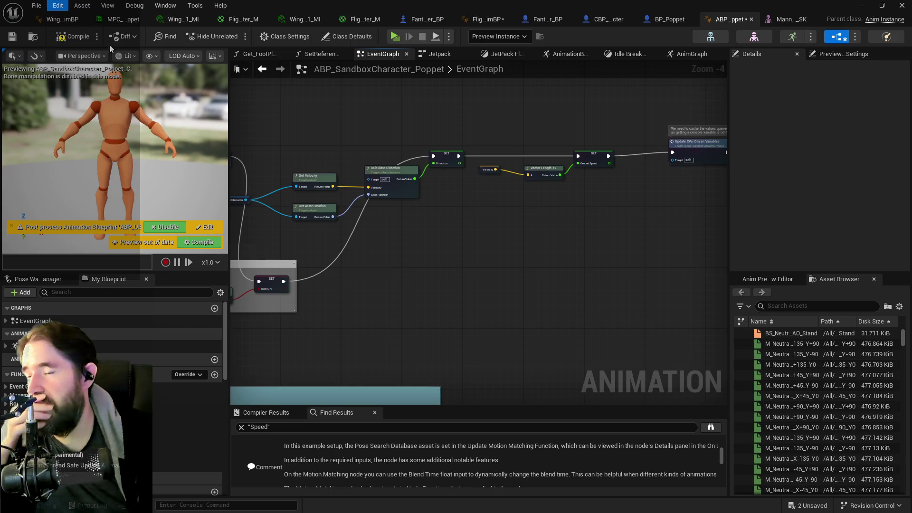
key(ctrl+z)
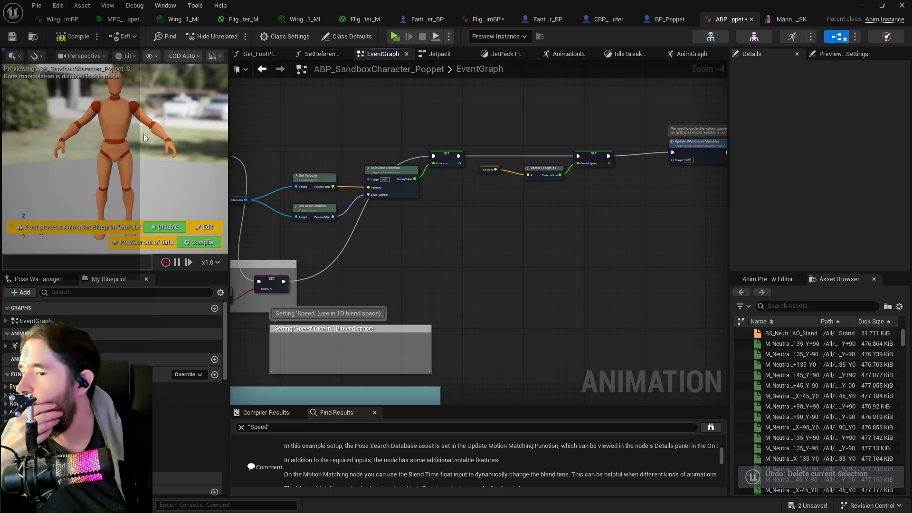
click(58, 5)
click(68, 34)
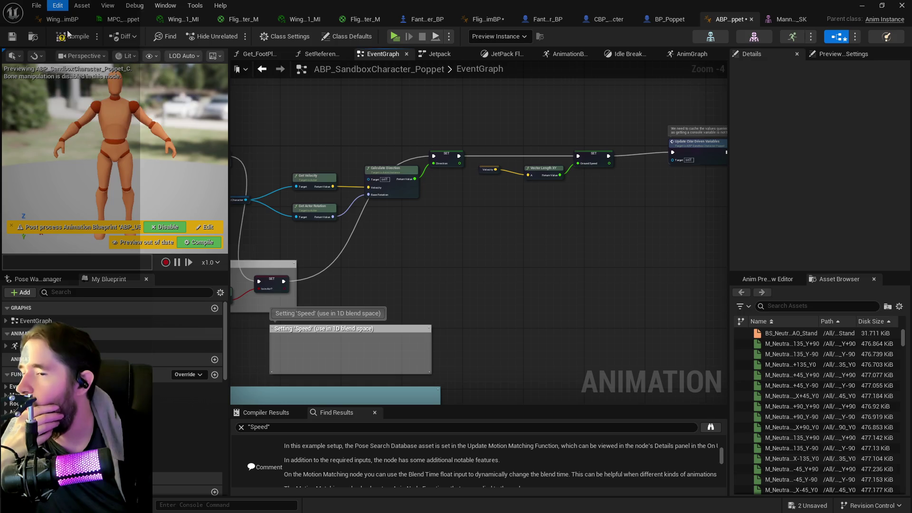
key(ctrl+z)
scroll(281, 265, up, 2)
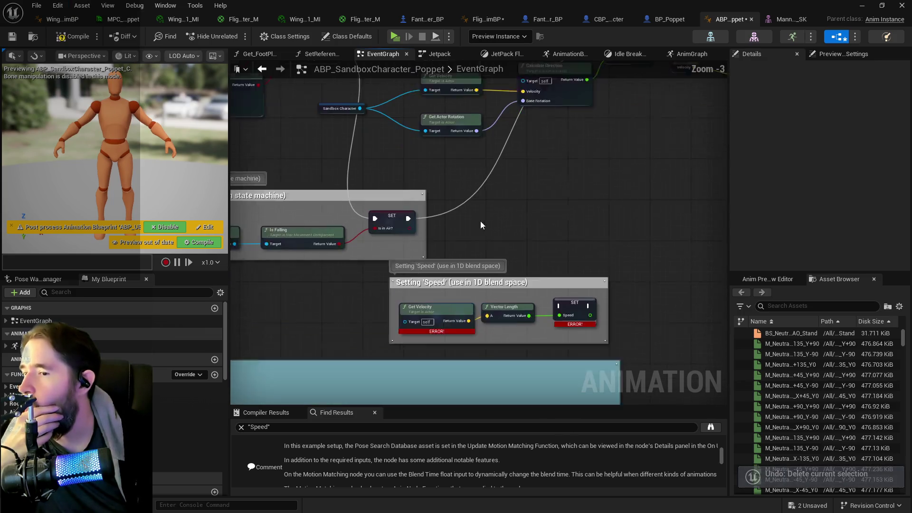
Step: Wire the IsInAir setter into the SET Speed node and check its connection options
drag(400, 225, 577, 316)
right_click(577, 317)
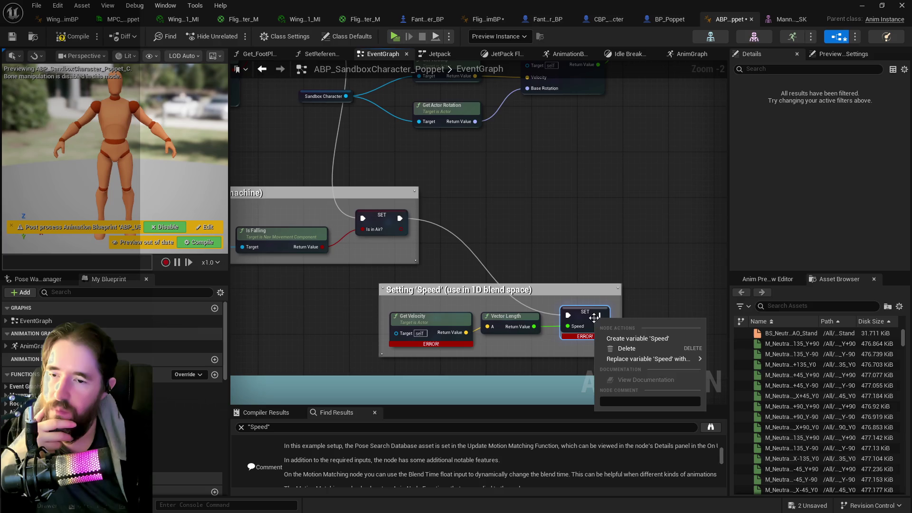
mouse_move(647, 282)
mouse_down()
mouse_move(424, 352)
mouse_move(395, 218)
mouse_move(426, 180)
mouse_up()
scroll(424, 353, down, 2)
scroll(347, 213, down, 3)
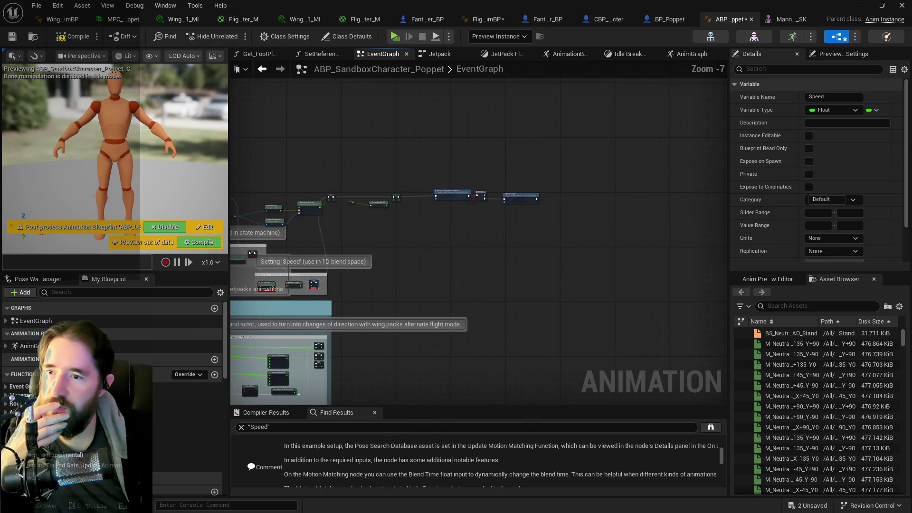
Step: Move the Ground Speed node chain right and down, then focus the view on SET Ground Speed
drag(297, 184, 608, 220)
mouse_move(514, 193)
mouse_down()
mouse_move(655, 214)
mouse_move(654, 269)
mouse_move(636, 275)
mouse_up()
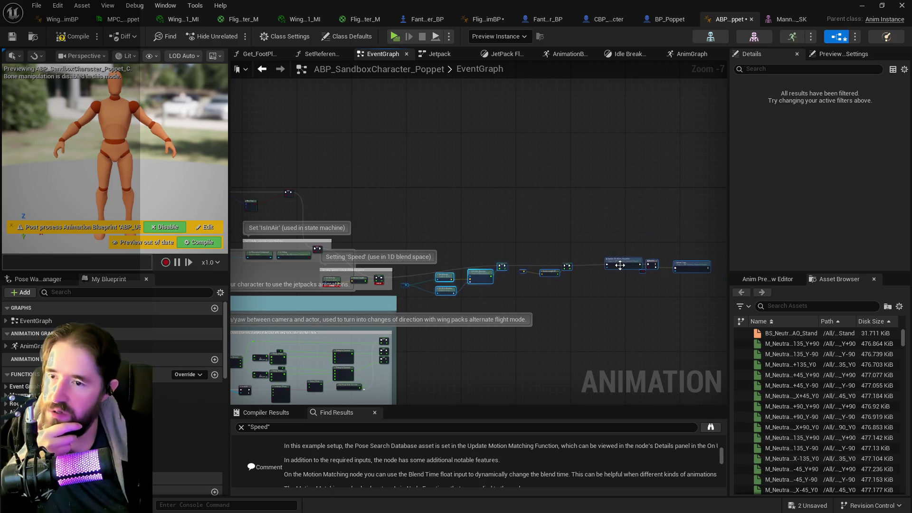
scroll(636, 274, up, 3)
mouse_move(541, 269)
mouse_down()
mouse_move(554, 285)
mouse_move(234, 330)
mouse_move(243, 472)
mouse_move(242, 232)
mouse_move(404, 283)
mouse_move(563, 226)
mouse_move(504, 171)
mouse_move(434, 221)
mouse_move(424, 274)
mouse_move(443, 286)
mouse_up()
double_click(555, 241)
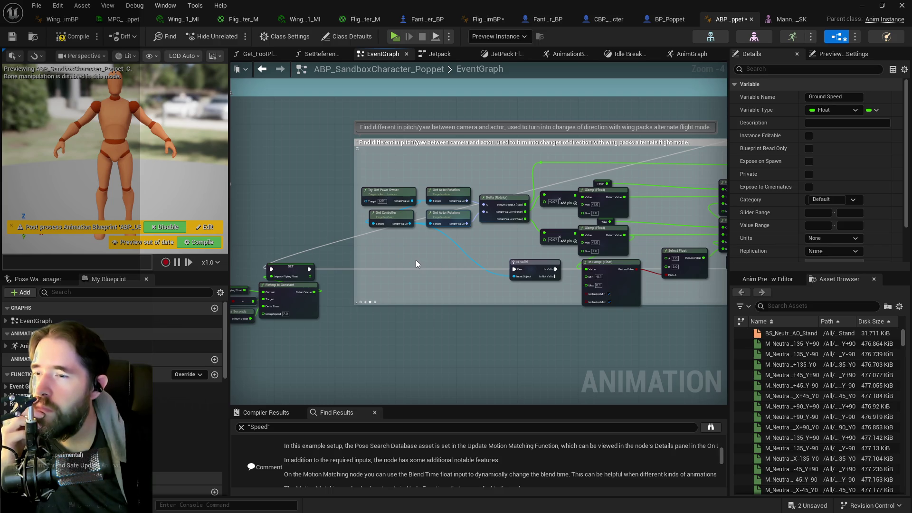
mouse_move(417, 261)
mouse_down()
mouse_move(558, 227)
mouse_move(446, 281)
mouse_move(368, 340)
mouse_up()
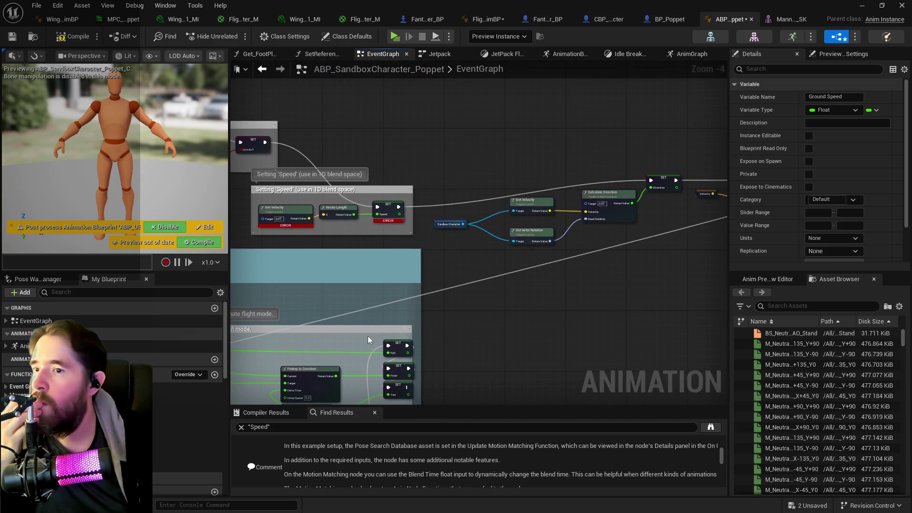
drag(399, 268, 601, 284)
drag(440, 144, 469, 260)
key(f)
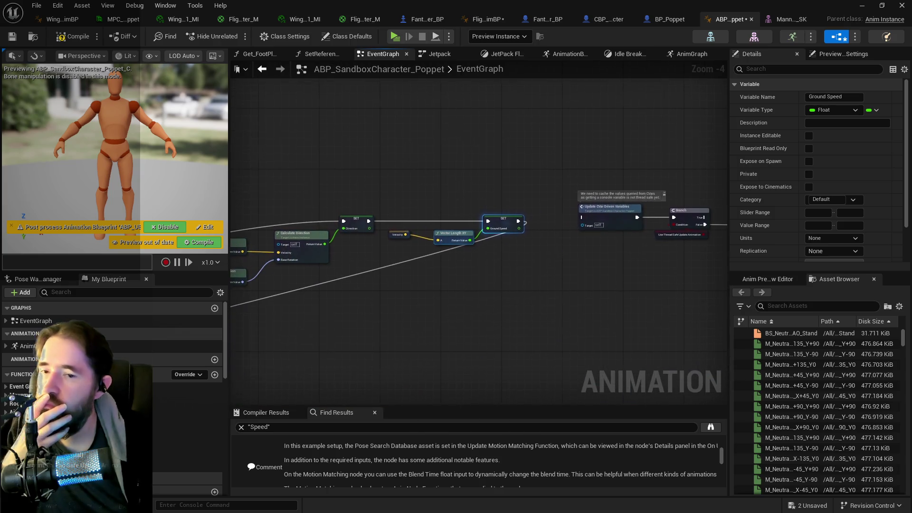
right_click(516, 275)
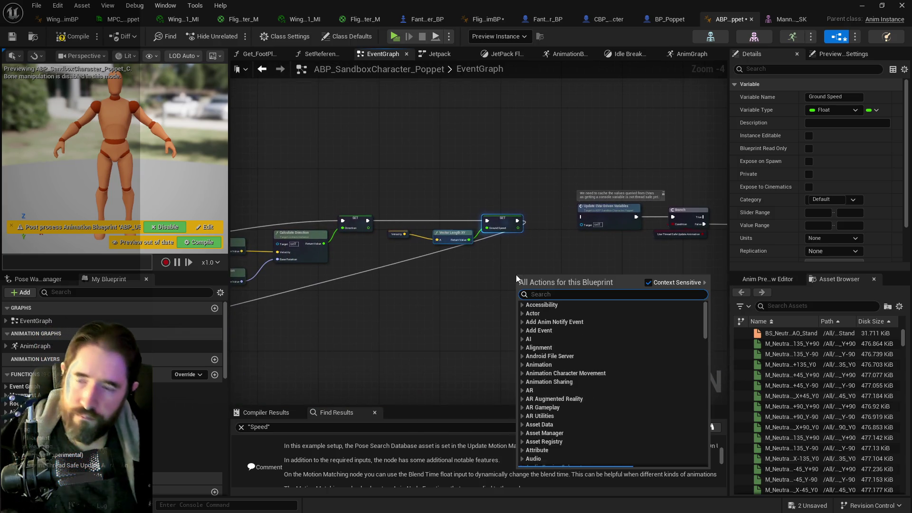
Step: Add a Get Jetpack Flying node driving a new Branch node
text(get jet pa)
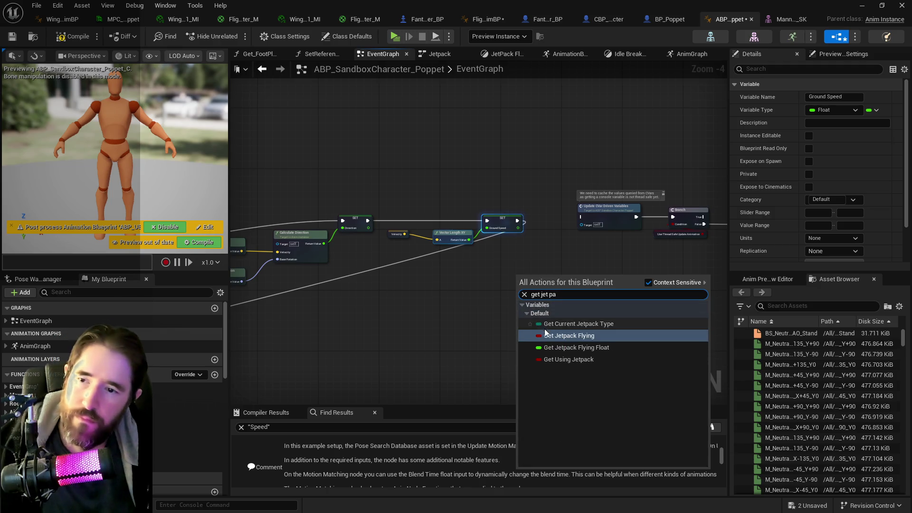
click(553, 335)
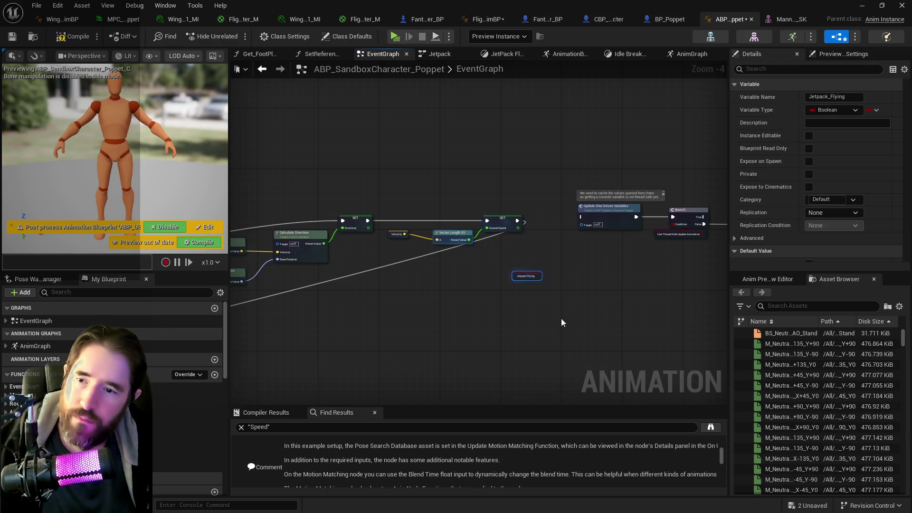
drag(541, 276, 555, 255)
text(branch)
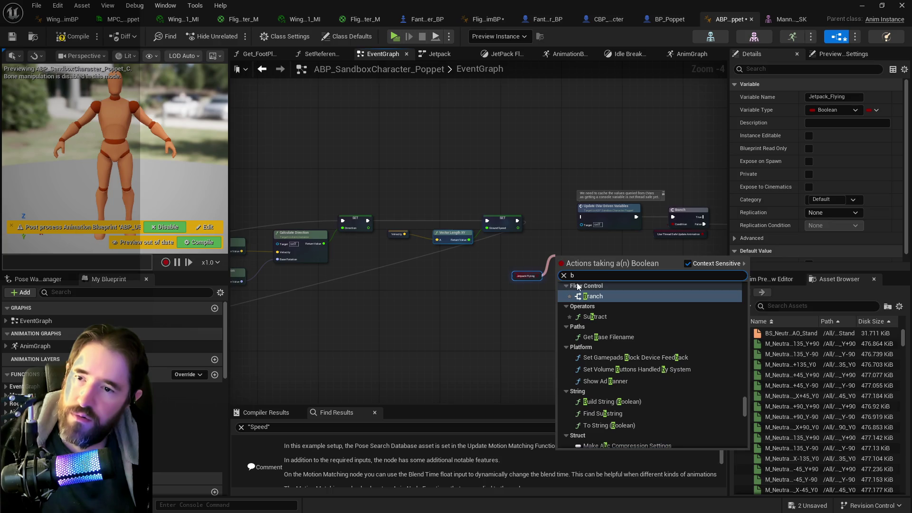
click(588, 285)
Step: Wire SET Ground Speed into the Branch, its False output to Update CVar Driven Variables, and reposition
scroll(399, 251, up, 2)
mouse_move(380, 243)
mouse_down()
mouse_move(447, 310)
mouse_move(439, 306)
mouse_move(503, 316)
mouse_move(489, 310)
mouse_move(474, 238)
mouse_up()
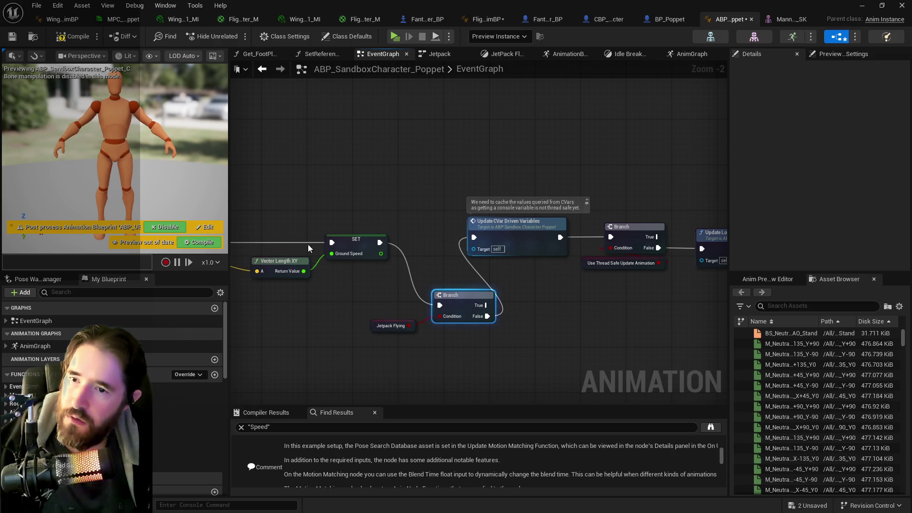
scroll(308, 239, down, 3)
drag(384, 215, 560, 264)
drag(429, 237, 525, 266)
mouse_move(418, 295)
mouse_down()
mouse_move(539, 295)
mouse_move(516, 264)
mouse_move(537, 241)
mouse_move(570, 314)
mouse_move(224, 394)
mouse_move(224, 375)
mouse_move(275, 305)
mouse_move(276, 451)
mouse_move(405, 255)
mouse_up()
click(460, 268)
scroll(534, 244, down, 2)
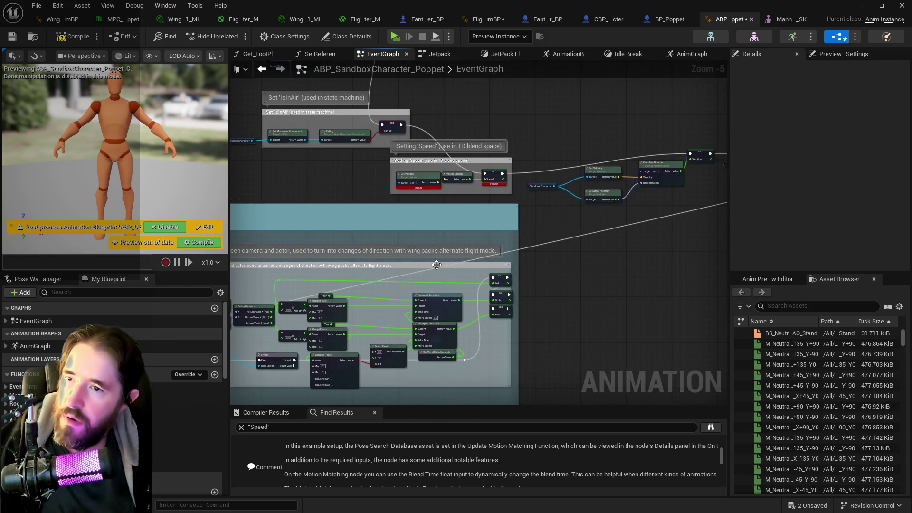
Step: Move the large jetpack comment group to the lower right of the graph
scroll(618, 228, down, 3)
scroll(645, 215, down, 2)
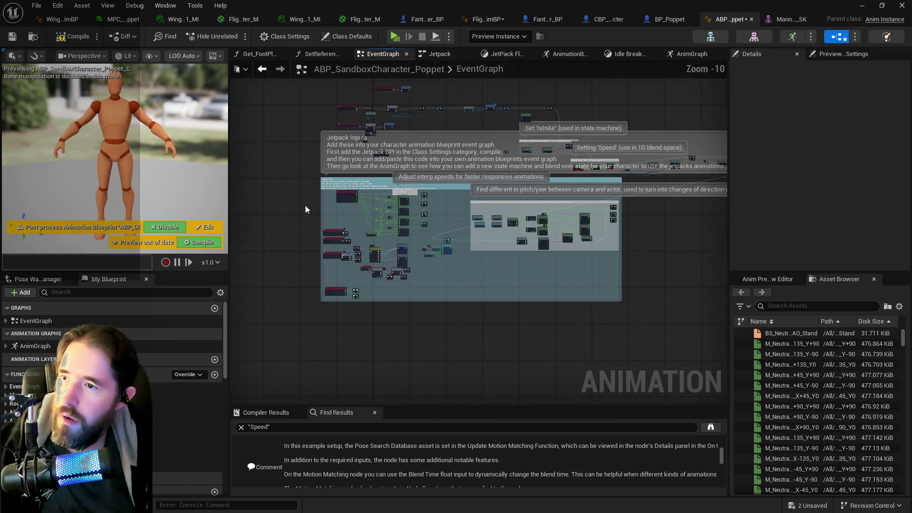
drag(304, 182, 576, 261)
mouse_move(543, 221)
mouse_down()
mouse_move(723, 247)
mouse_move(708, 295)
mouse_move(558, 255)
mouse_up()
Step: Wrap the main event nodes in a new comment with C and edit its Comment Text
scroll(558, 256, down, 2)
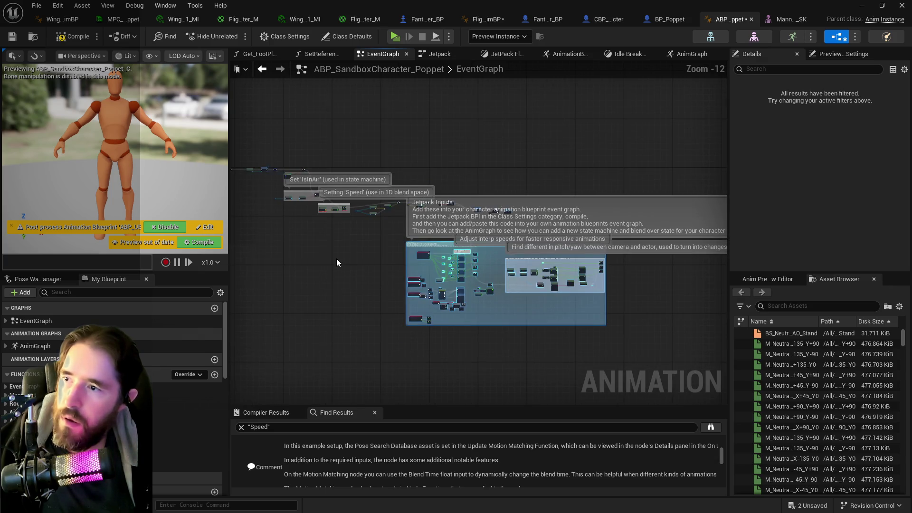
mouse_move(288, 127)
mouse_down()
mouse_move(511, 193)
mouse_move(739, 358)
mouse_move(671, 353)
mouse_up()
key(c)
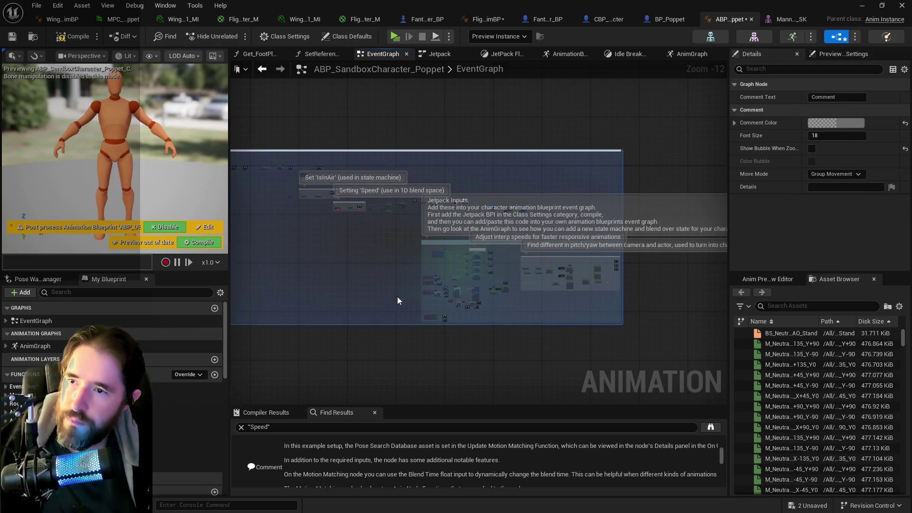
scroll(473, 326, up, 7)
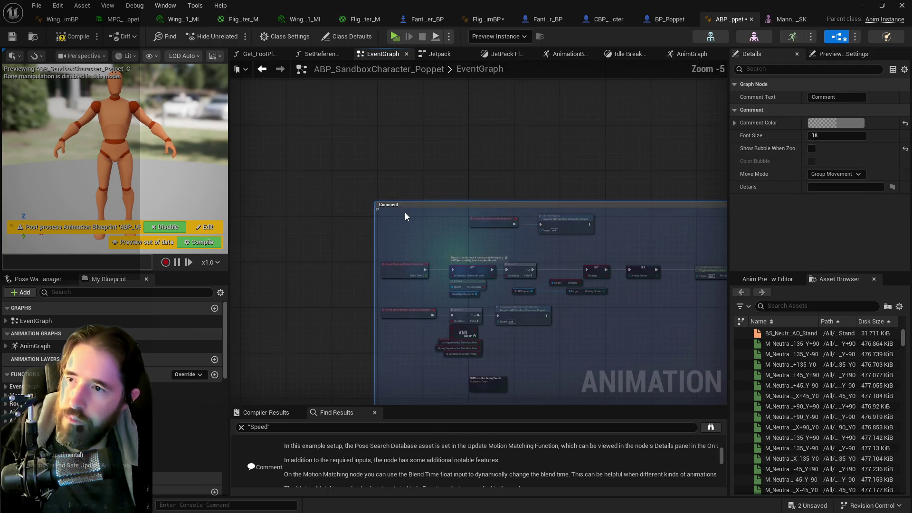
click(818, 96)
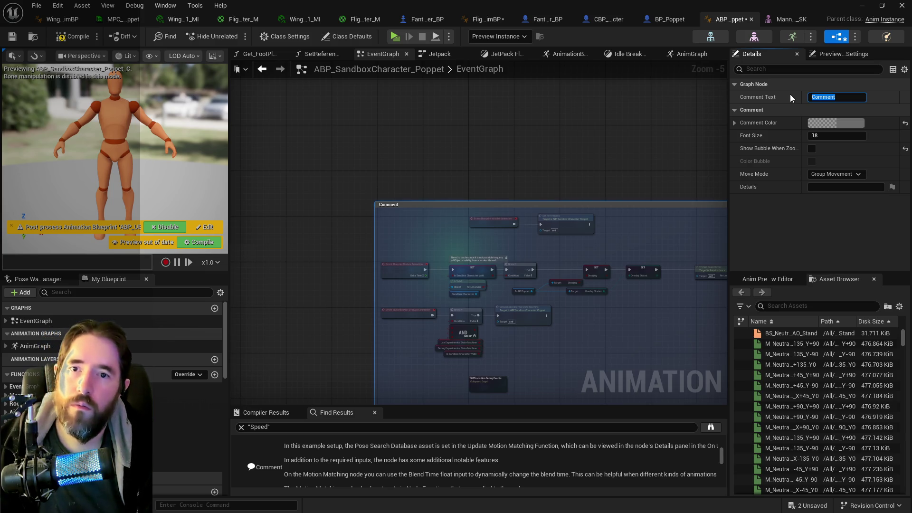
click(654, 132)
scroll(449, 163, down, 3)
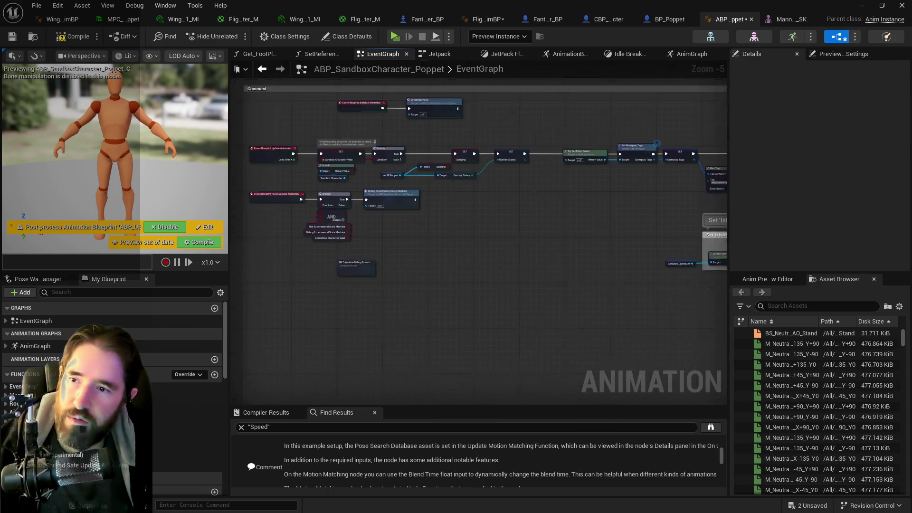
scroll(484, 182, down, 3)
scroll(338, 155, up, 9)
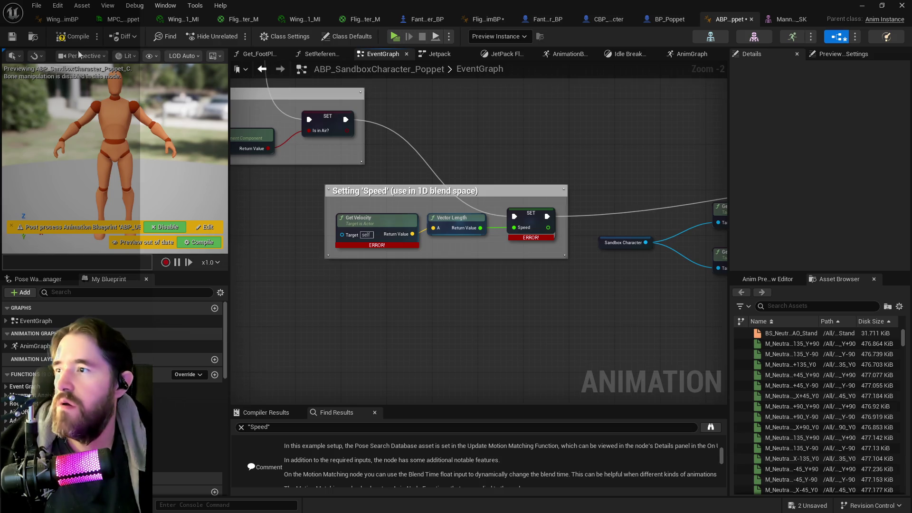
Step: Compile and save, then place a Sandbox Character getter node in the EventGraph
click(12, 37)
scroll(340, 202, down, 2)
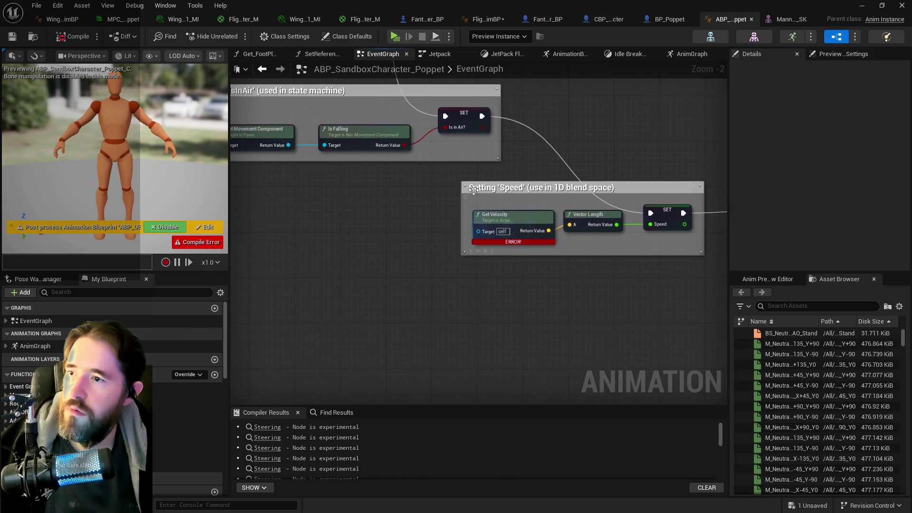
mouse_move(420, 203)
mouse_down()
mouse_move(434, 216)
mouse_move(564, 233)
mouse_up()
drag(394, 230, 708, 252)
click(390, 238)
key(ctrl+c)
key(ctrl+v)
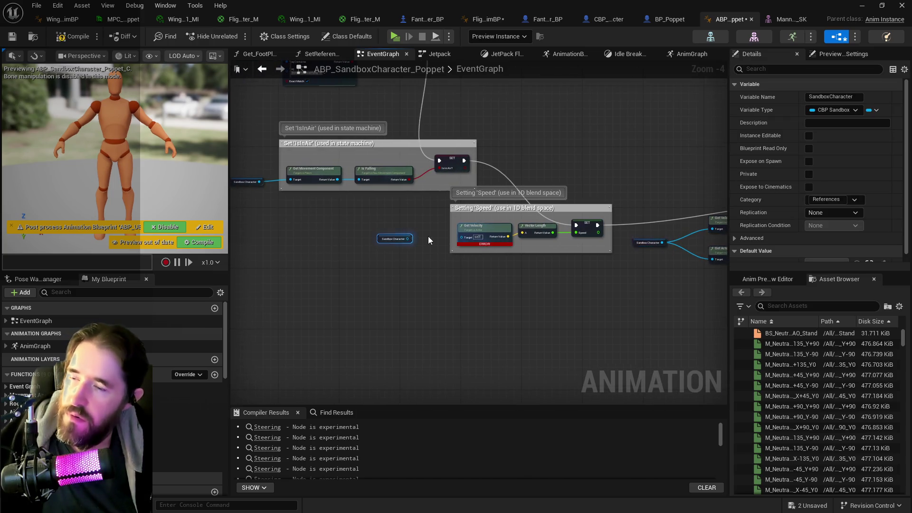
Step: Connect Sandbox Character to Get Velocity's Target, then compile with F7 and save with Ctrl+S
scroll(375, 245, up, 3)
drag(392, 240, 486, 241)
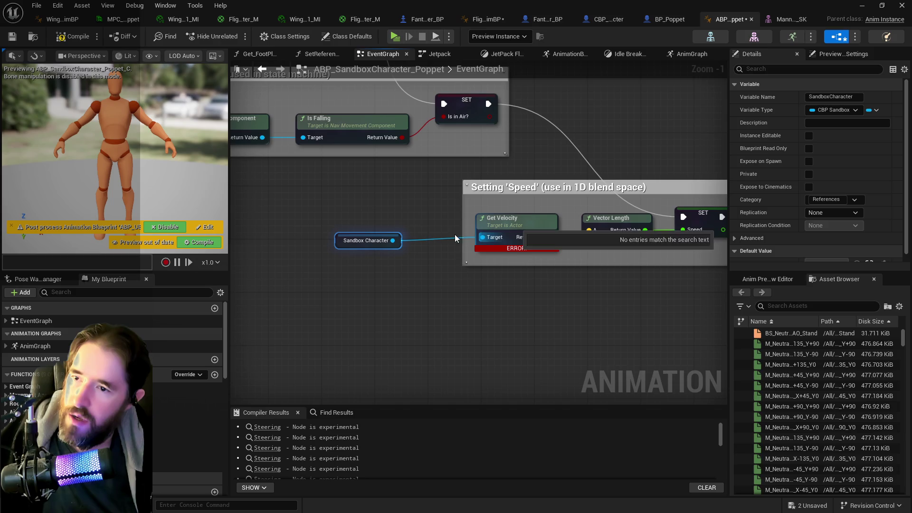
key(F7)
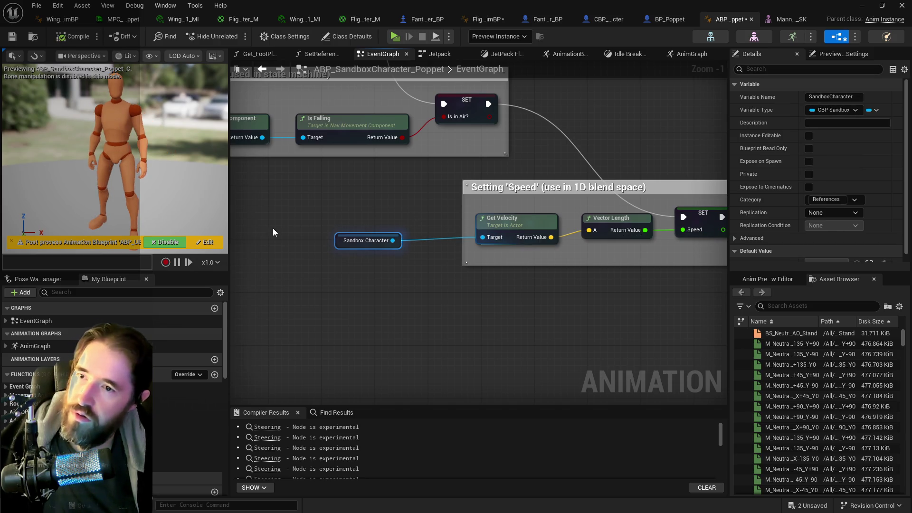
key(ctrl+s)
scroll(538, 323, down, 5)
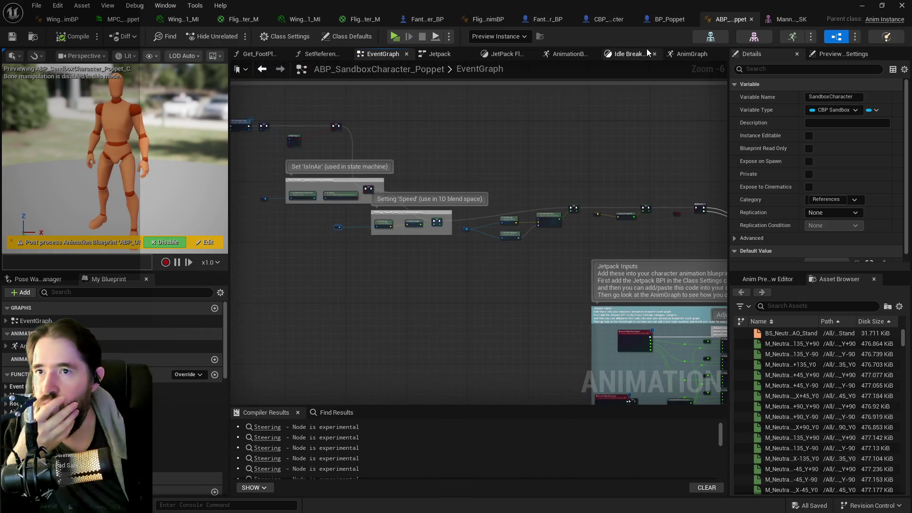
Step: In BP_Poppet, open the Movement Graph and look over its Left/Right input and Add Gameplay Tag nodes
click(660, 20)
scroll(433, 198, up, 3)
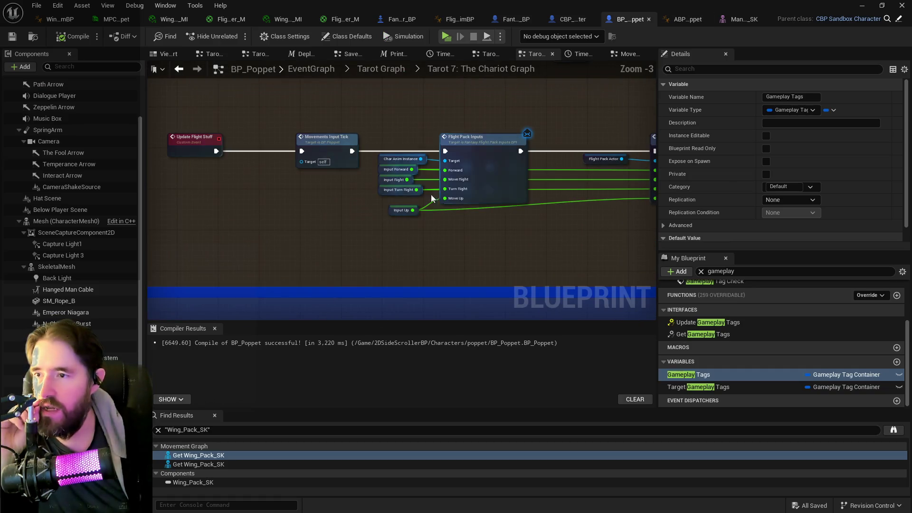
scroll(374, 250, down, 1)
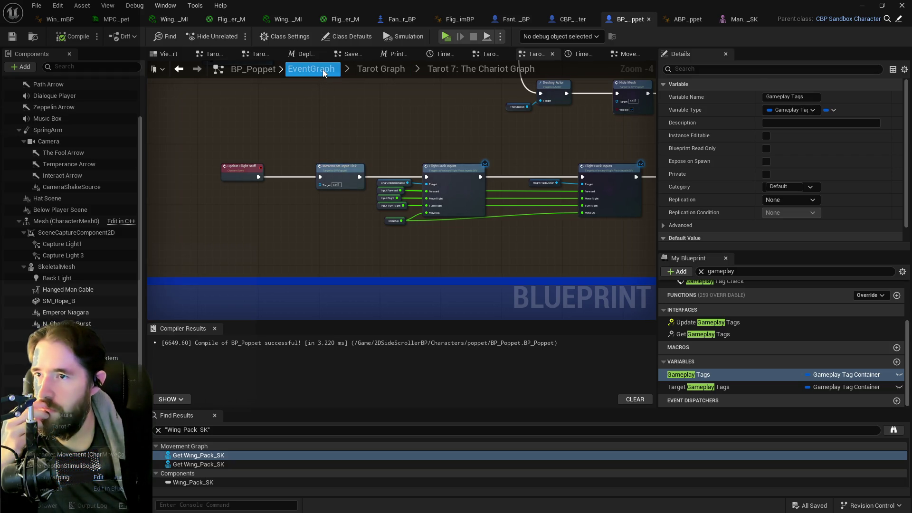
click(628, 54)
scroll(377, 192, up, 8)
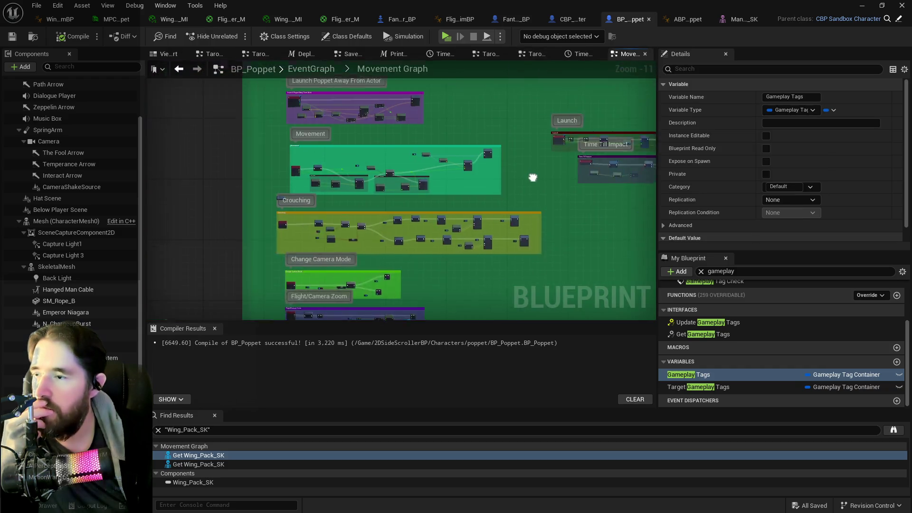
drag(433, 186, 443, 118)
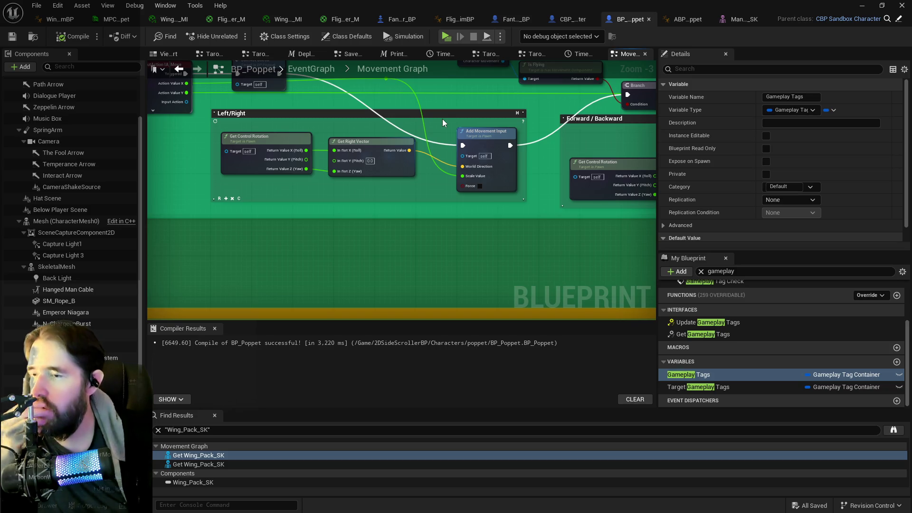
drag(443, 130, 386, 161)
mouse_move(461, 199)
mouse_down()
mouse_move(434, 209)
mouse_move(364, 138)
mouse_move(193, 226)
mouse_up()
drag(546, 213, 448, 169)
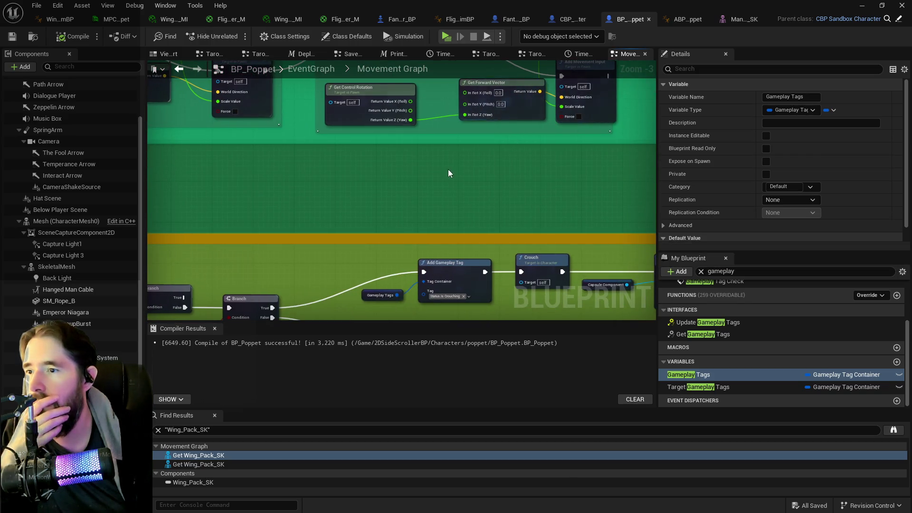
Step: Return to the Tarot 7 Chariot graph, view the Flight Pack Inputs, then go up to Tarot Graph
click(523, 55)
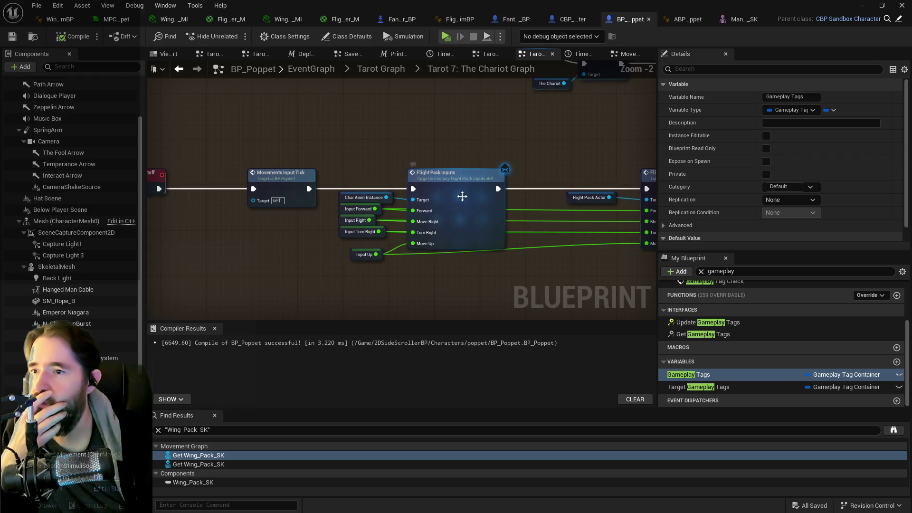
mouse_move(463, 196)
mouse_down()
mouse_move(318, 157)
mouse_move(477, 127)
mouse_up()
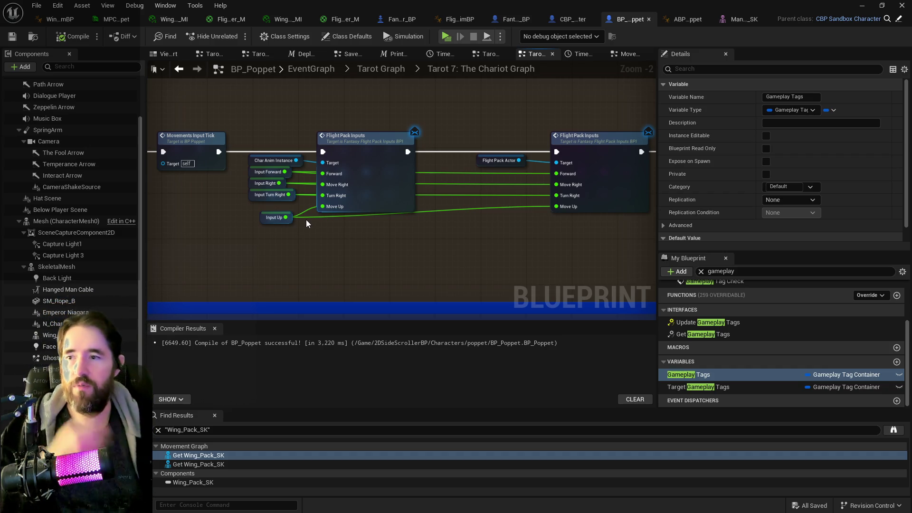
click(384, 67)
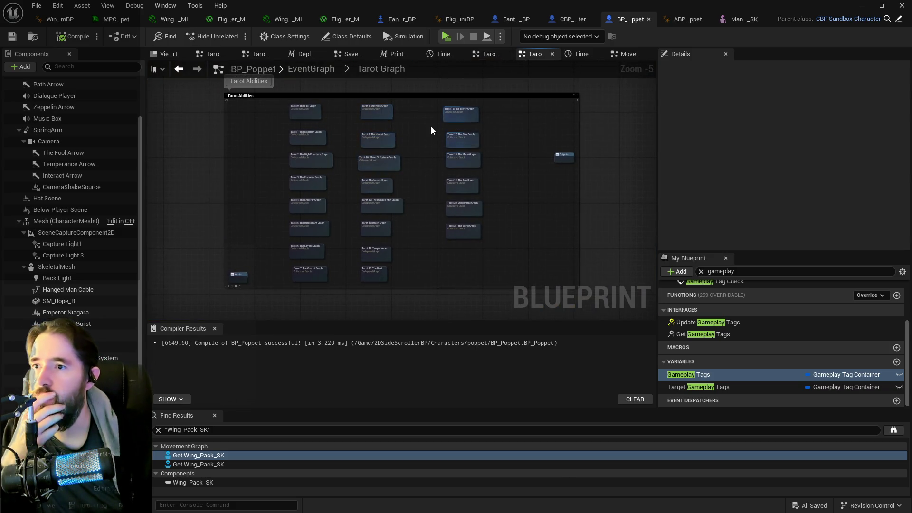
scroll(311, 255, up, 6)
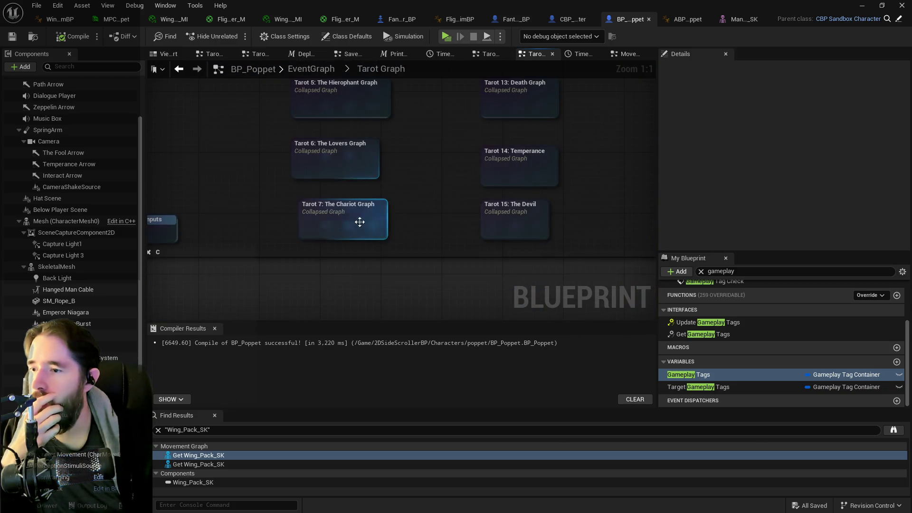
double_click(357, 220)
click(626, 55)
mouse_move(366, 198)
mouse_down()
mouse_move(440, 300)
mouse_move(508, 250)
mouse_up()
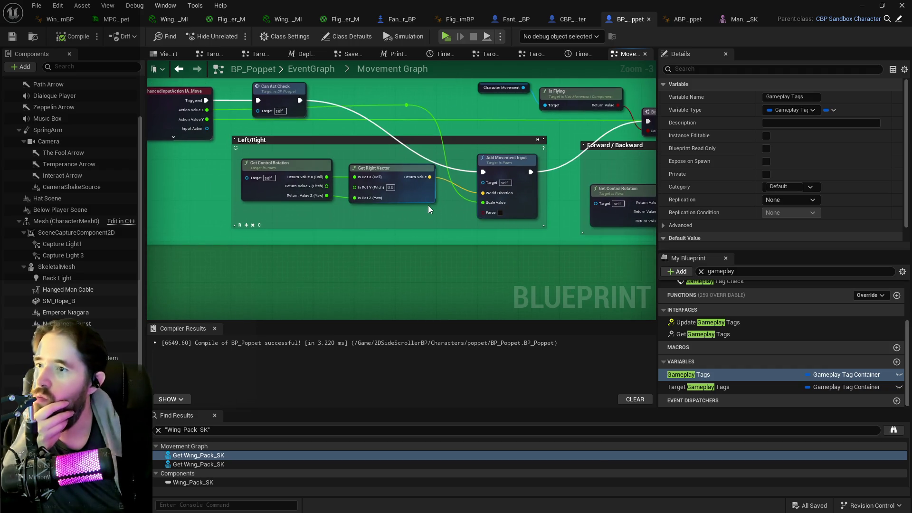
mouse_move(341, 147)
mouse_down()
mouse_move(323, 162)
mouse_move(299, 159)
mouse_up()
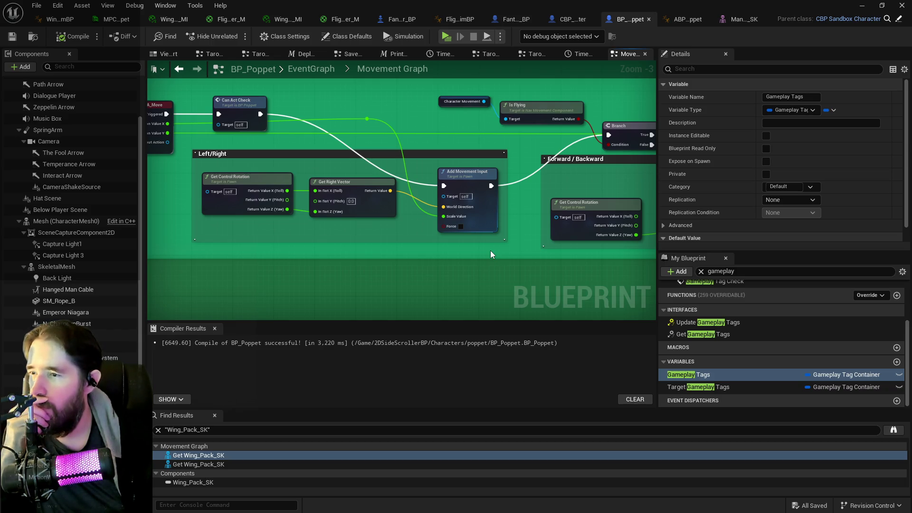
scroll(357, 238, down, 6)
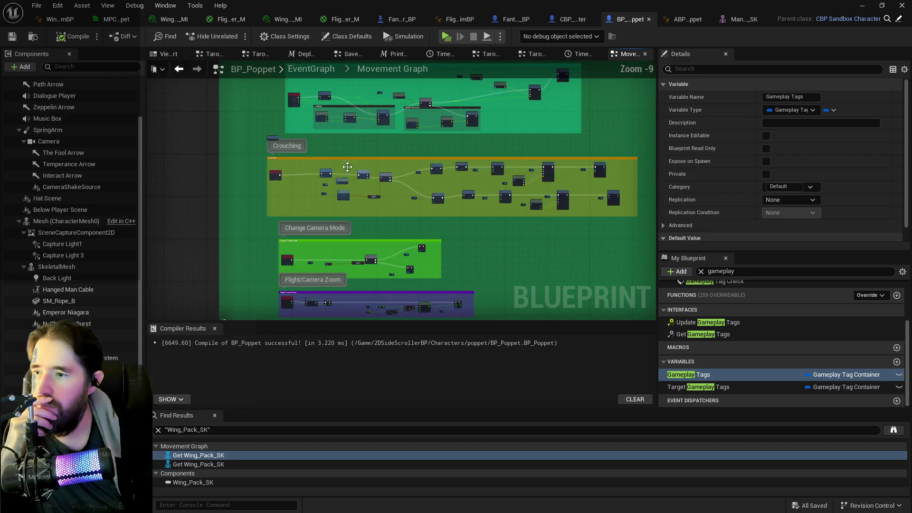
scroll(347, 166, down, 3)
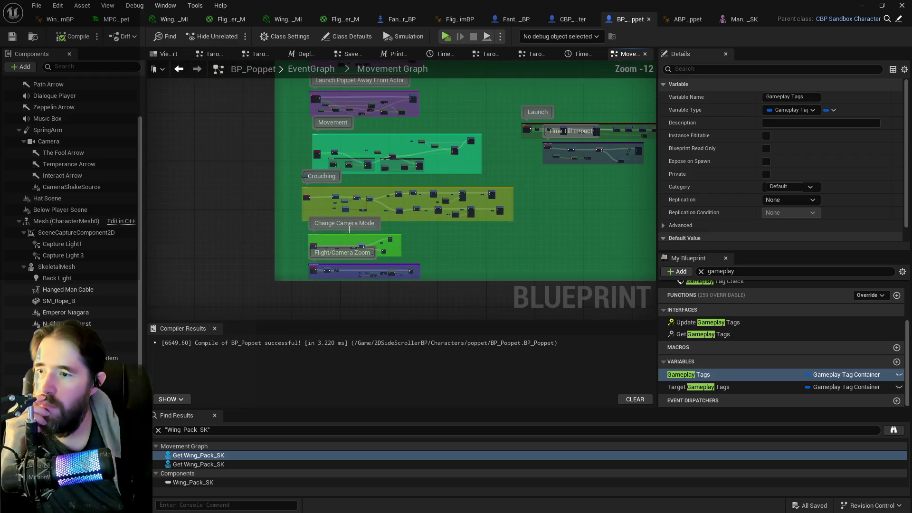
mouse_move(437, 250)
mouse_down()
mouse_move(418, 128)
mouse_move(427, 198)
mouse_move(214, 119)
mouse_move(152, 81)
mouse_up()
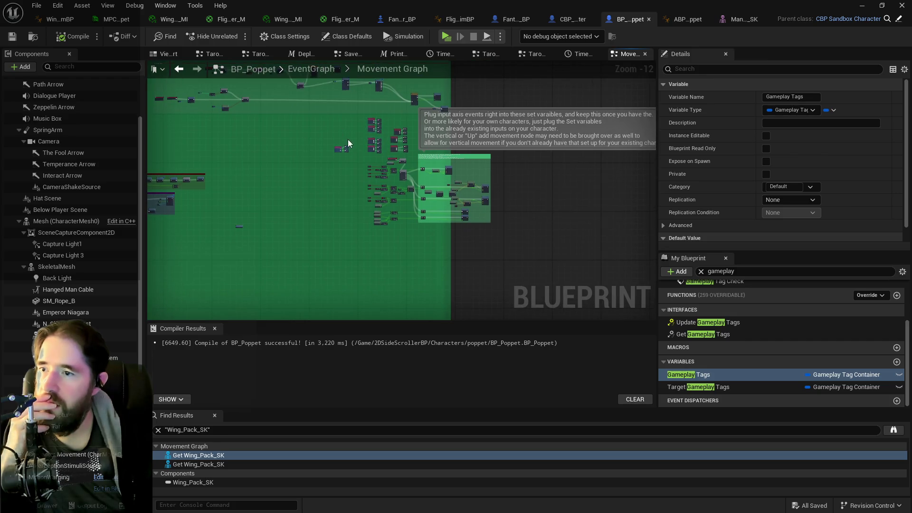
scroll(348, 139, up, 10)
drag(446, 112, 419, 157)
scroll(483, 224, down, 1)
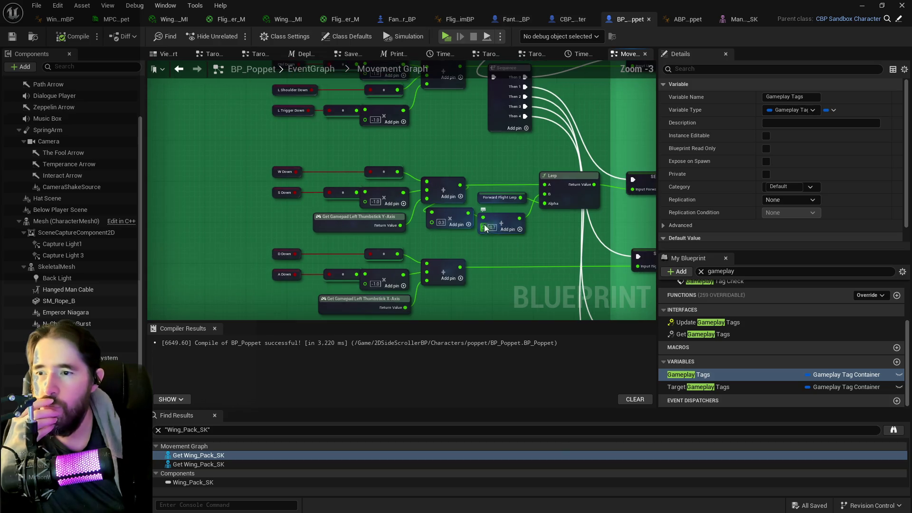
drag(546, 241, 447, 239)
drag(364, 197, 455, 164)
scroll(454, 164, up, 1)
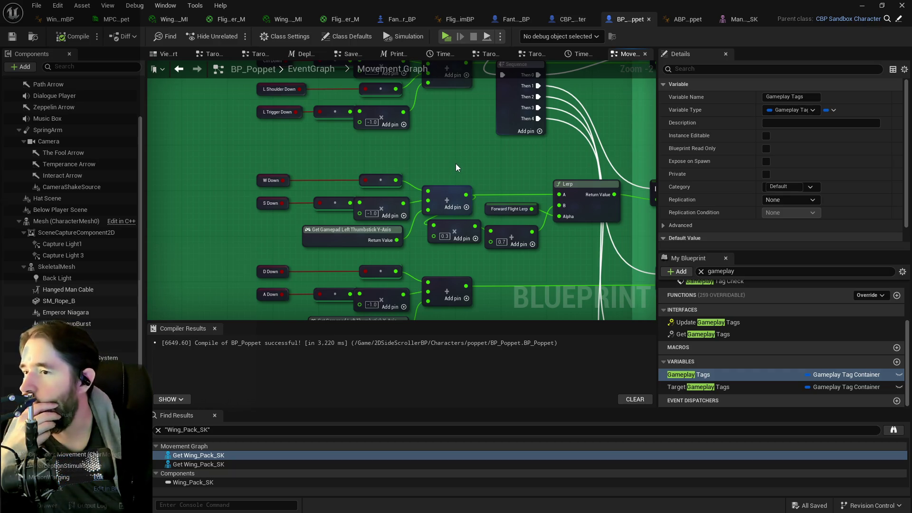
scroll(456, 164, down, 3)
scroll(381, 123, up, 2)
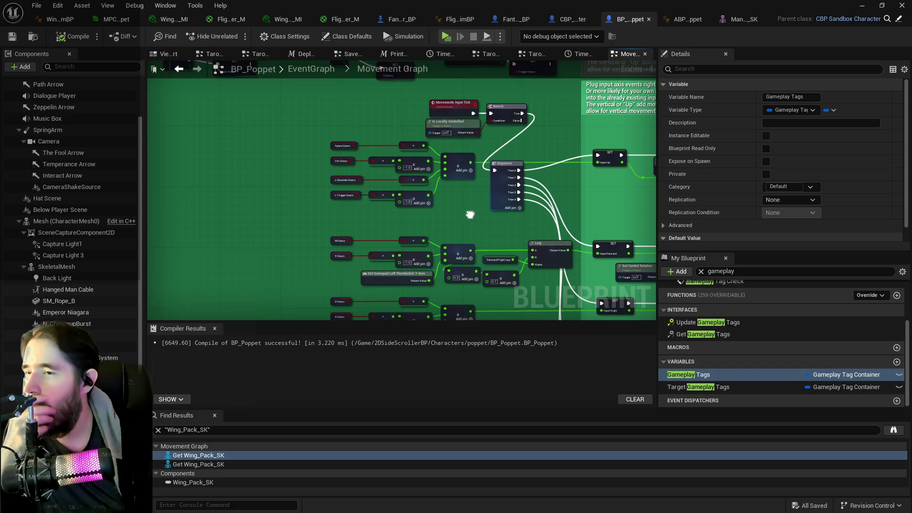
mouse_move(381, 124)
mouse_down()
mouse_move(398, 169)
mouse_move(409, 301)
mouse_move(395, 266)
mouse_move(380, 127)
mouse_move(378, 285)
mouse_up()
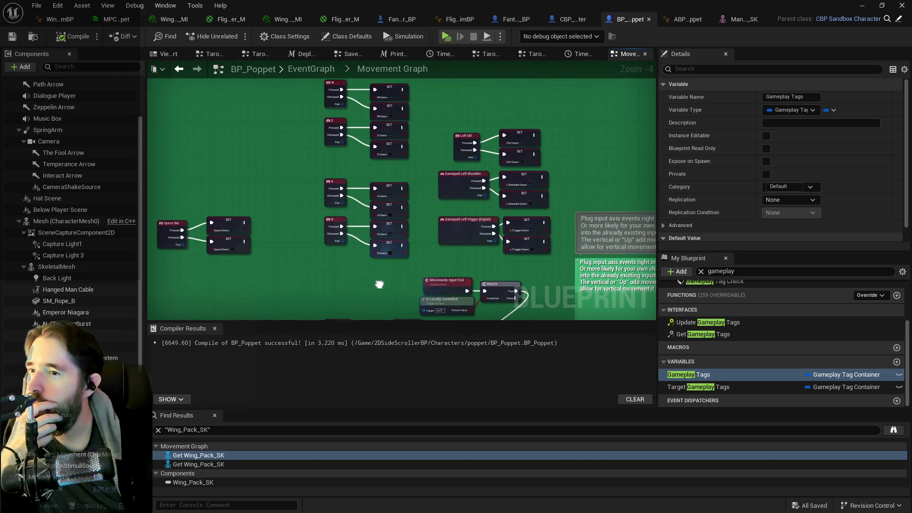
scroll(426, 192, down, 1)
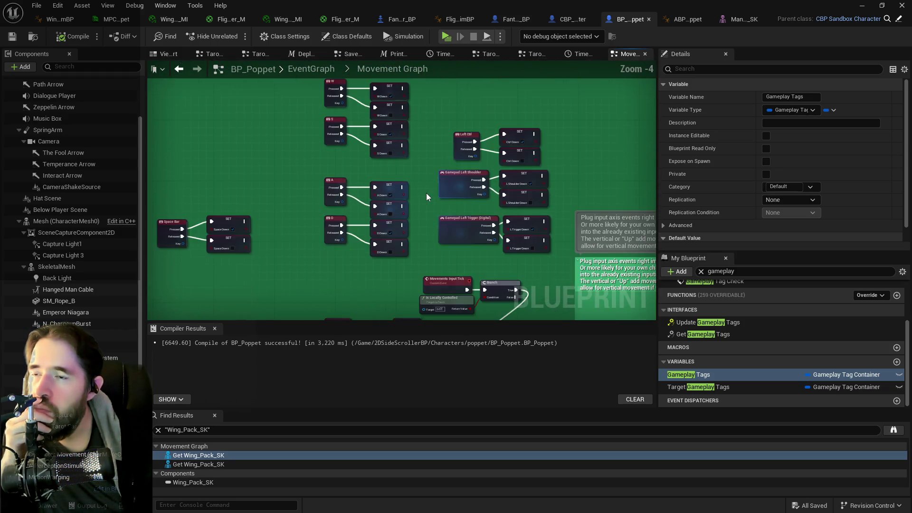
scroll(428, 195, up, 1)
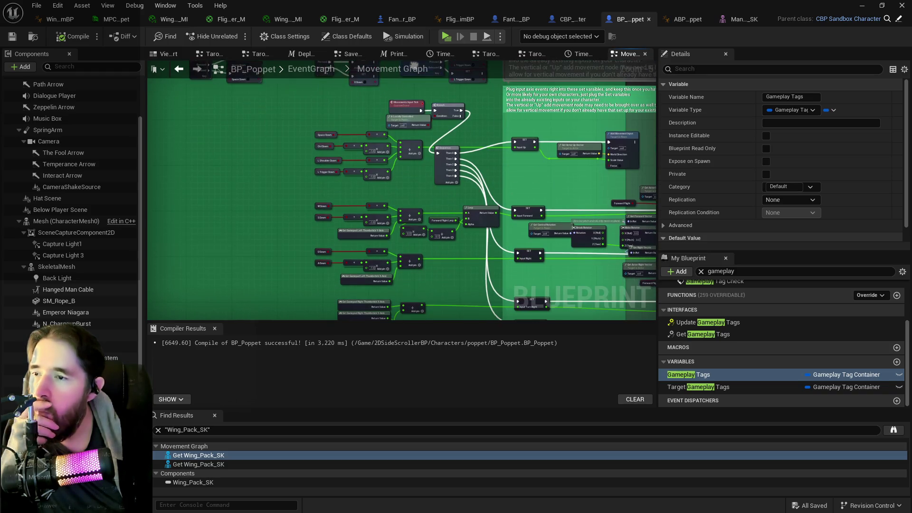
scroll(435, 198, down, 1)
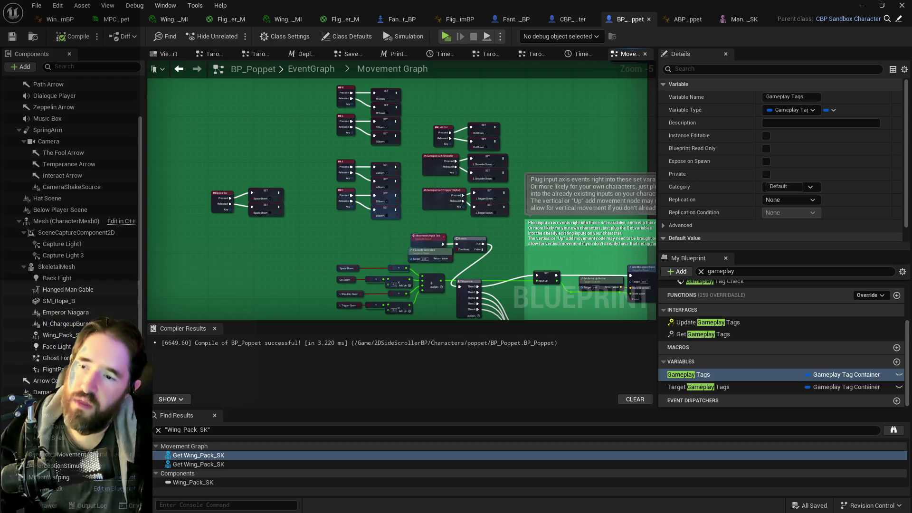
scroll(321, 169, up, 1)
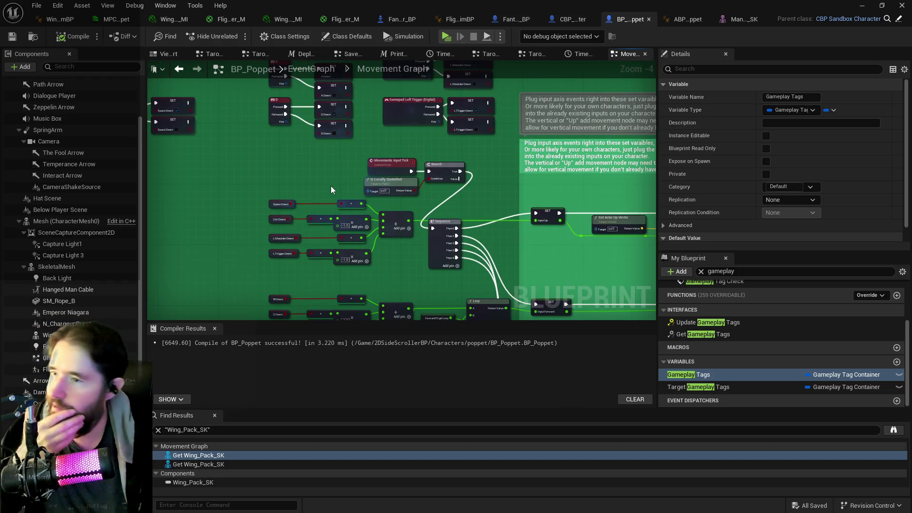
scroll(331, 189, down, 3)
scroll(335, 200, up, 3)
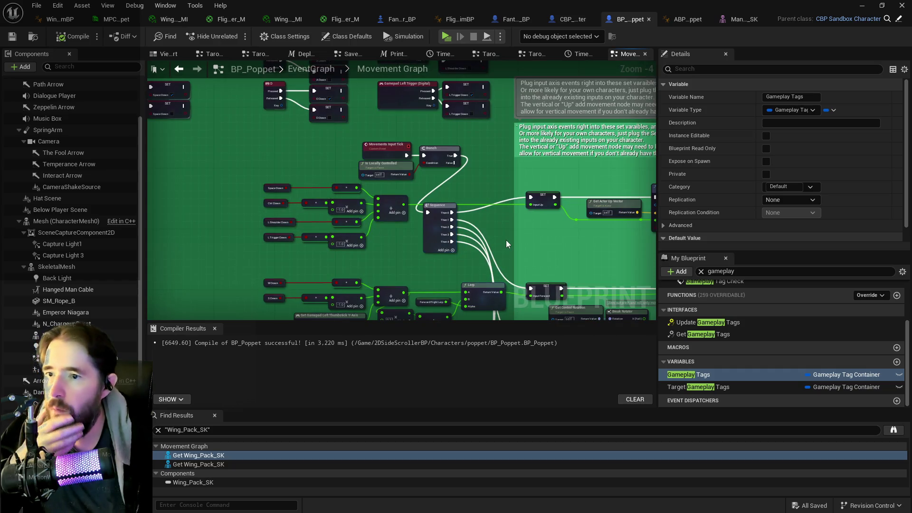
mouse_move(506, 242)
mouse_down()
mouse_move(415, 165)
mouse_move(471, 188)
mouse_up()
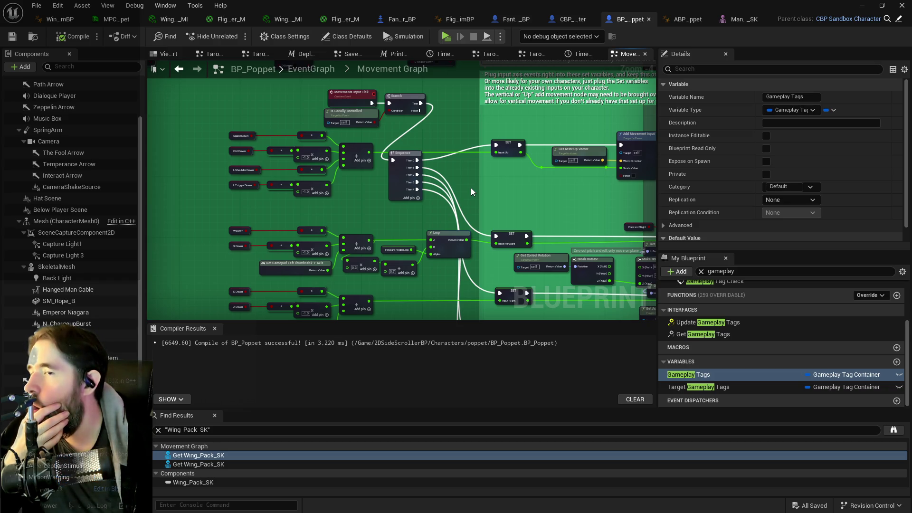
drag(426, 133, 449, 148)
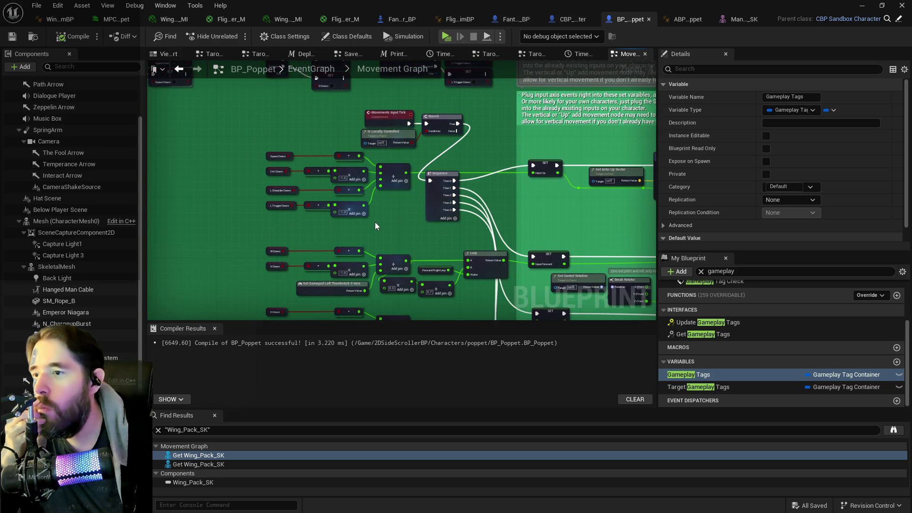
scroll(230, 167, up, 2)
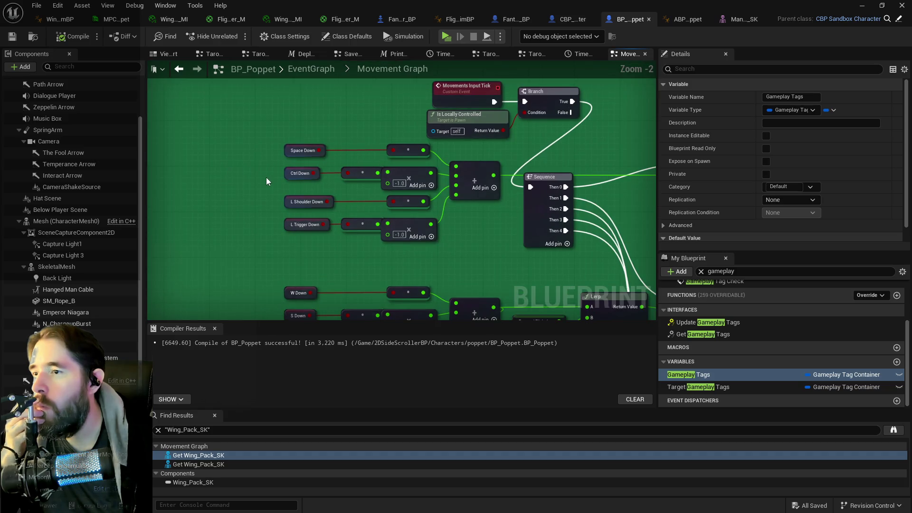
scroll(279, 169, down, 1)
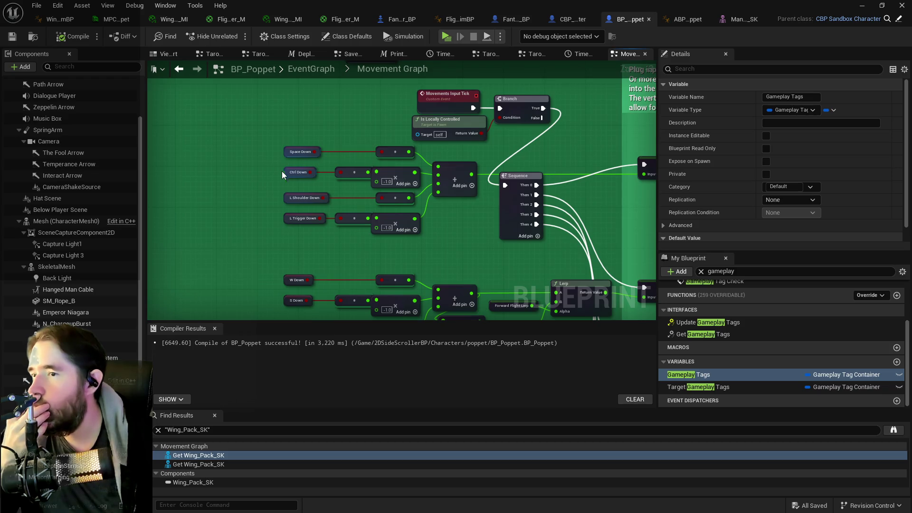
scroll(392, 221, down, 2)
scroll(461, 243, up, 2)
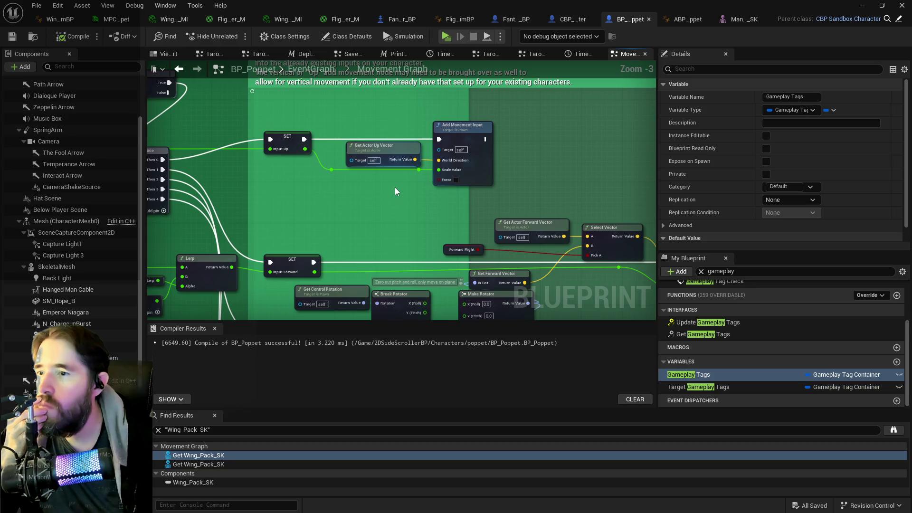
scroll(394, 187, down, 2)
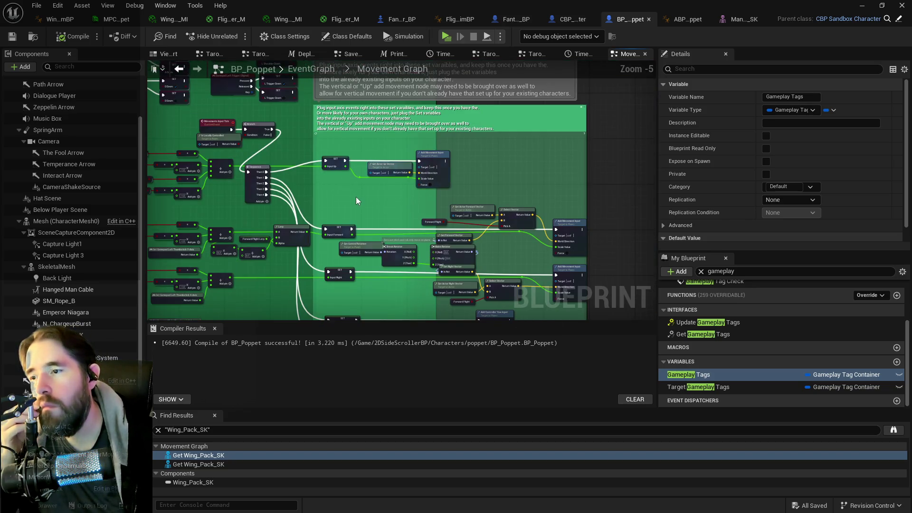
scroll(355, 197, up, 1)
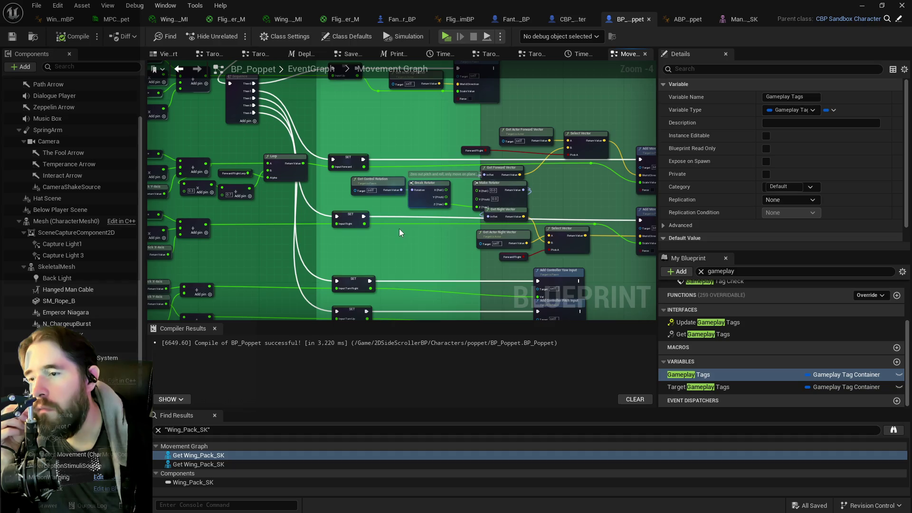
click(532, 57)
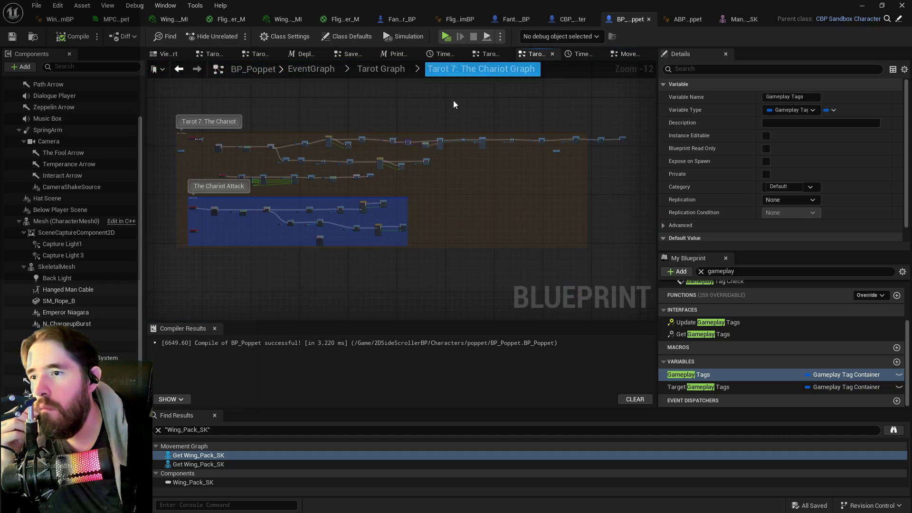
scroll(280, 167, up, 8)
drag(300, 227, 408, 245)
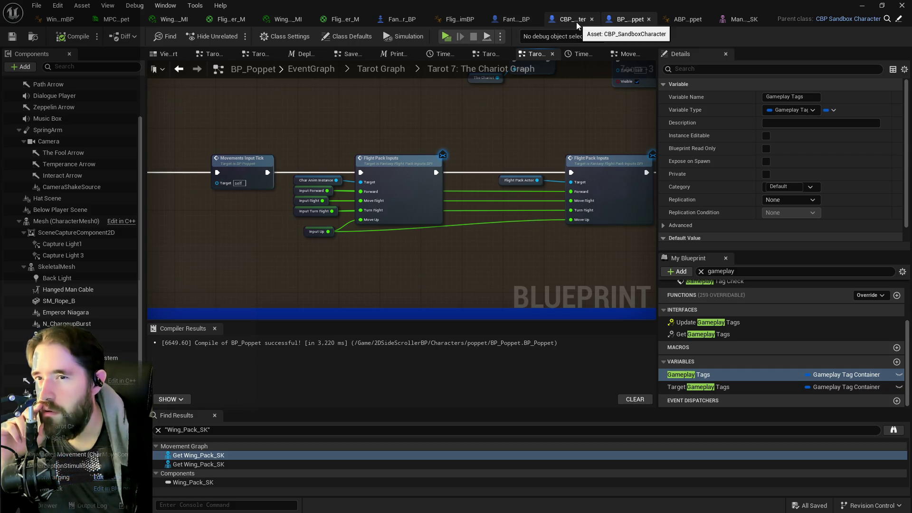
click(626, 54)
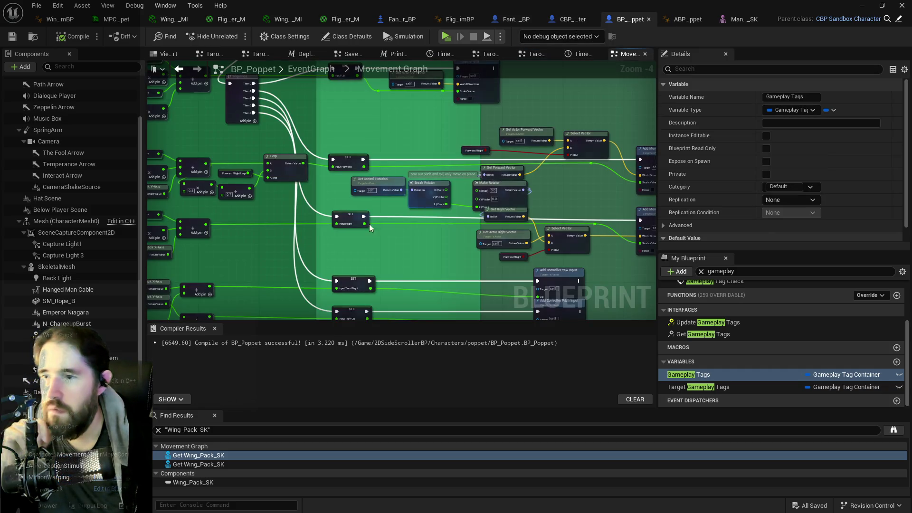
Step: Select the SET Input Forward node and pan to the Launch Poppet and Movement comments
click(346, 156)
scroll(352, 156, down, 6)
mouse_move(368, 155)
mouse_down()
mouse_move(539, 230)
mouse_move(427, 228)
mouse_move(486, 201)
mouse_up()
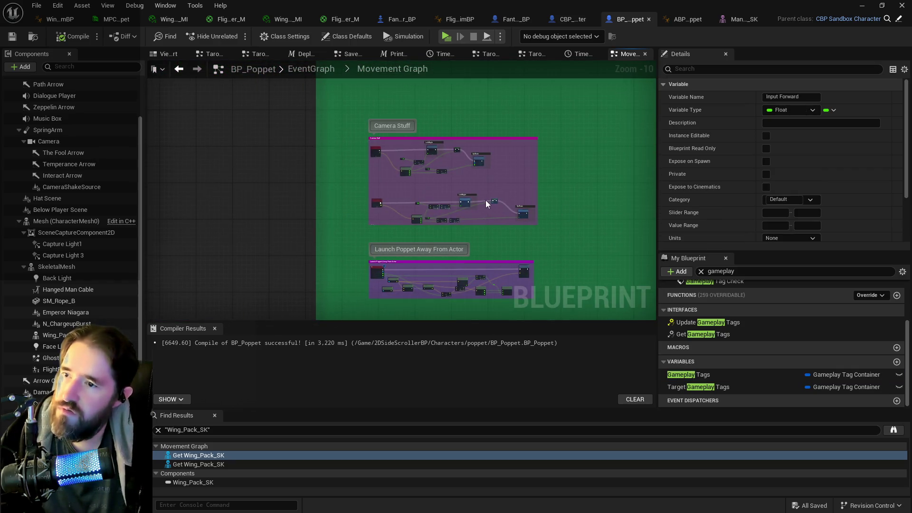
scroll(485, 200, up, 5)
scroll(376, 176, up, 2)
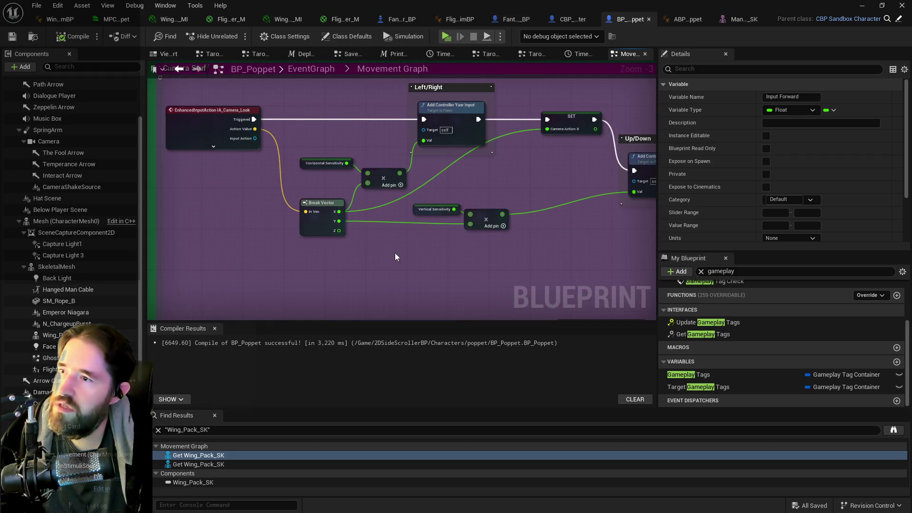
scroll(400, 249, down, 3)
mouse_move(399, 249)
mouse_down()
mouse_move(390, 106)
mouse_move(381, 172)
mouse_up()
Step: Paste a copy of SET Input Forward beside the Is Flying Branch nodes
scroll(337, 159, up, 4)
scroll(456, 160, down, 1)
scroll(443, 206, down, 1)
scroll(375, 223, down, 1)
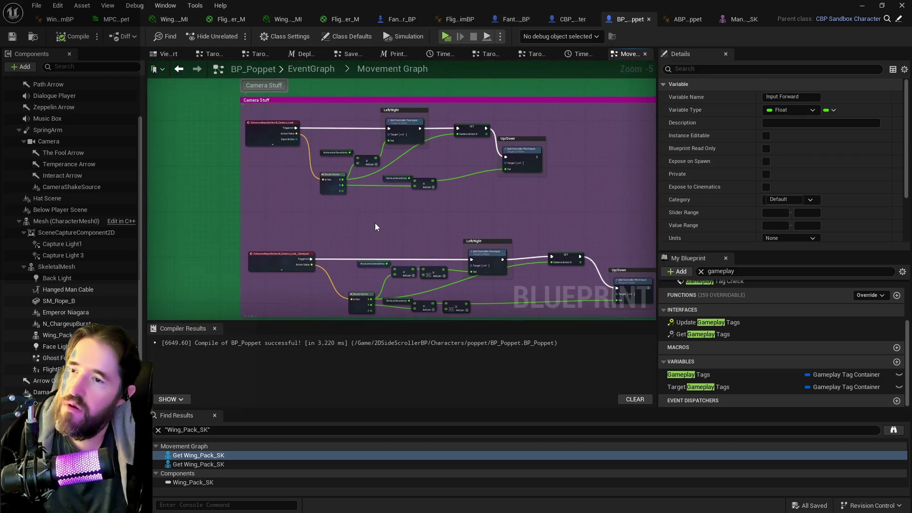
drag(434, 235, 352, 193)
mouse_move(289, 163)
mouse_down()
mouse_move(314, 175)
mouse_move(327, 163)
mouse_up()
scroll(327, 162, down, 1)
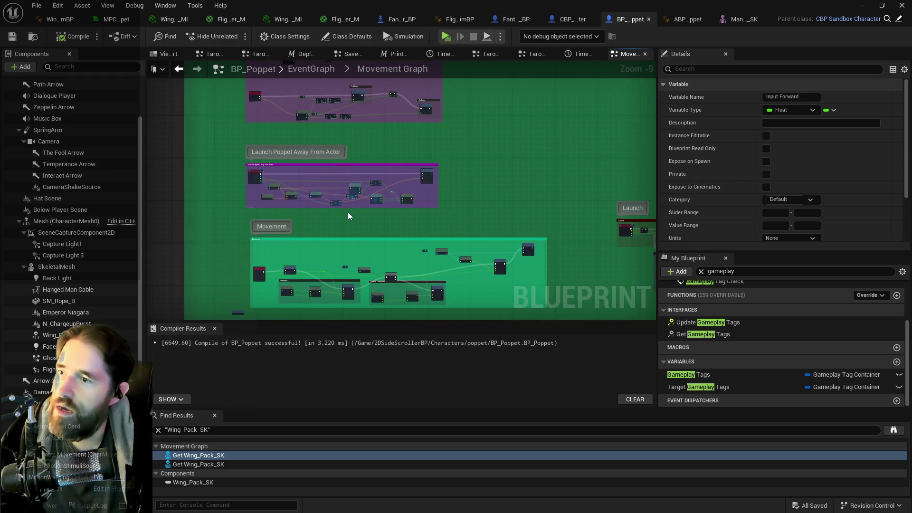
drag(348, 216, 349, 126)
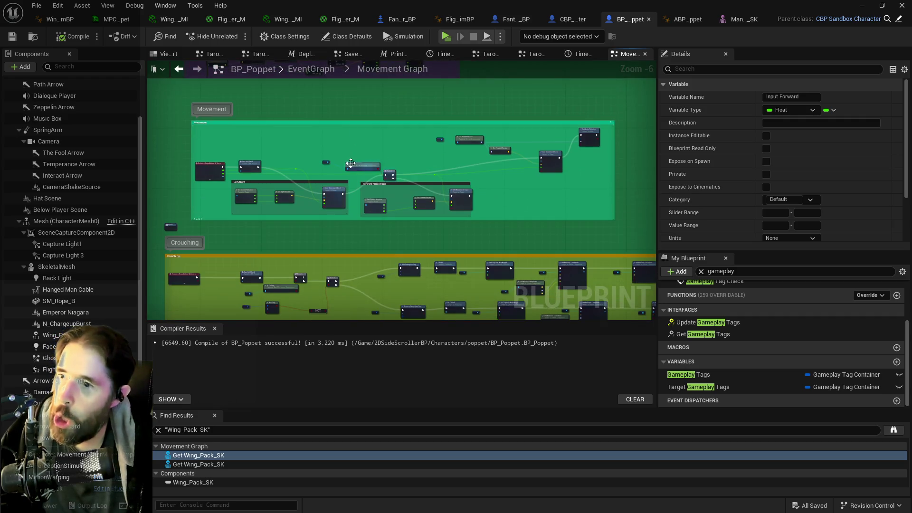
scroll(340, 181, up, 3)
key(ctrl+v)
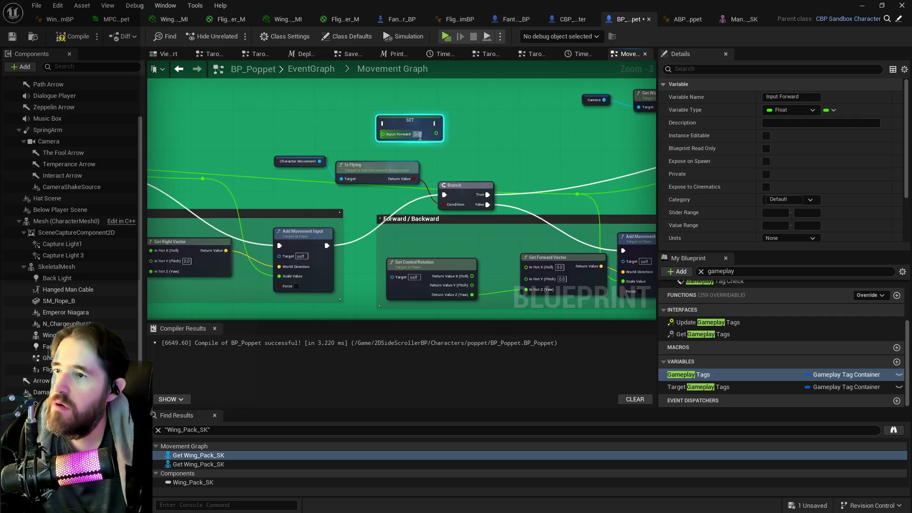
Step: Position the new SET Input Forward node beside the Branch, outside the Forward/Backward comment
mouse_move(416, 121)
mouse_down()
mouse_move(472, 121)
mouse_move(274, 109)
mouse_move(470, 164)
mouse_move(546, 213)
mouse_up()
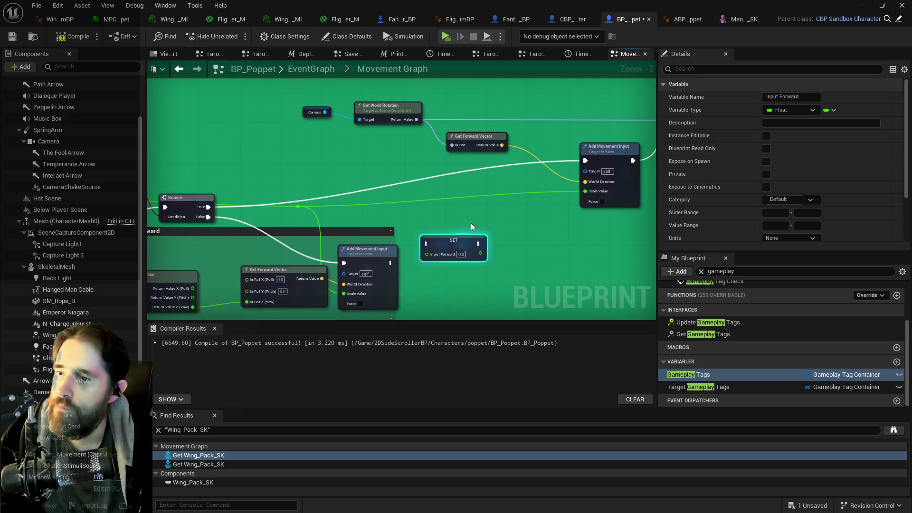
drag(440, 235, 293, 229)
mouse_move(420, 210)
mouse_down()
mouse_move(330, 203)
mouse_move(494, 212)
mouse_move(584, 174)
mouse_move(558, 173)
mouse_move(626, 181)
mouse_move(535, 184)
mouse_up()
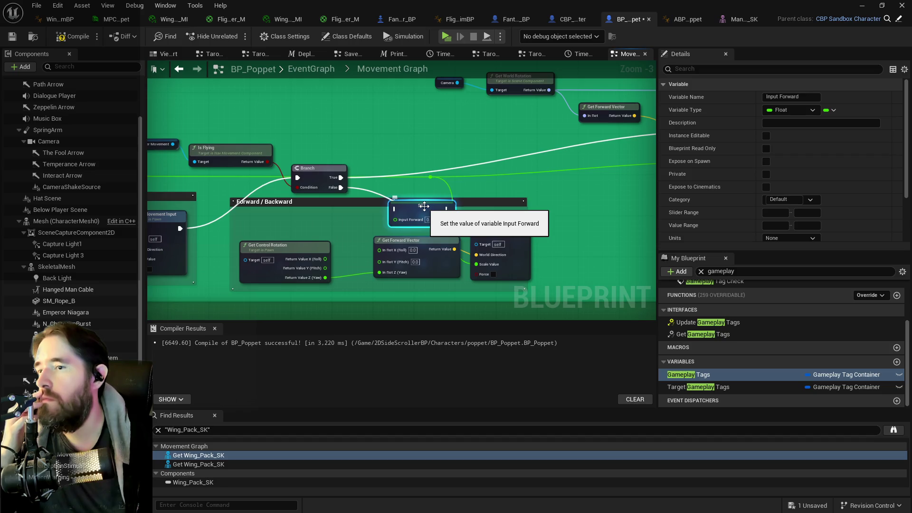
drag(423, 206, 494, 165)
drag(421, 168, 311, 192)
Step: Wire Branch True into SET Input Forward and feed the reroute wire into its value
mouse_move(231, 202)
mouse_down()
mouse_move(505, 194)
mouse_move(604, 157)
mouse_up()
click(389, 196)
drag(342, 204, 362, 172)
Step: Tidy the right-hand movement nodes, repositioning the Set Actor Rotation node
mouse_move(292, 198)
mouse_down()
mouse_move(423, 202)
mouse_move(498, 186)
mouse_up()
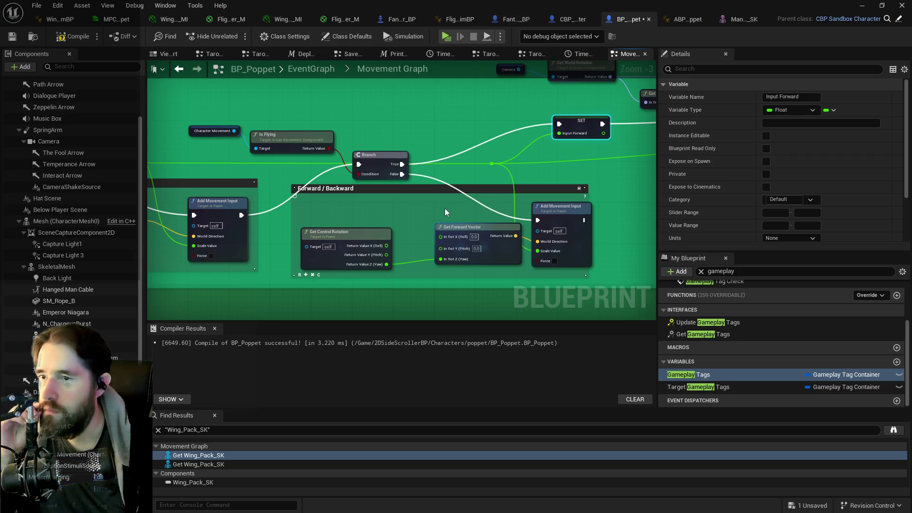
mouse_move(623, 183)
mouse_down()
mouse_move(231, 220)
mouse_move(387, 234)
mouse_up()
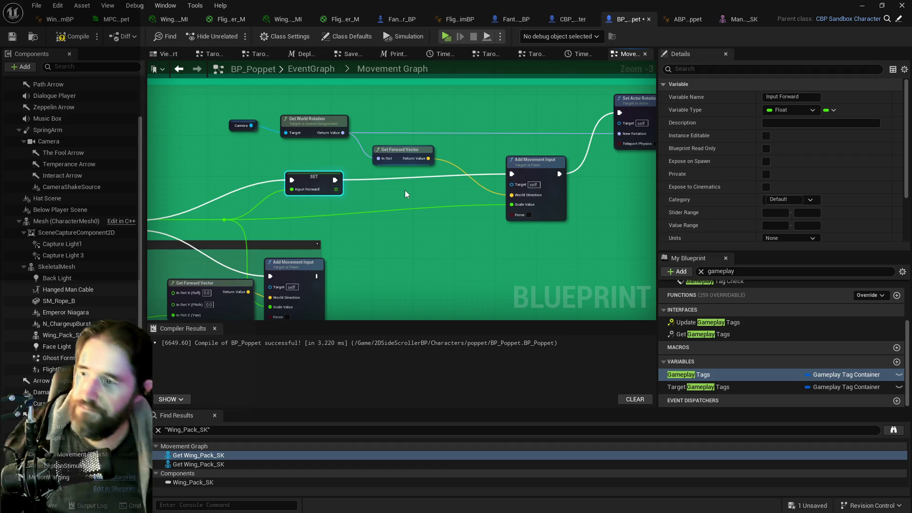
scroll(421, 210, down, 3)
scroll(421, 210, up, 2)
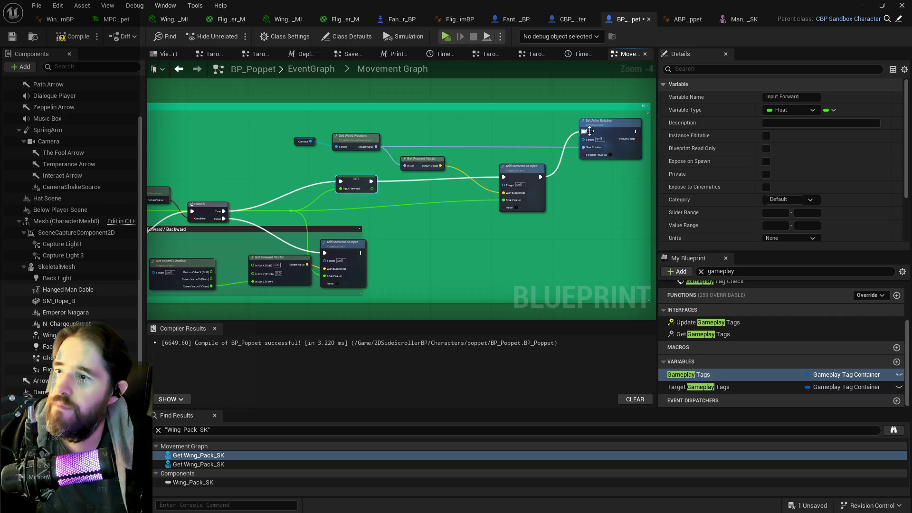
mouse_move(609, 126)
mouse_down()
mouse_move(616, 138)
mouse_move(614, 128)
mouse_up()
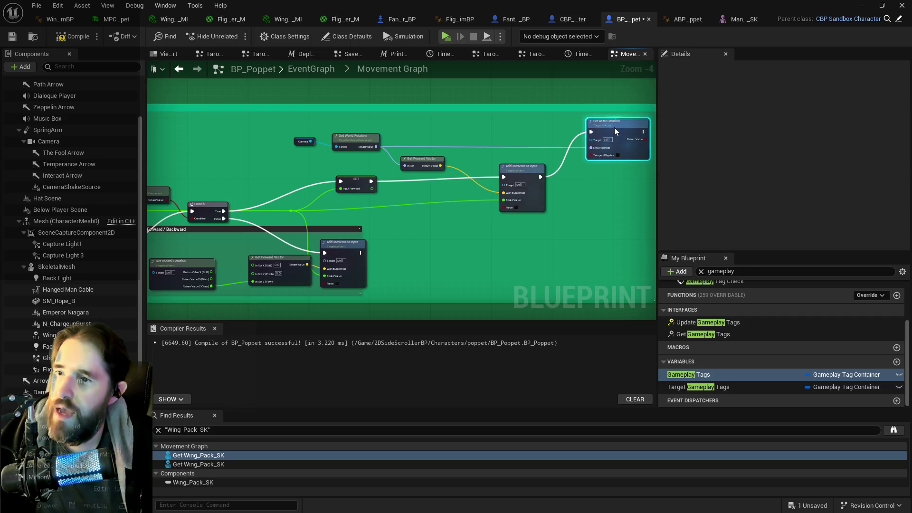
Step: Wrap the flying forward path nodes in a comment titled 'Flying Forward/Backward'
drag(391, 154, 275, 119)
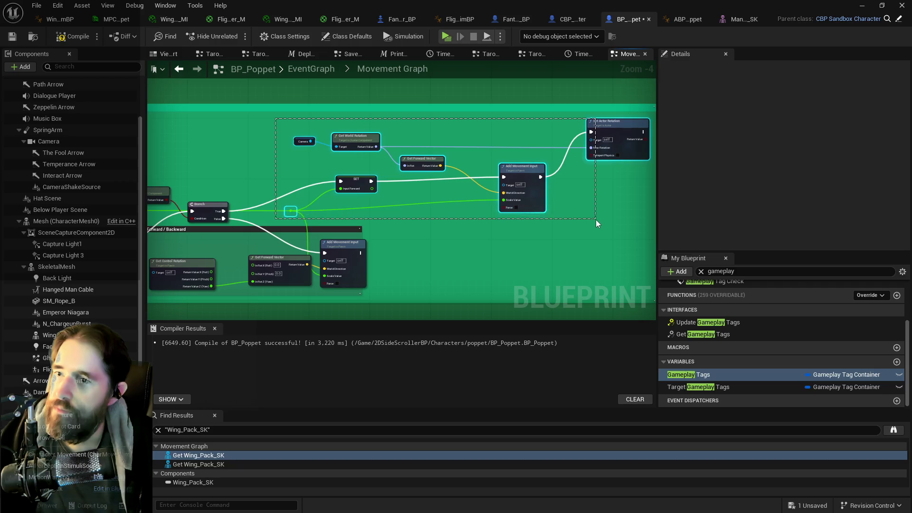
ctrl+click(291, 210)
scroll(285, 171, down, 1)
mouse_move(177, 137)
mouse_down()
mouse_move(596, 186)
mouse_move(597, 208)
mouse_up()
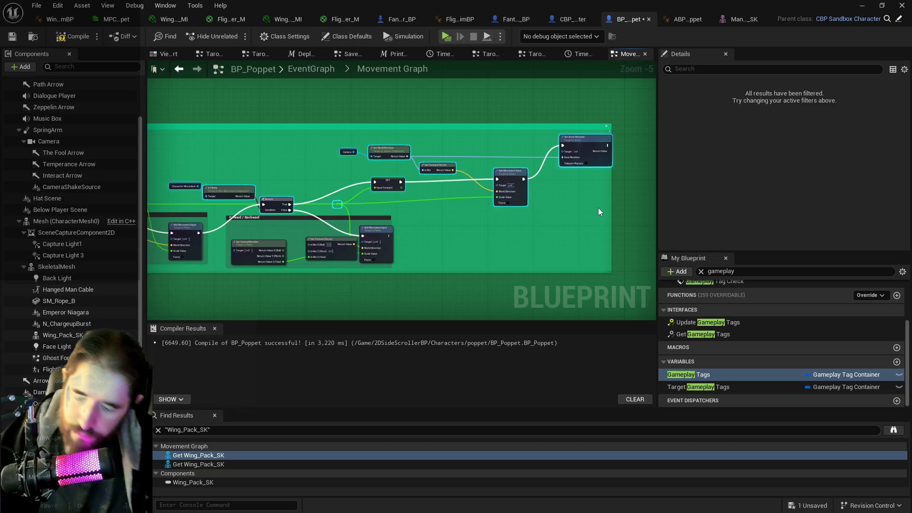
key(c)
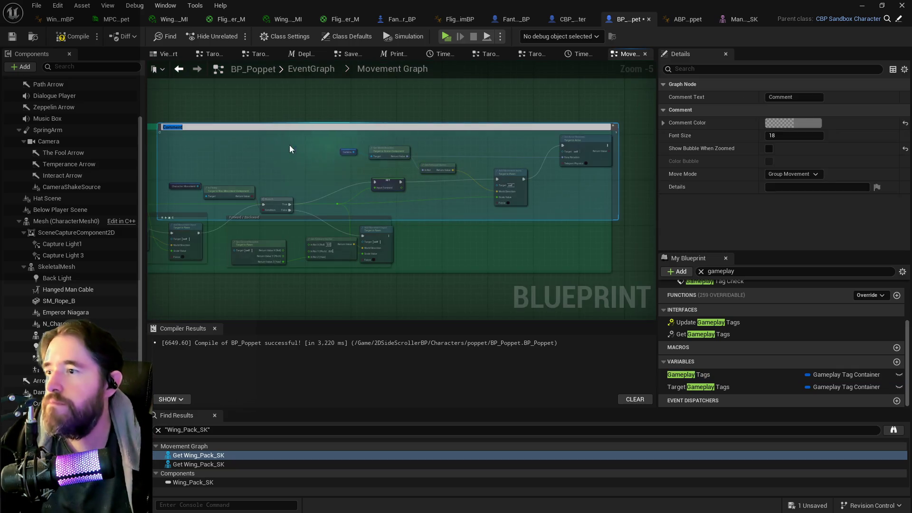
text(Flying For)
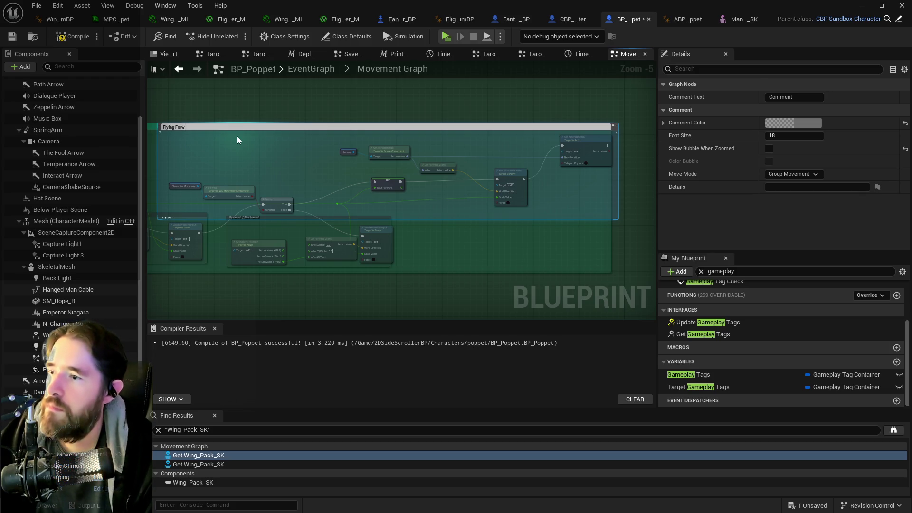
text(ward/Backward)
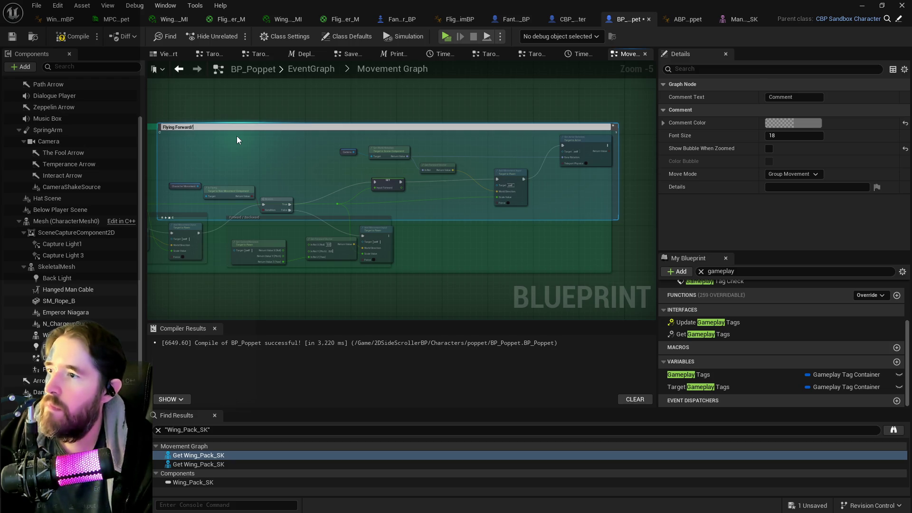
key(Return)
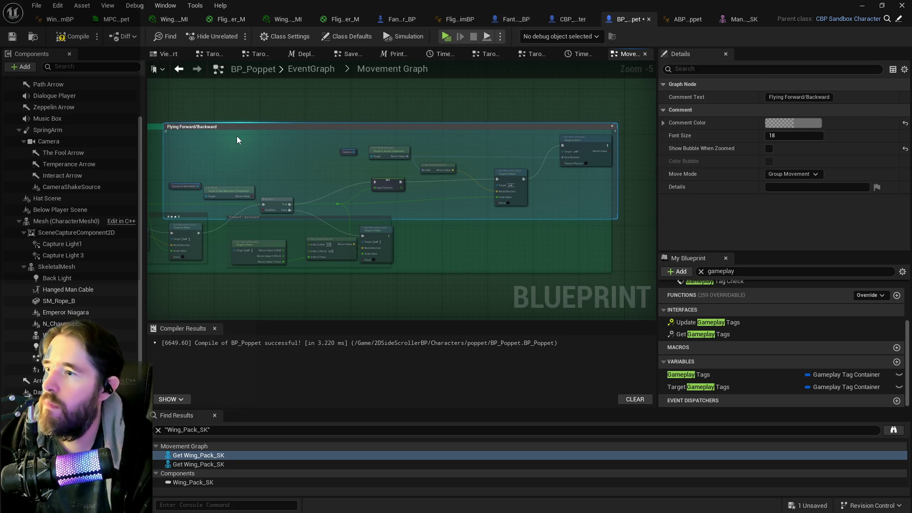
Step: Grow the Movement comment around its nodes, including the Inputs node
scroll(440, 97, down, 1)
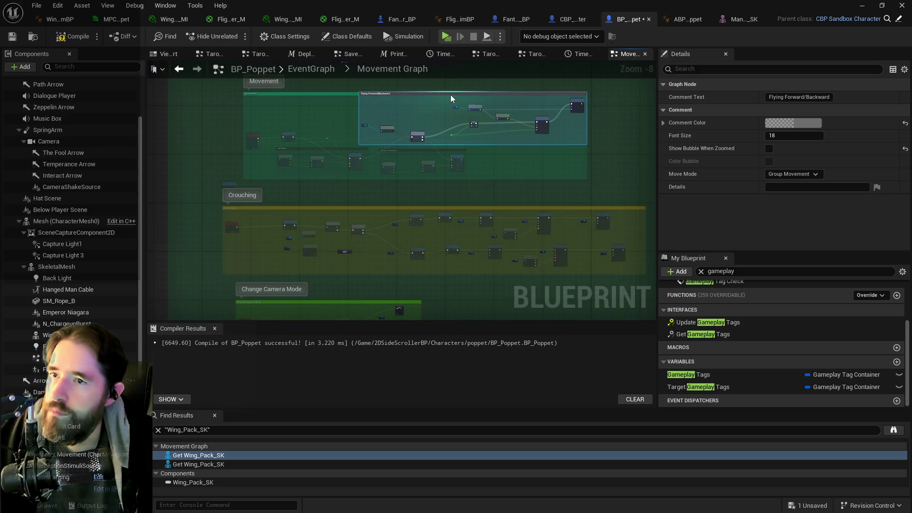
drag(231, 116, 570, 204)
scroll(312, 209, up, 4)
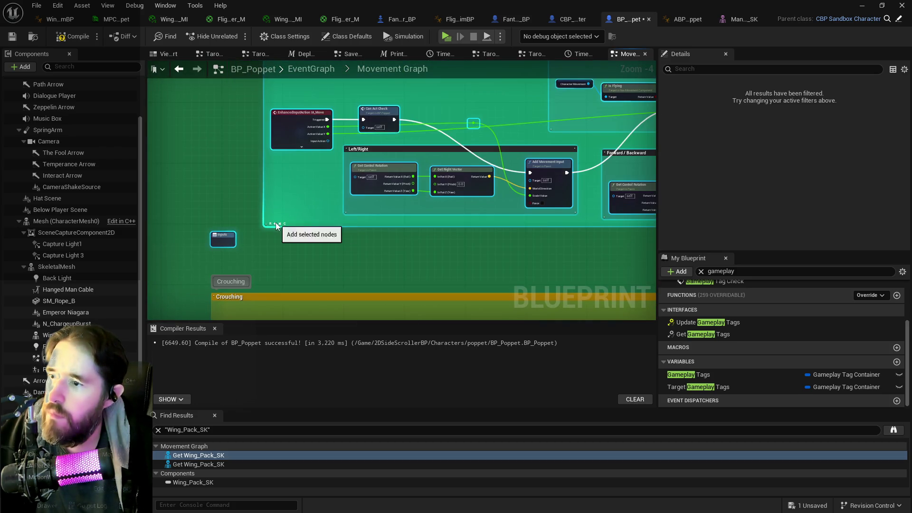
click(276, 223)
click(335, 186)
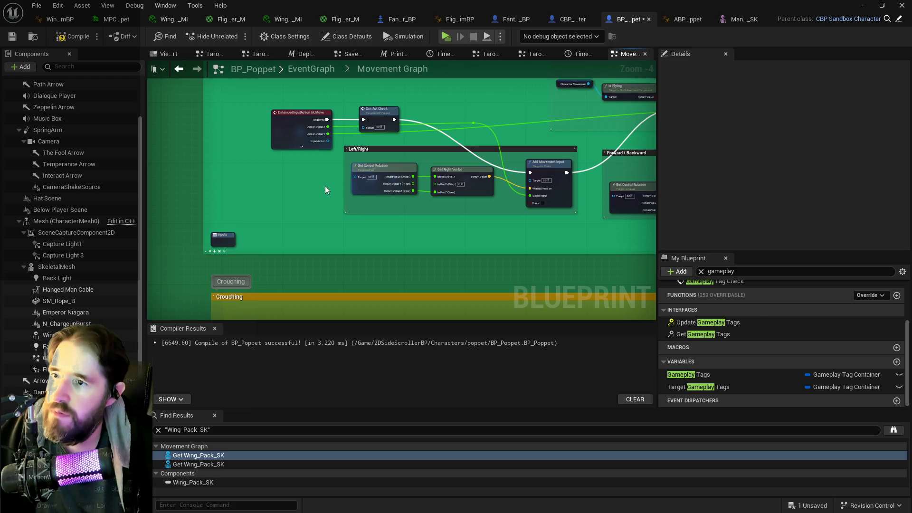
click(220, 237)
Step: Move the small Inputs node left, out of the Movement group
scroll(221, 237, down, 2)
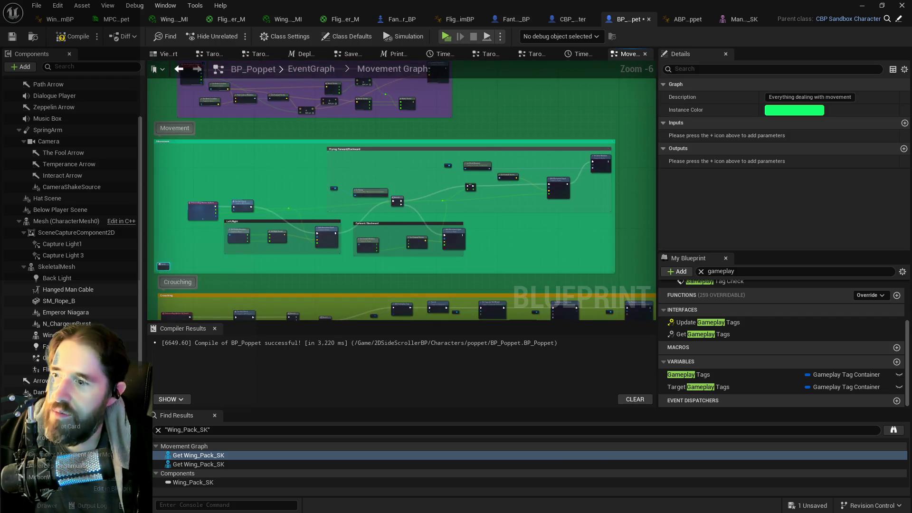
scroll(266, 218, up, 2)
click(269, 216)
scroll(277, 230, up, 2)
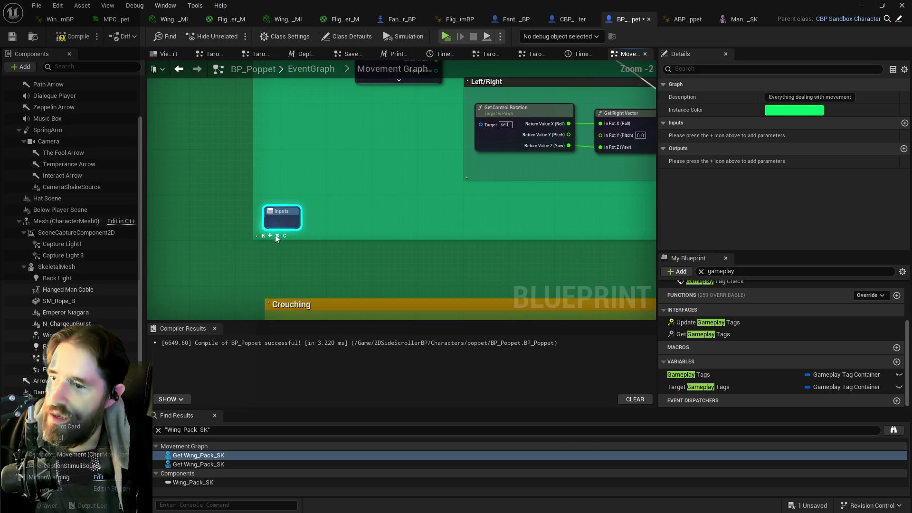
drag(281, 217, 195, 207)
scroll(350, 183, down, 3)
Step: Review the Flying Forward/Backward and Movement groups, then switch to the Tarot 7: The Chariot Graph
drag(350, 183, 36, 255)
mouse_move(379, 97)
mouse_down()
mouse_move(374, 127)
mouse_move(408, 137)
mouse_up()
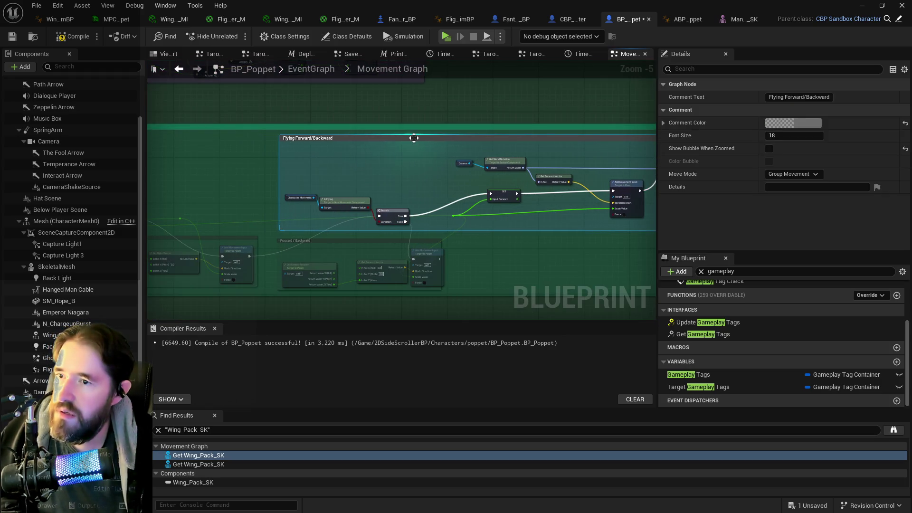
mouse_move(384, 181)
mouse_down()
mouse_move(329, 155)
mouse_move(269, 153)
mouse_move(370, 153)
mouse_up()
mouse_move(366, 186)
mouse_down()
mouse_move(269, 199)
mouse_move(250, 234)
mouse_up()
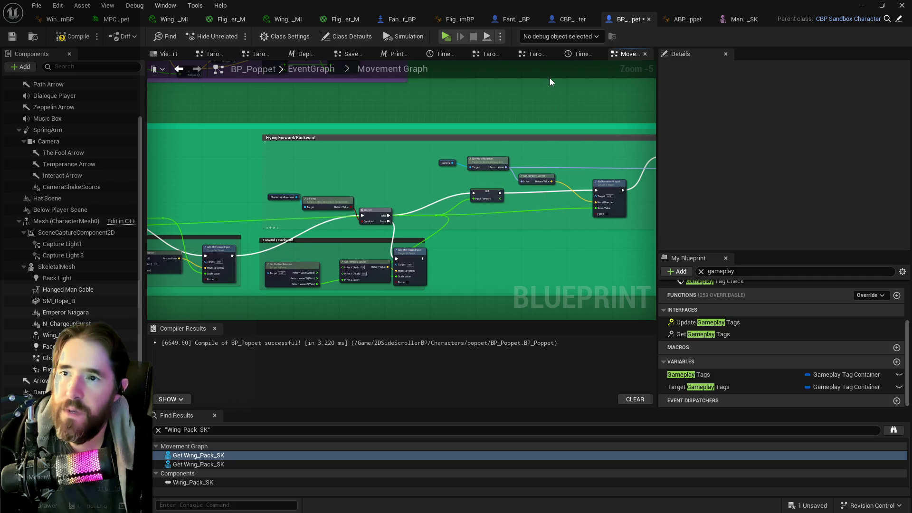
click(531, 55)
scroll(293, 221, up, 2)
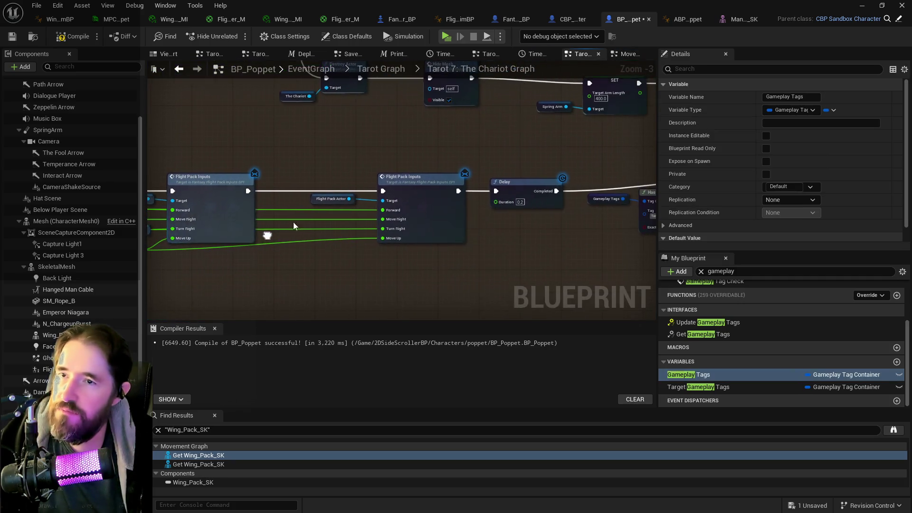
Step: Return to the Movement Graph and select the SET Input Right node
click(626, 53)
scroll(577, 158, down, 5)
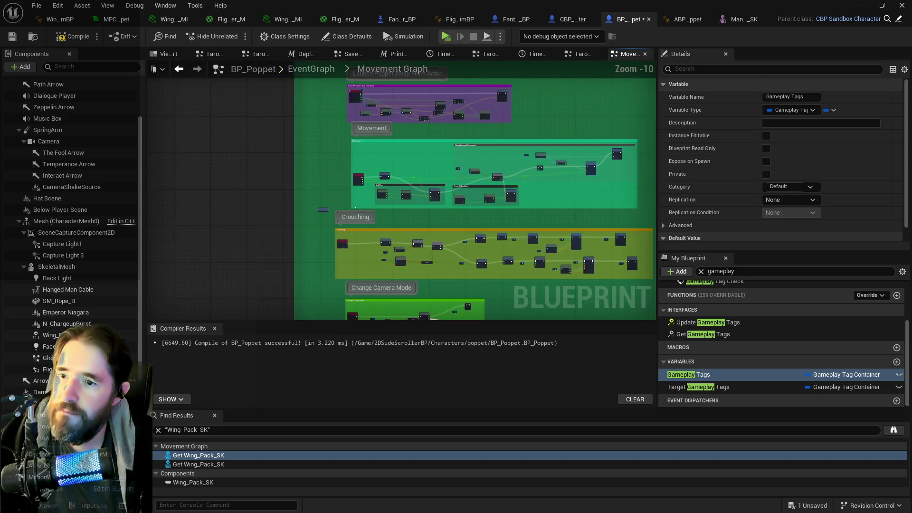
scroll(437, 224, up, 7)
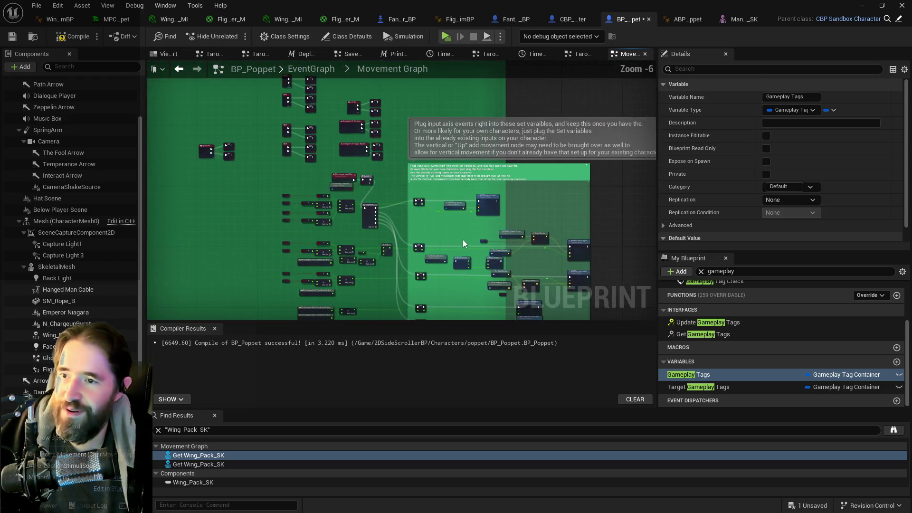
drag(460, 226, 498, 226)
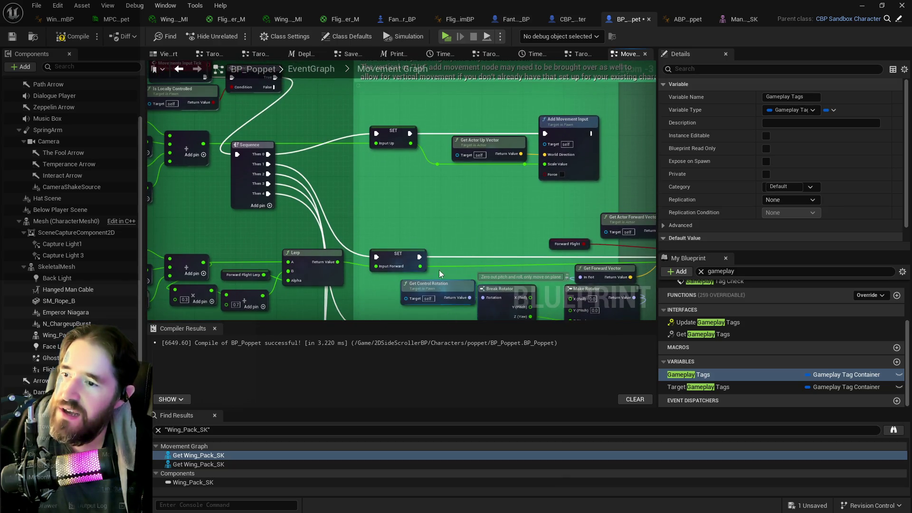
drag(439, 270, 452, 161)
drag(449, 240, 426, 182)
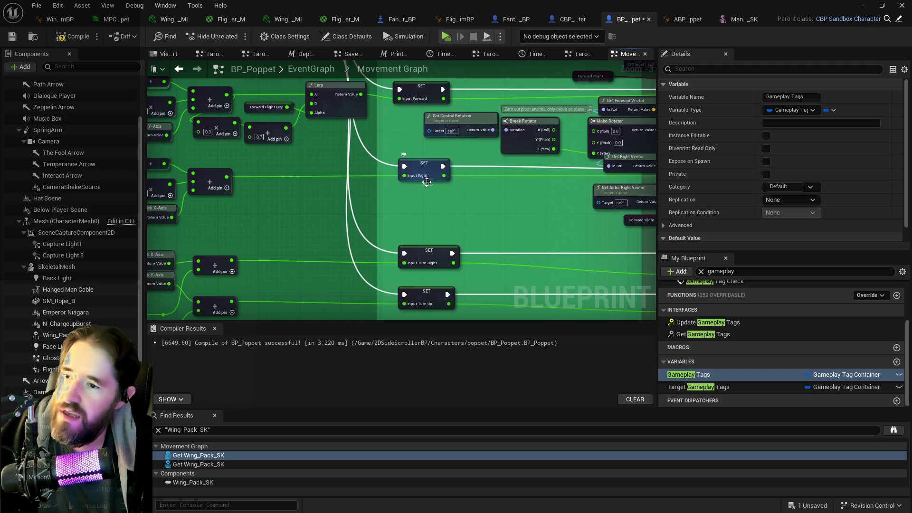
click(430, 167)
Step: Pan up to view the input events, notes and node columns above it
scroll(426, 231, down, 4)
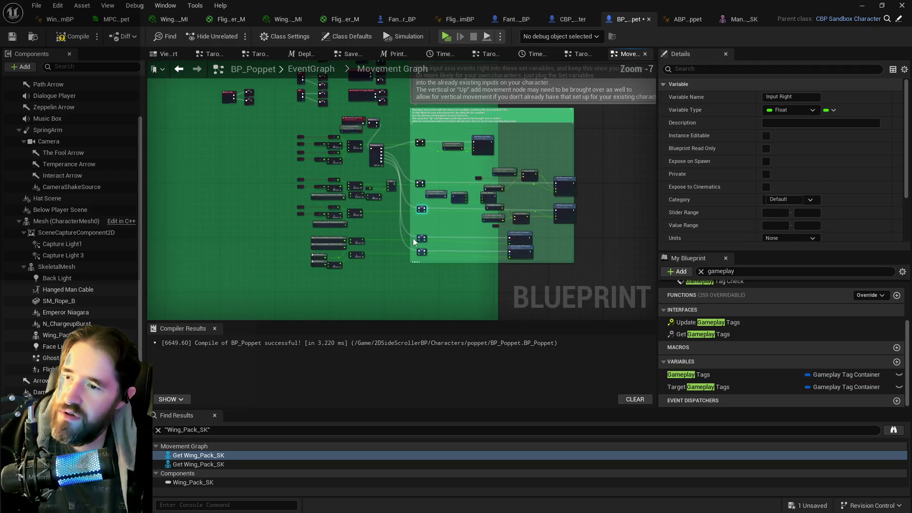
scroll(423, 158, up, 3)
mouse_move(425, 157)
mouse_down()
mouse_move(497, 139)
mouse_move(514, 116)
mouse_up()
mouse_move(461, 76)
mouse_down()
mouse_move(464, 289)
mouse_move(464, 226)
mouse_up()
scroll(468, 205, down, 3)
scroll(474, 239, up, 3)
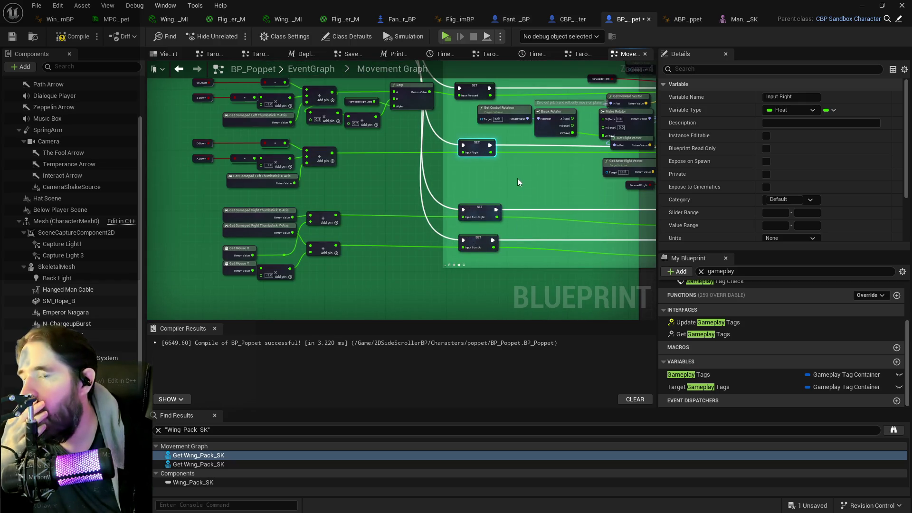
scroll(517, 178, down, 2)
mouse_move(332, 144)
mouse_down()
mouse_move(531, 166)
mouse_move(342, 147)
mouse_move(485, 154)
mouse_up()
Step: Pan across the upper comment groups, past Launch Poppet Away From Actor, back to Movement
scroll(442, 173, down, 4)
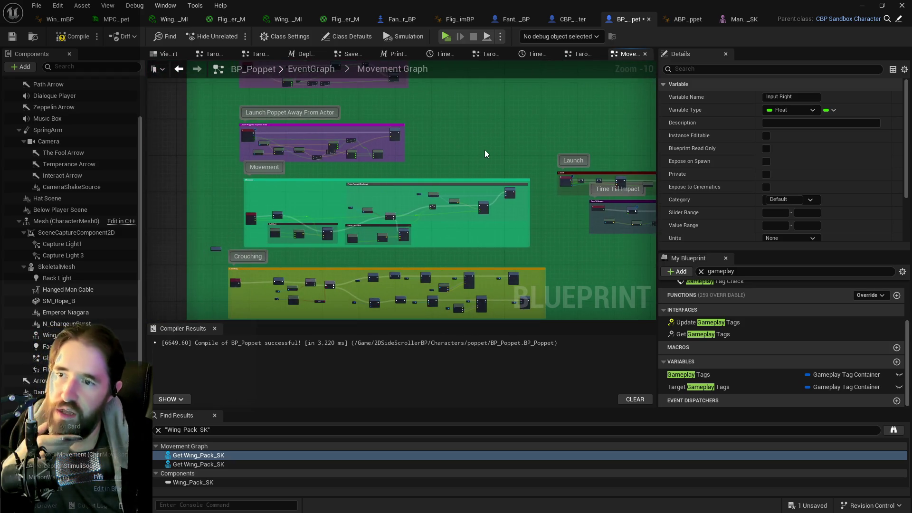
drag(412, 158, 517, 175)
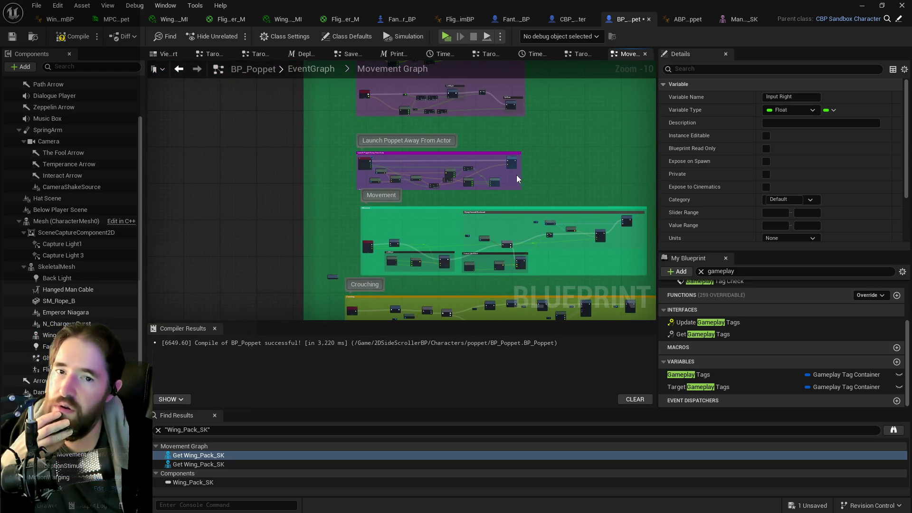
scroll(479, 127, up, 3)
drag(479, 126, 528, 197)
scroll(455, 178, up, 1)
scroll(470, 207, up, 1)
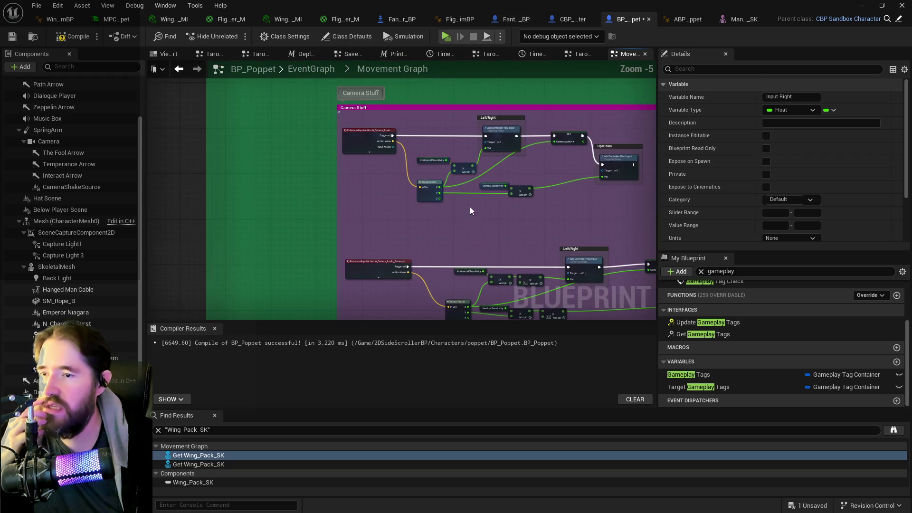
scroll(484, 228, down, 1)
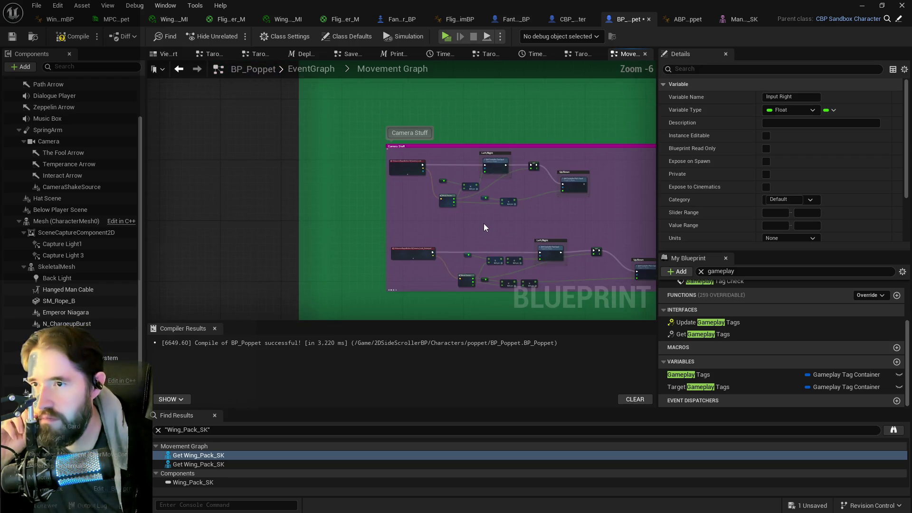
drag(484, 223, 442, 86)
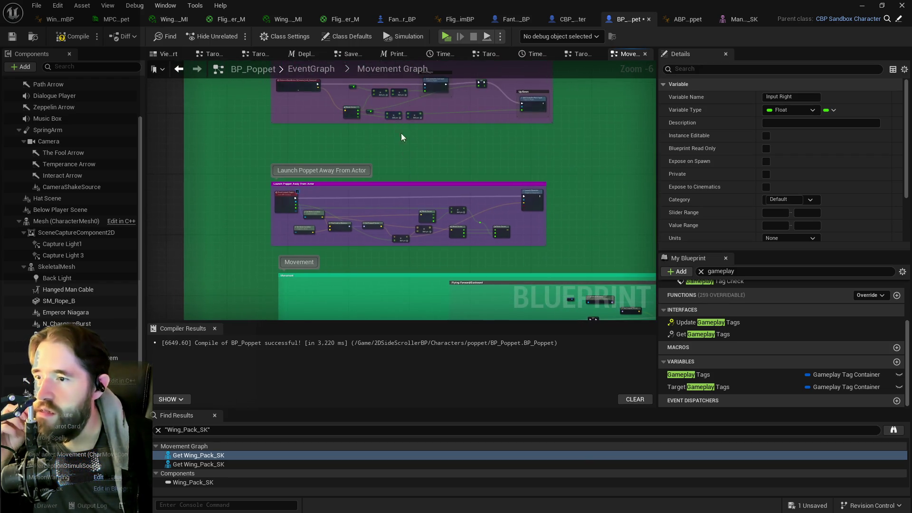
drag(401, 133, 420, 140)
Step: Move SET Input Right beside the Left/Right nodes and wire Can Act Check into it
scroll(386, 129, up, 1)
scroll(386, 129, up, 2)
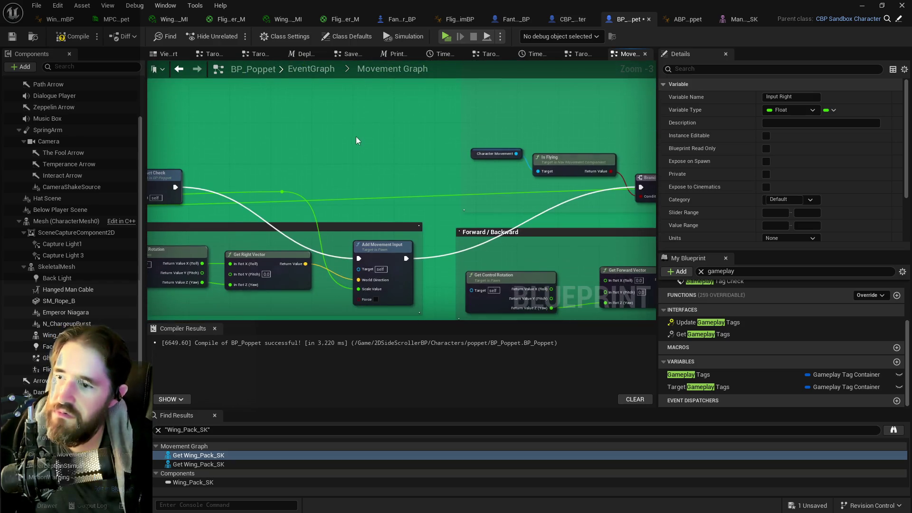
click(361, 183)
mouse_move(361, 183)
mouse_down()
mouse_move(340, 219)
mouse_move(408, 177)
mouse_move(394, 164)
mouse_move(376, 178)
mouse_move(392, 181)
mouse_up()
mouse_move(244, 145)
mouse_down()
mouse_move(371, 181)
mouse_move(425, 217)
mouse_up()
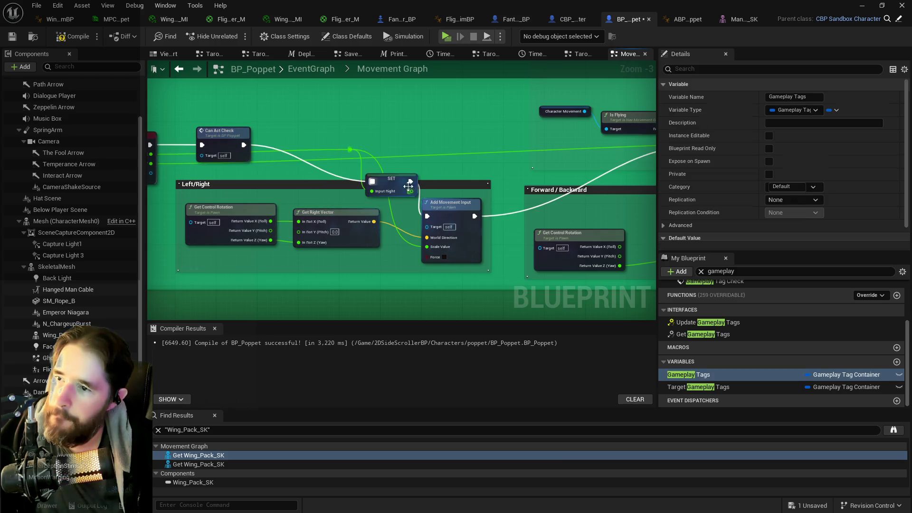
Step: Connect SET Input Right to Add Movement Input and grow the Left/Right comment around it
click(388, 180)
scroll(287, 206, down, 2)
drag(250, 190, 413, 242)
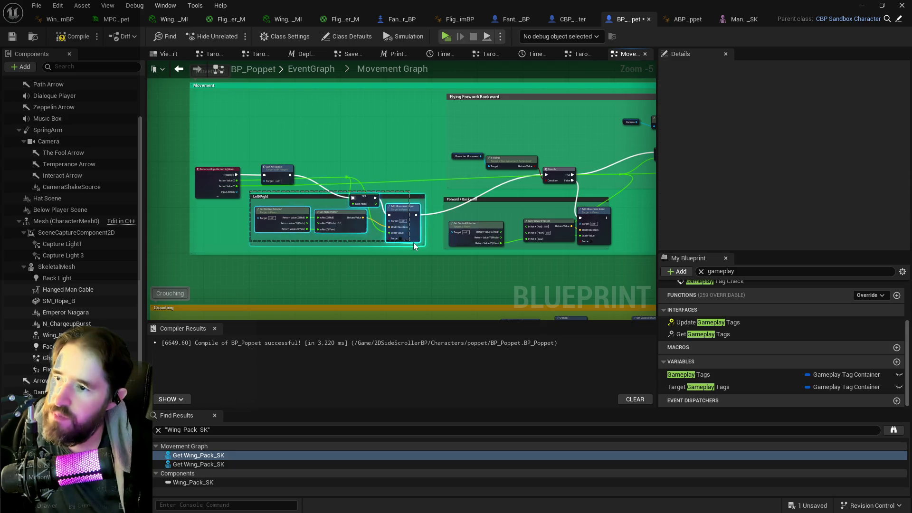
scroll(263, 241, up, 3)
click(263, 240)
Step: Refit and lower the Left/Right comment around its nodes, then compile BP_Poppet
scroll(295, 233, down, 2)
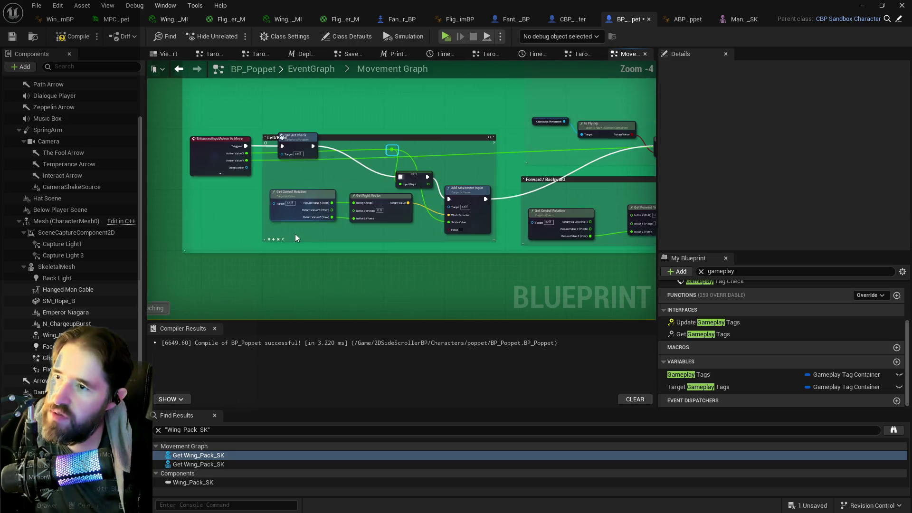
mouse_move(364, 138)
mouse_down()
mouse_move(365, 176)
mouse_move(366, 167)
mouse_up()
drag(293, 178, 446, 233)
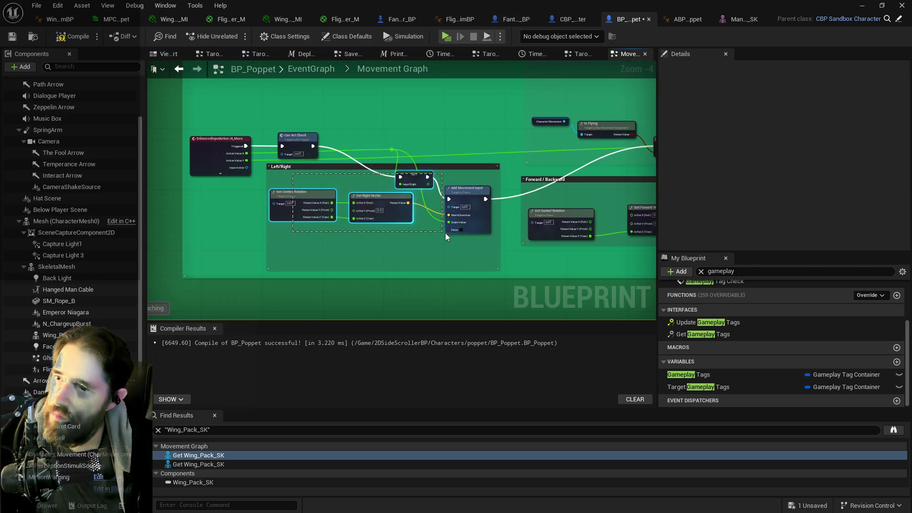
click(274, 268)
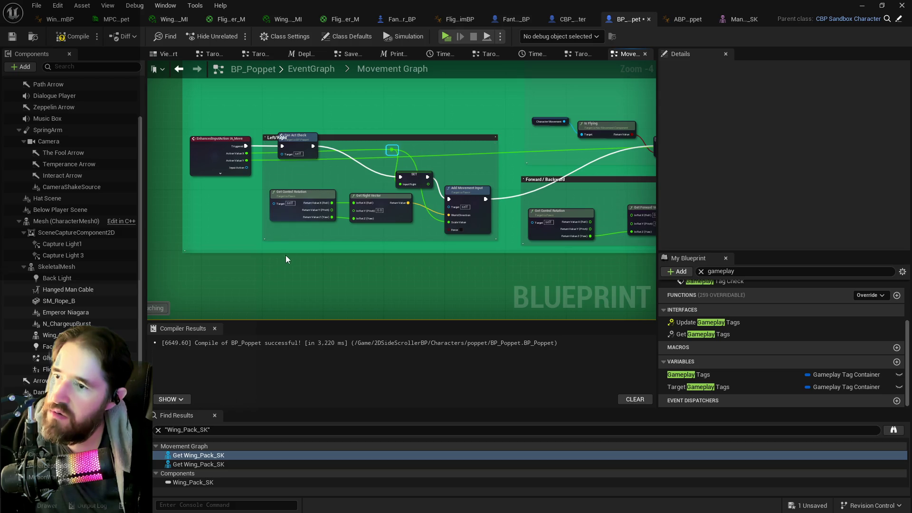
mouse_move(370, 138)
mouse_down()
mouse_move(370, 185)
mouse_move(369, 166)
mouse_up()
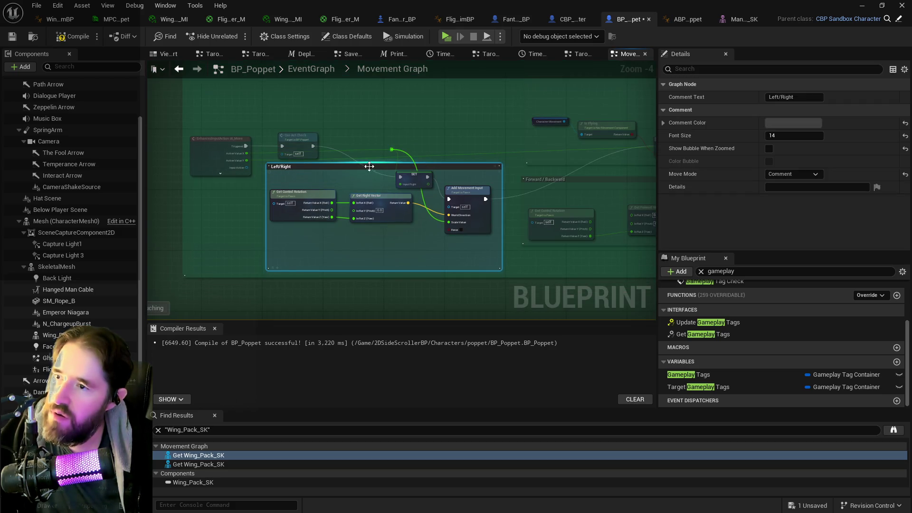
click(9, 38)
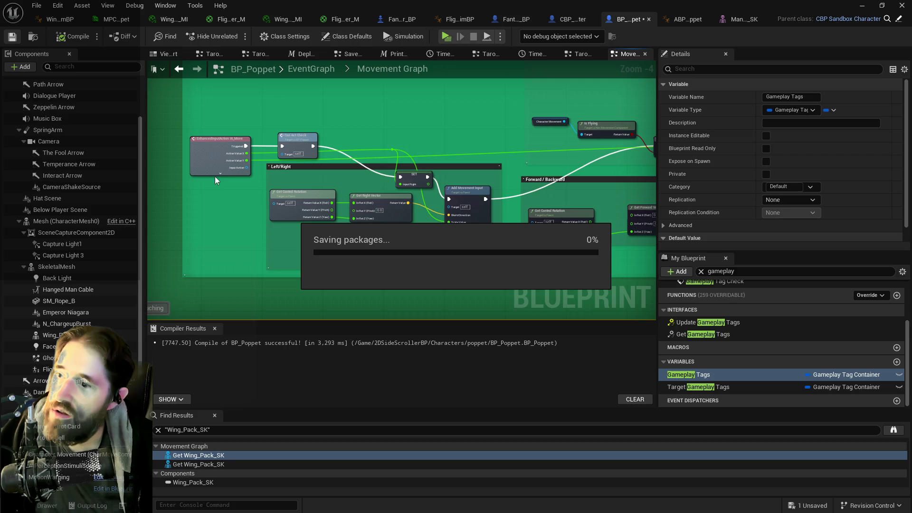
scroll(270, 267, up, 2)
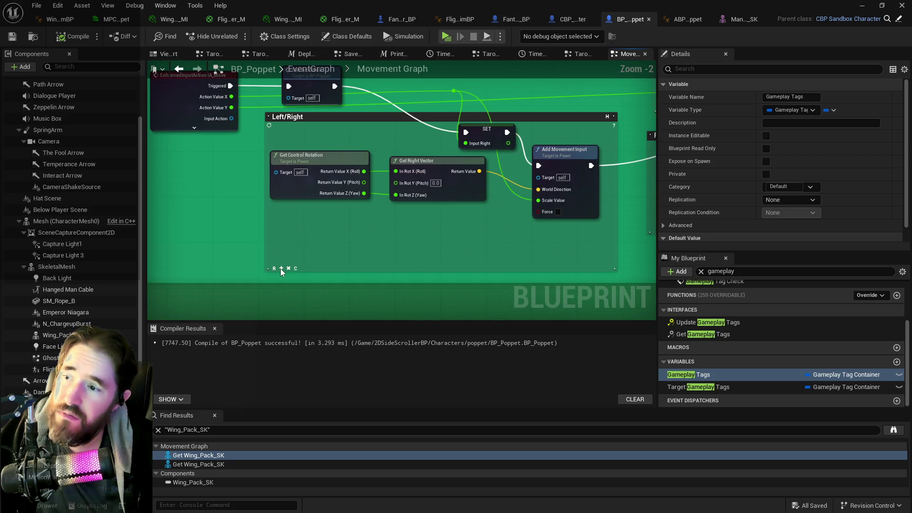
Step: Lower the Left/Right nodes inside a refitted comment, undoing the last comment move
scroll(407, 131, down, 2)
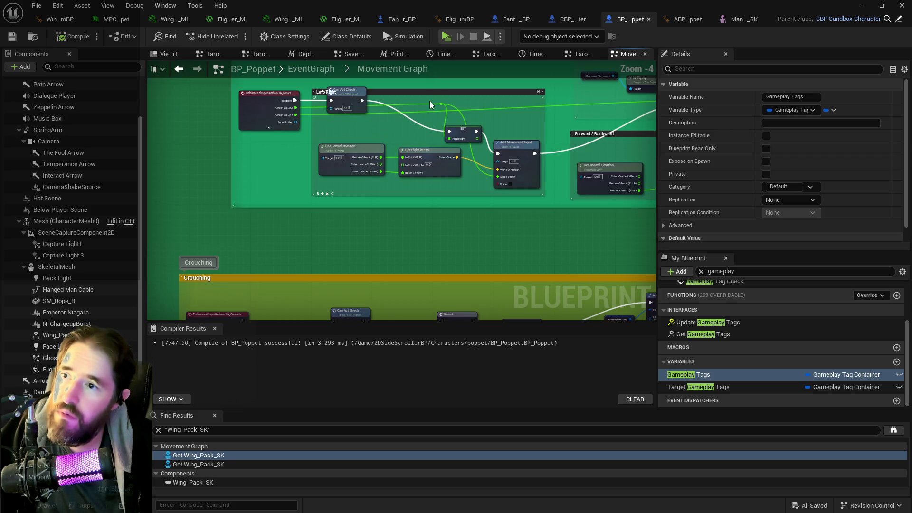
mouse_move(439, 90)
mouse_down()
mouse_move(438, 144)
mouse_move(442, 126)
mouse_up()
drag(340, 135, 499, 157)
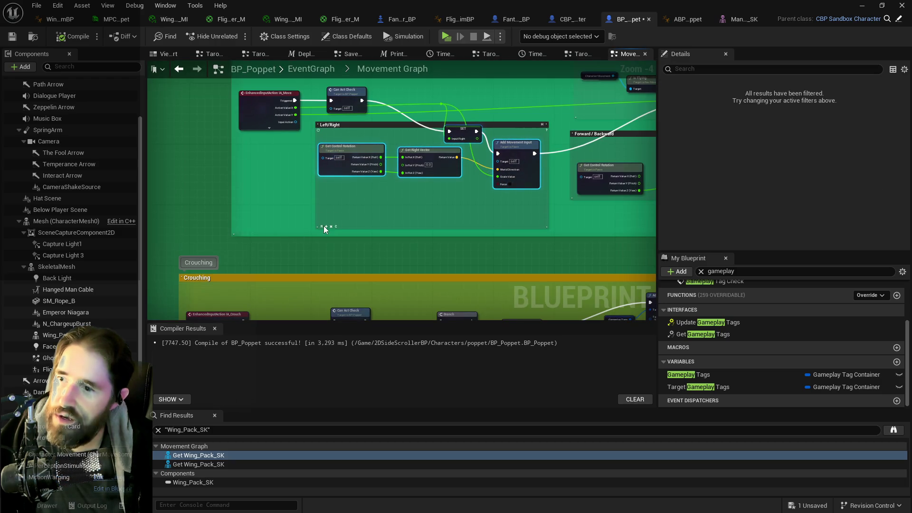
click(326, 226)
mouse_move(459, 143)
mouse_down()
mouse_move(463, 176)
mouse_move(440, 210)
mouse_up()
mouse_move(473, 92)
mouse_down()
mouse_move(501, 133)
mouse_move(474, 125)
mouse_move(483, 123)
mouse_move(473, 133)
mouse_up()
drag(322, 191, 503, 242)
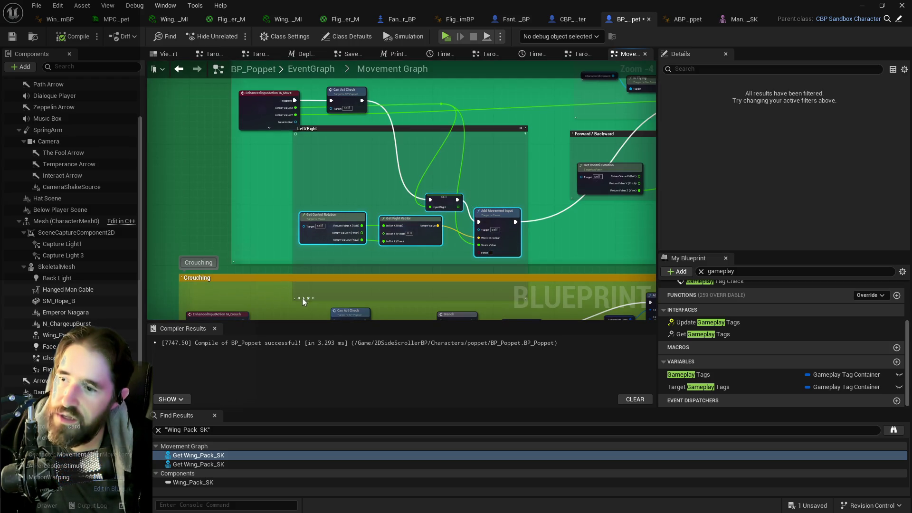
key(ctrl+z)
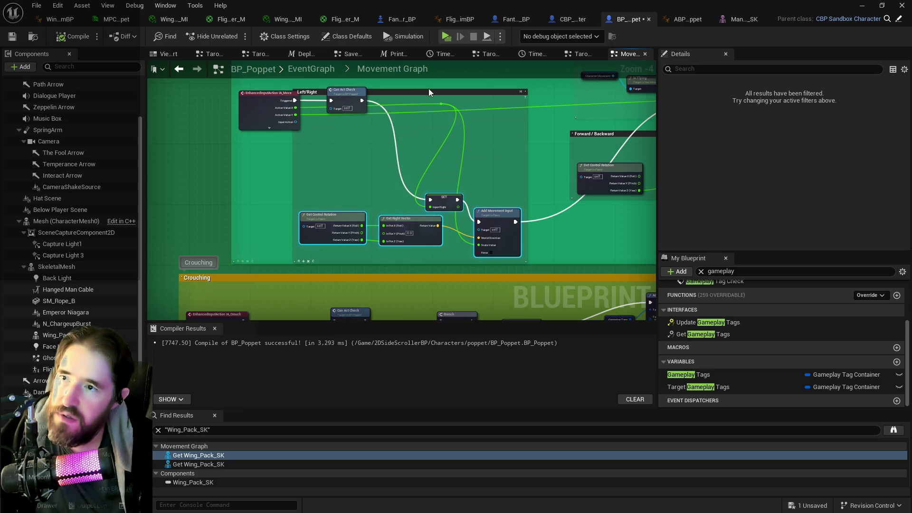
scroll(430, 89, down, 2)
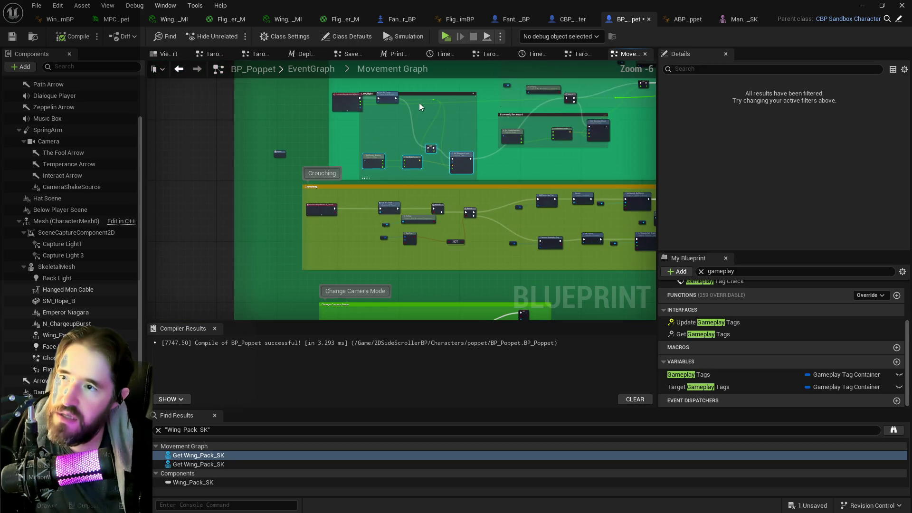
Step: Save BP_Poppet from the File menu and close its editor tab
click(37, 6)
click(60, 72)
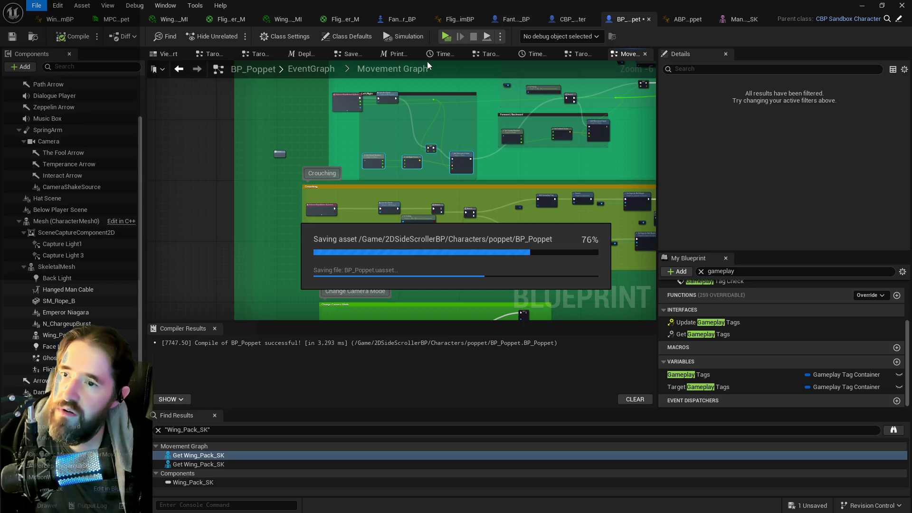
click(648, 19)
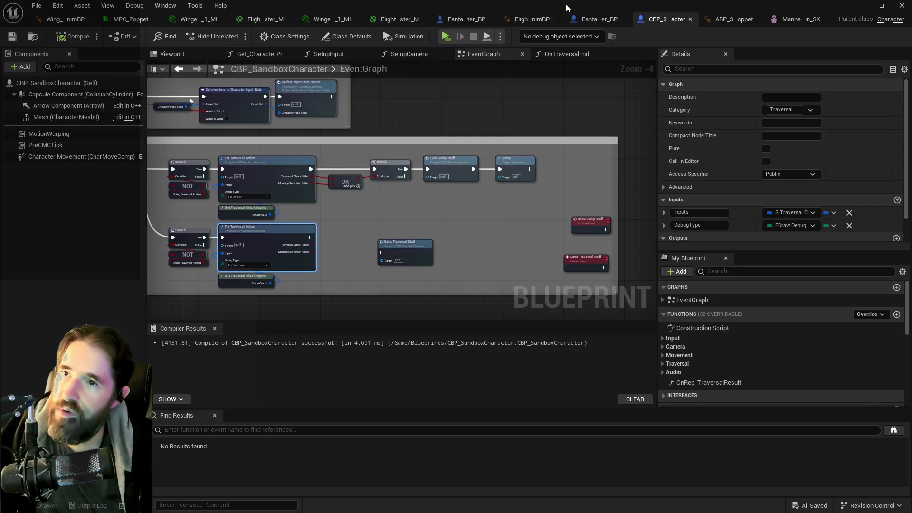
Step: From the level editor, open BP_Poppet via Blueprints > GameMode > Pawn: Edit BP_Poppet
double_click(566, 7)
click(580, 123)
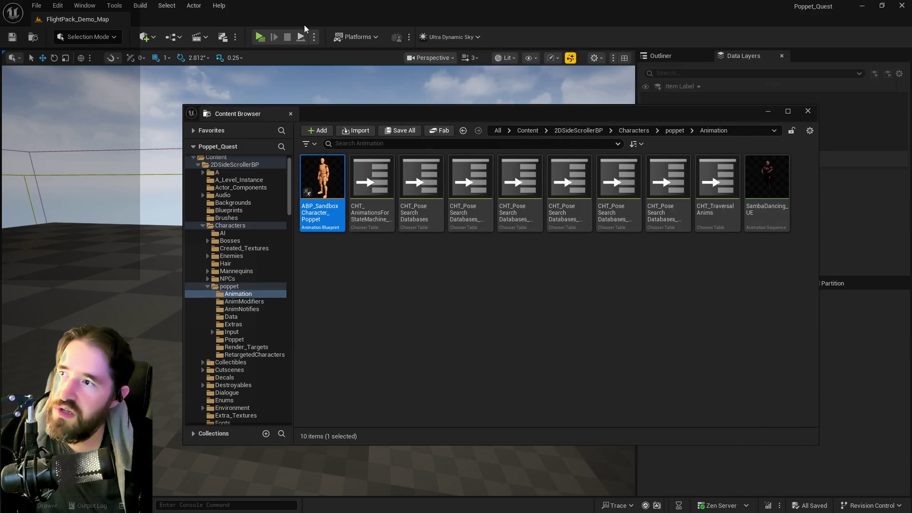
click(196, 40)
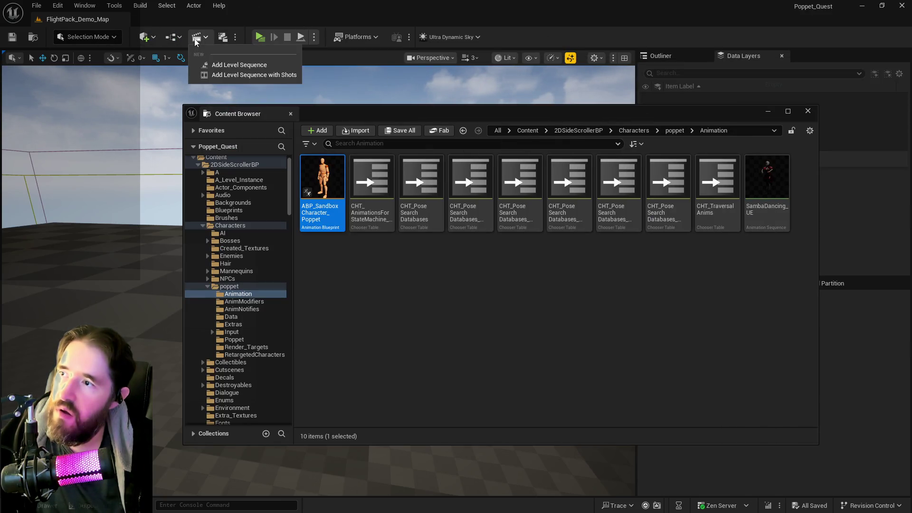
click(173, 37)
mouse_move(275, 149)
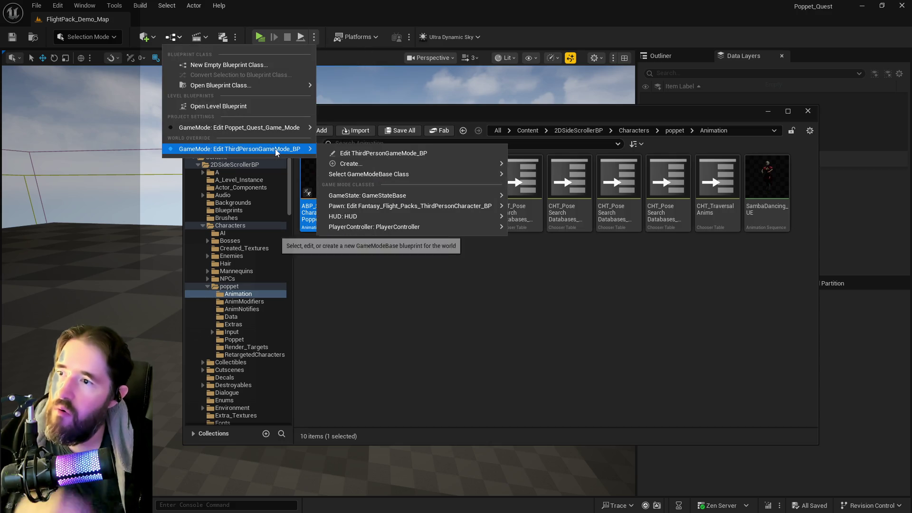
mouse_move(460, 197)
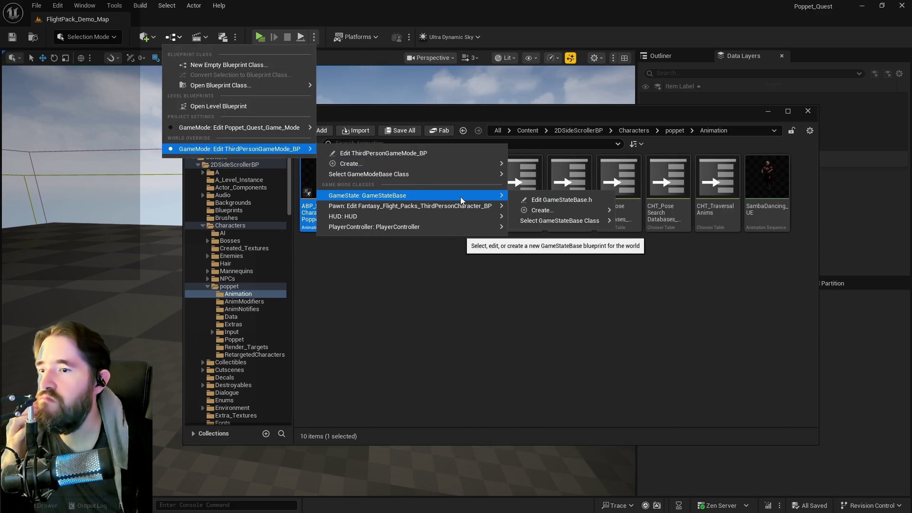
mouse_move(240, 127)
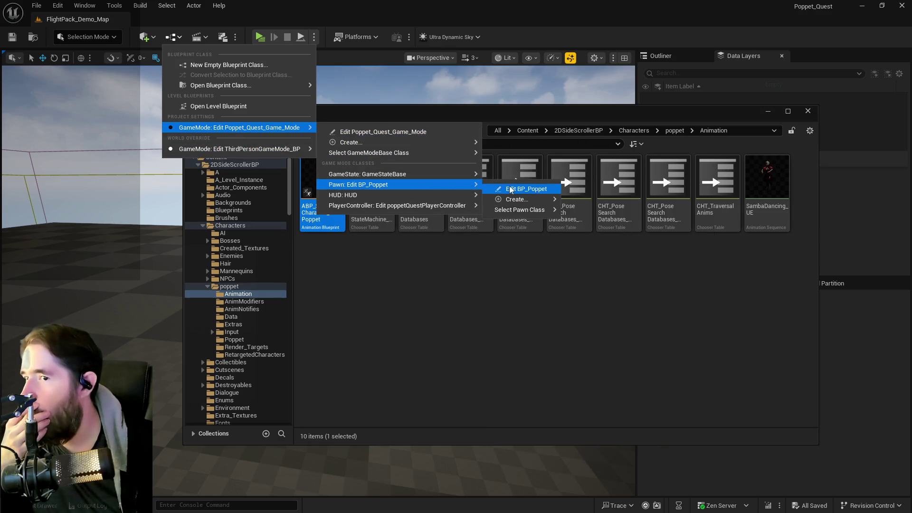
click(510, 189)
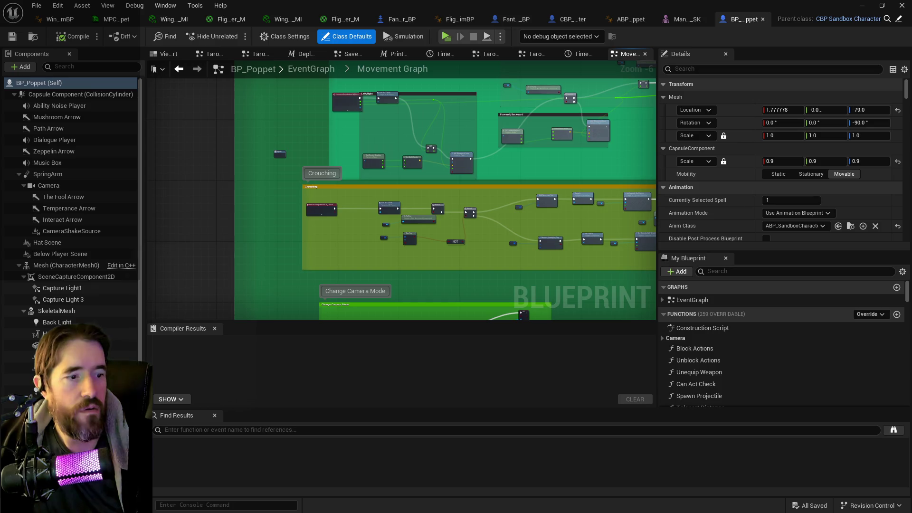
Step: Move the old Left/Right comment box aside and delete it
scroll(415, 108, up, 2)
drag(352, 155, 498, 212)
scroll(352, 250, up, 2)
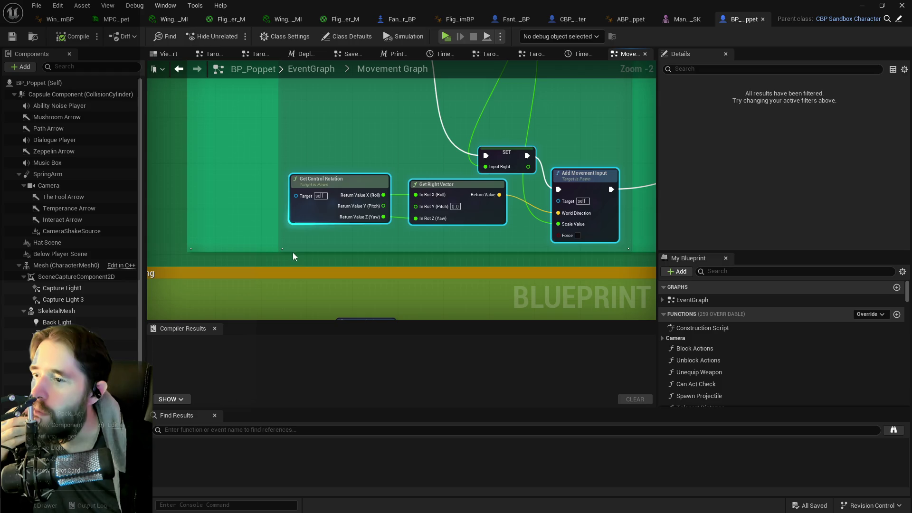
scroll(316, 218, down, 4)
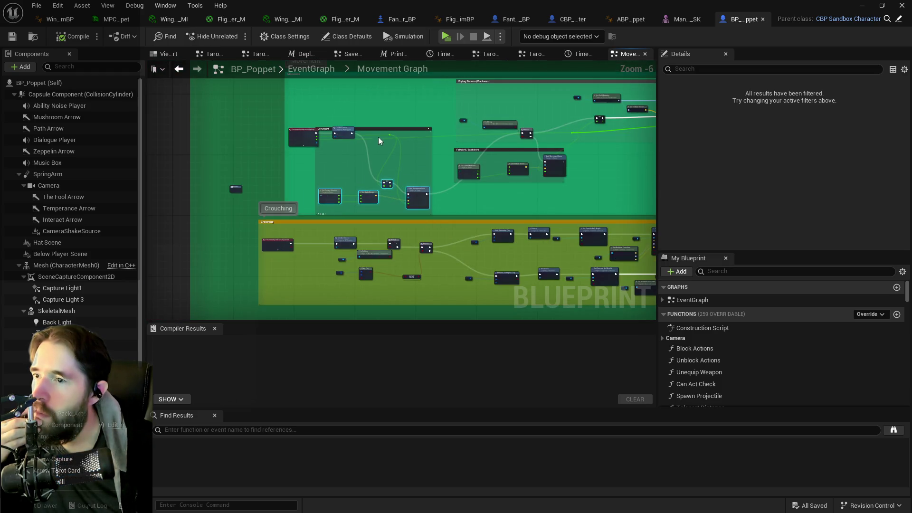
mouse_move(384, 129)
mouse_down()
mouse_move(425, 122)
mouse_move(444, 145)
mouse_move(200, 123)
mouse_move(307, 146)
mouse_up()
scroll(307, 145, up, 1)
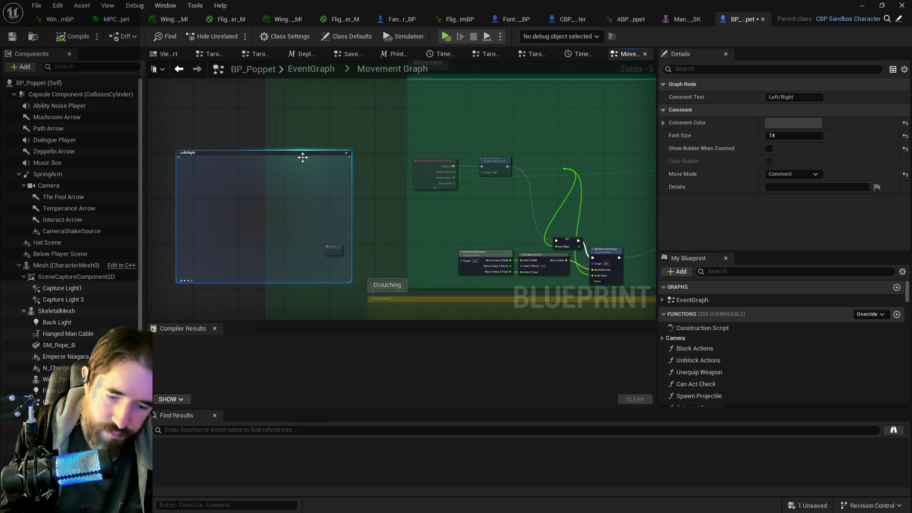
key(Delete)
Step: Wrap the sideways-movement nodes in a new 'Move Left/Right' comment
mouse_move(329, 193)
mouse_down()
mouse_move(521, 236)
mouse_move(530, 249)
mouse_up()
key(c)
text(Move Left/R)
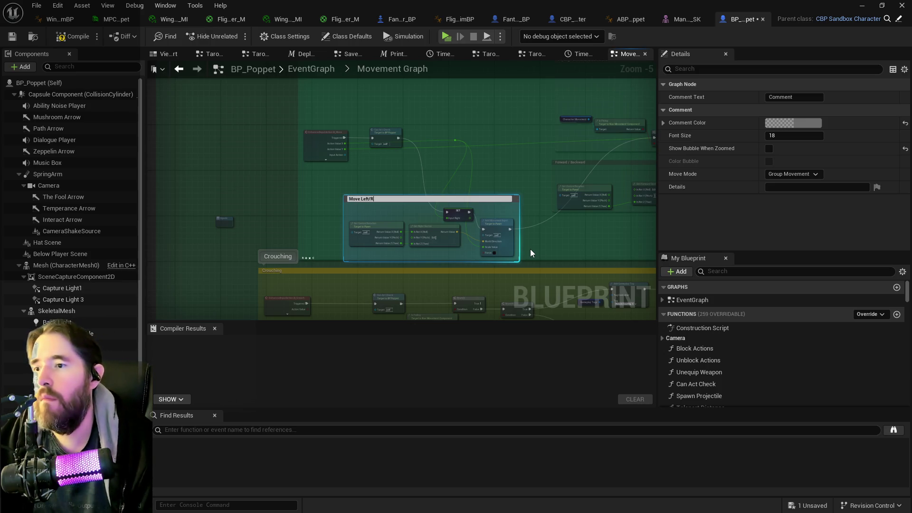
text(ight)
key(Return)
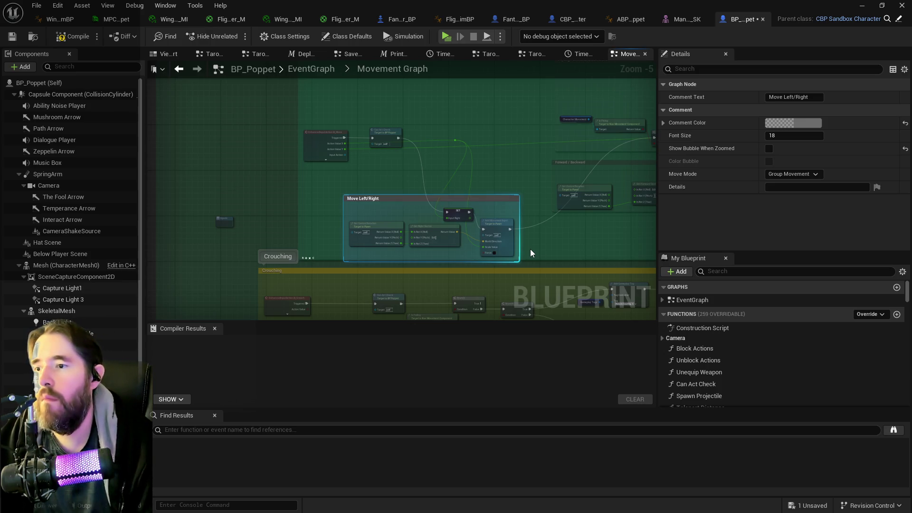
scroll(531, 248, down, 4)
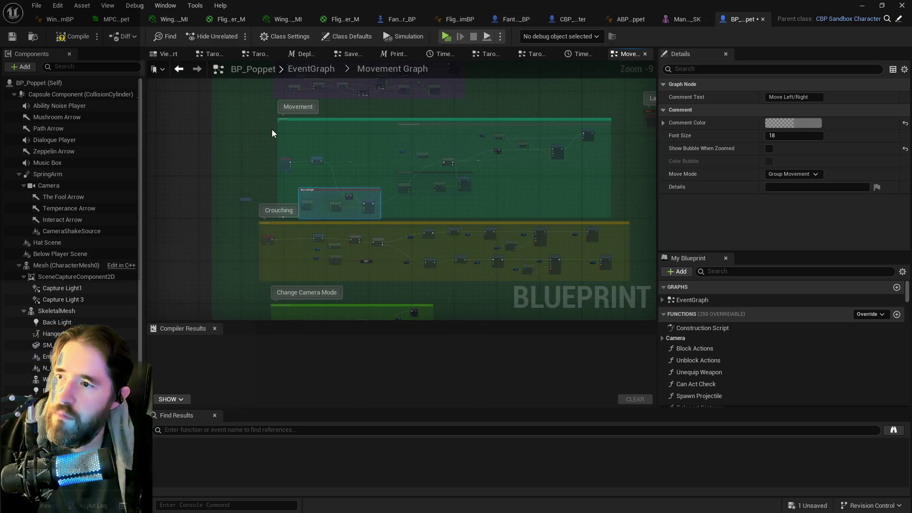
mouse_move(265, 120)
mouse_down()
mouse_move(606, 194)
mouse_move(619, 212)
mouse_up()
Step: Nudge the selected Movement group nodes slightly upward
scroll(325, 236, up, 6)
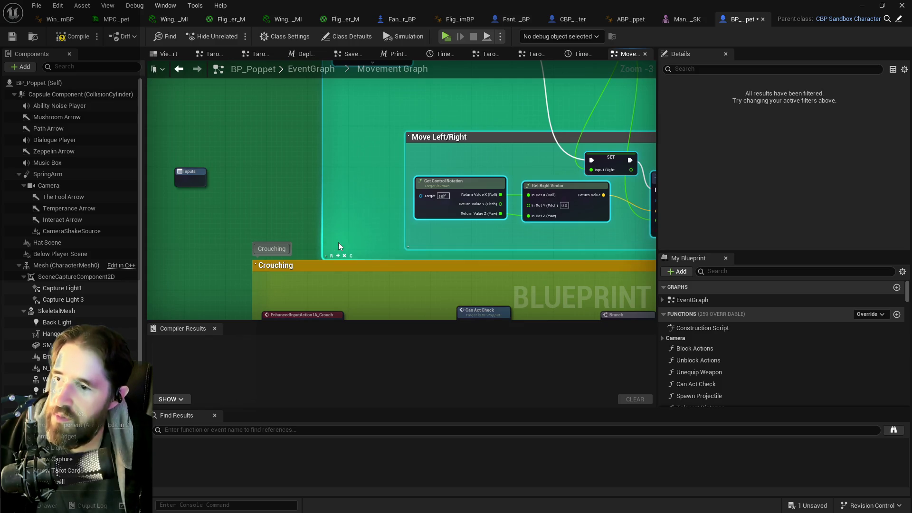
scroll(366, 216, down, 4)
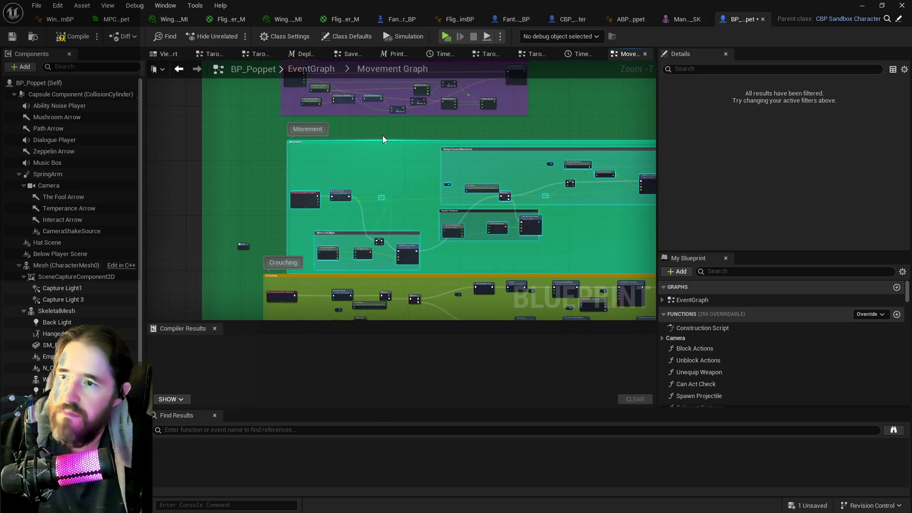
drag(388, 141, 383, 130)
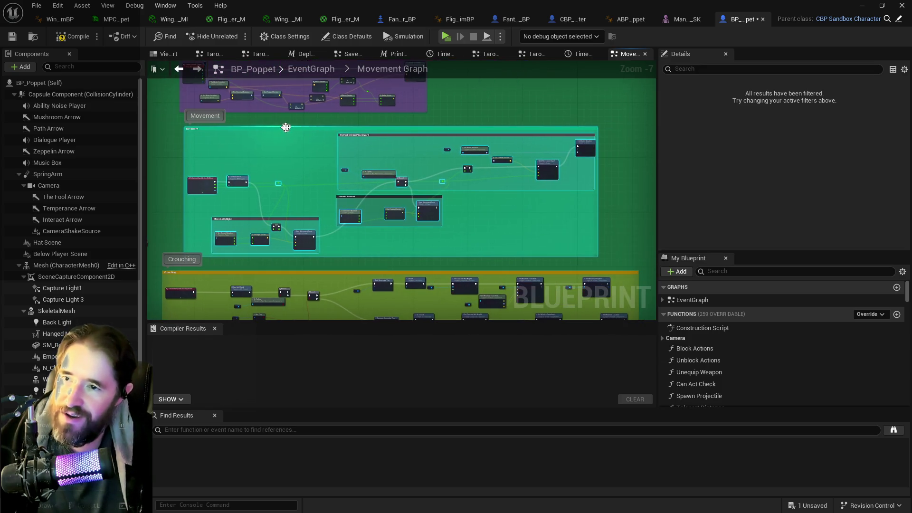
Step: Save BP_Poppet, compile it with F7, and save again
key(ctrl+s)
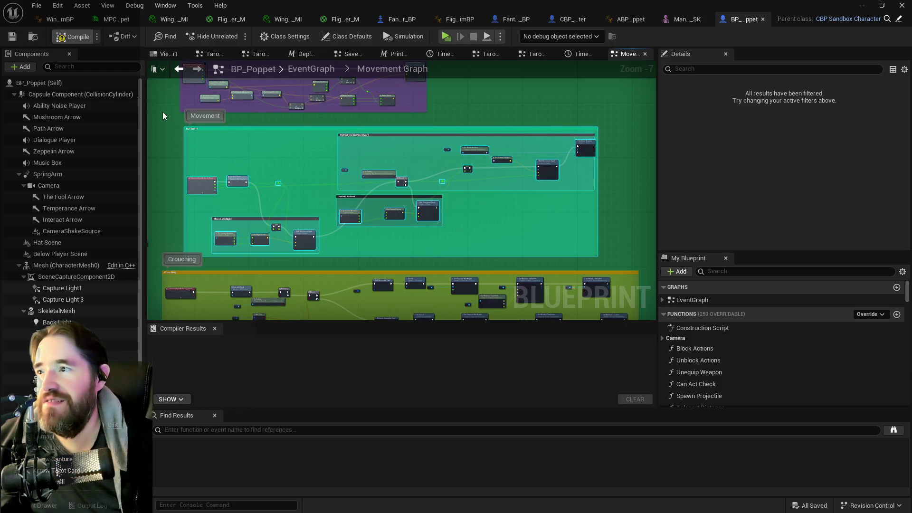
key(F7)
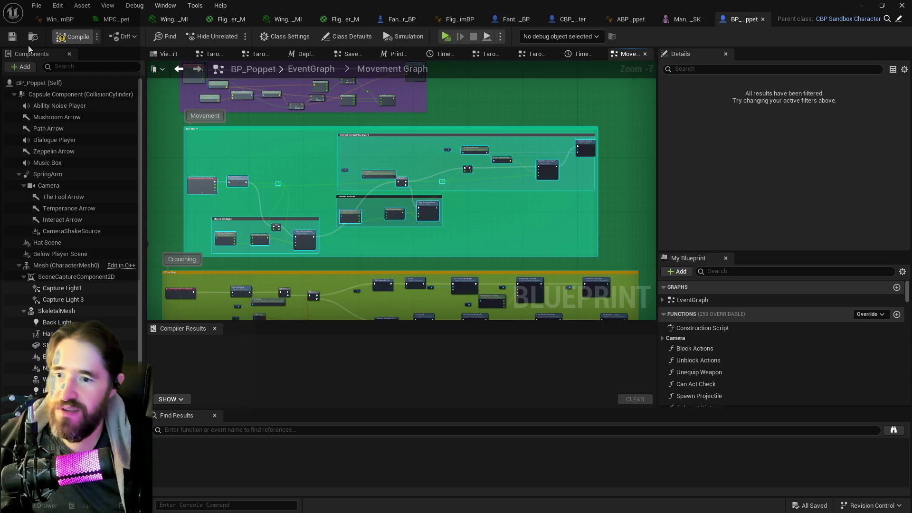
key(ctrl+s)
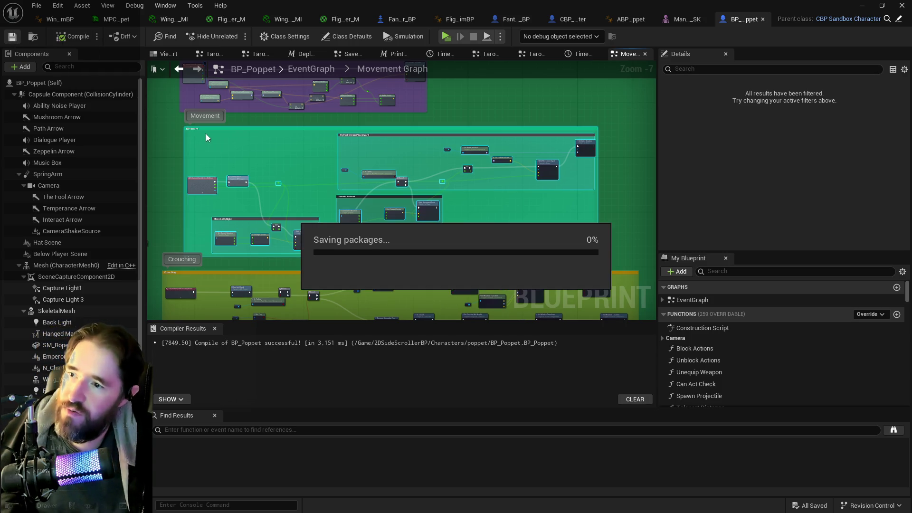